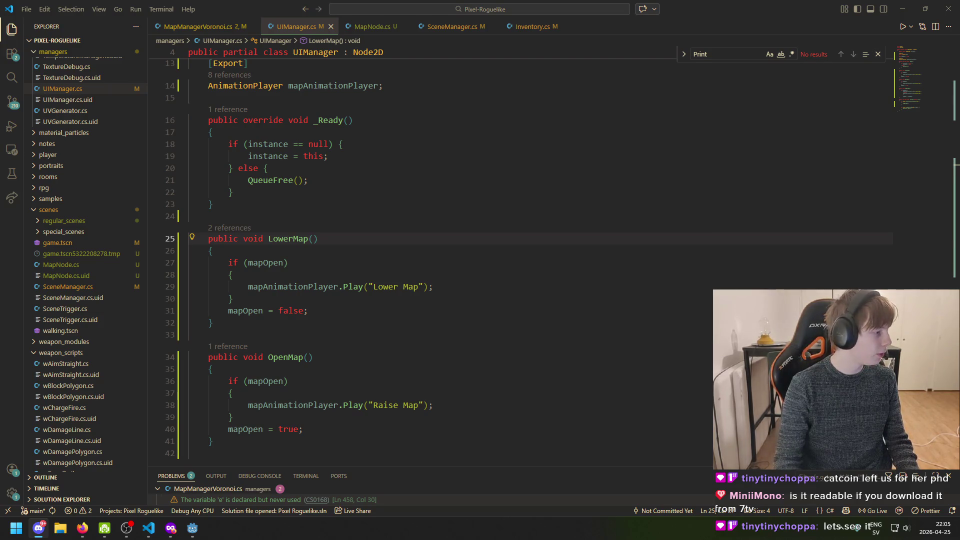
# Focus Visual Studio Code and inspect the LowerMap method's if block in UIManager.cs
pyautogui.hotkey('alt', 'Tab')
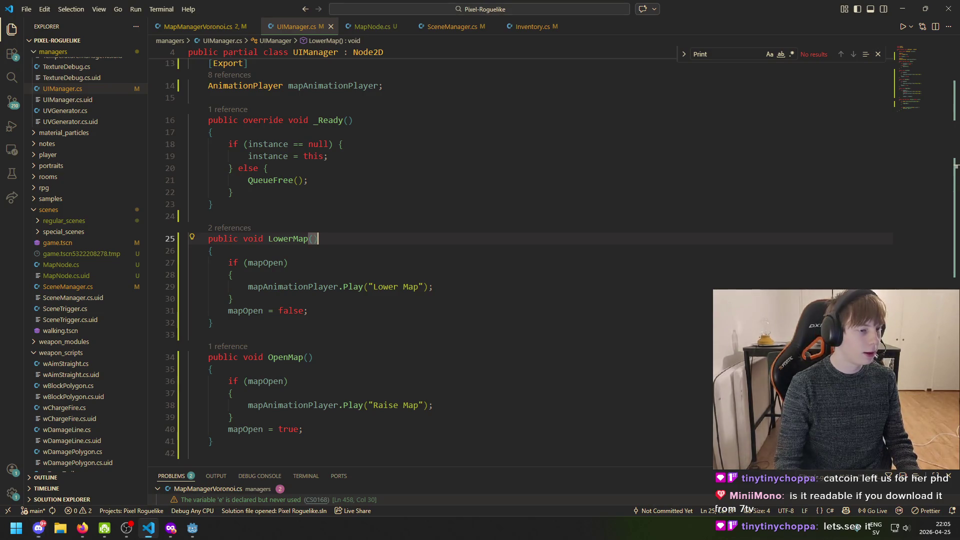
pyautogui.hotkey('alt', 'Tab')
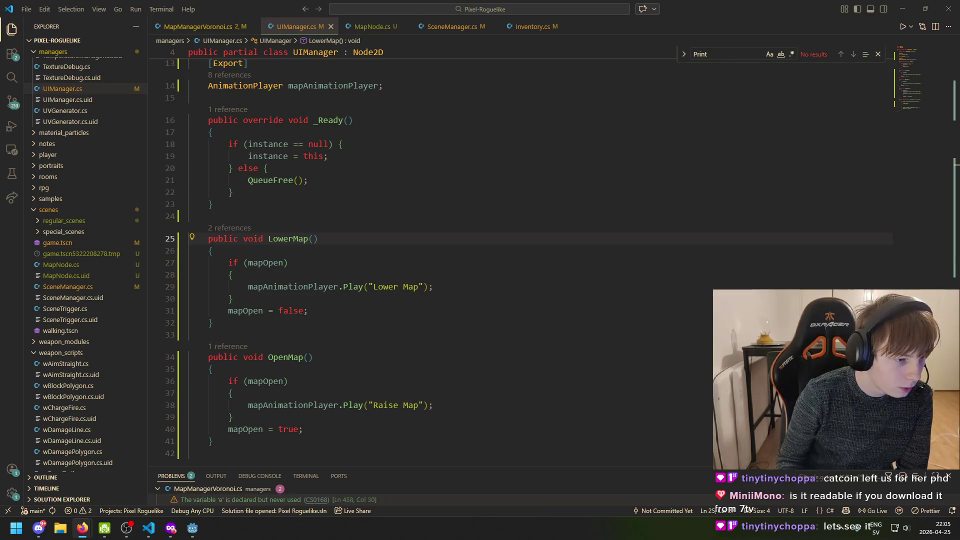
pyautogui.click(287, 262)
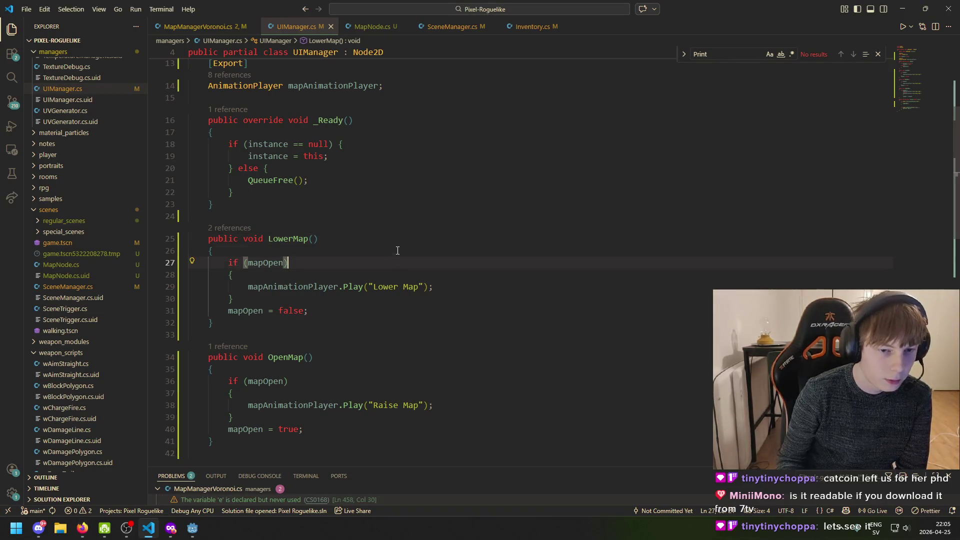
pyautogui.press('Up')
pyautogui.click(464, 294)
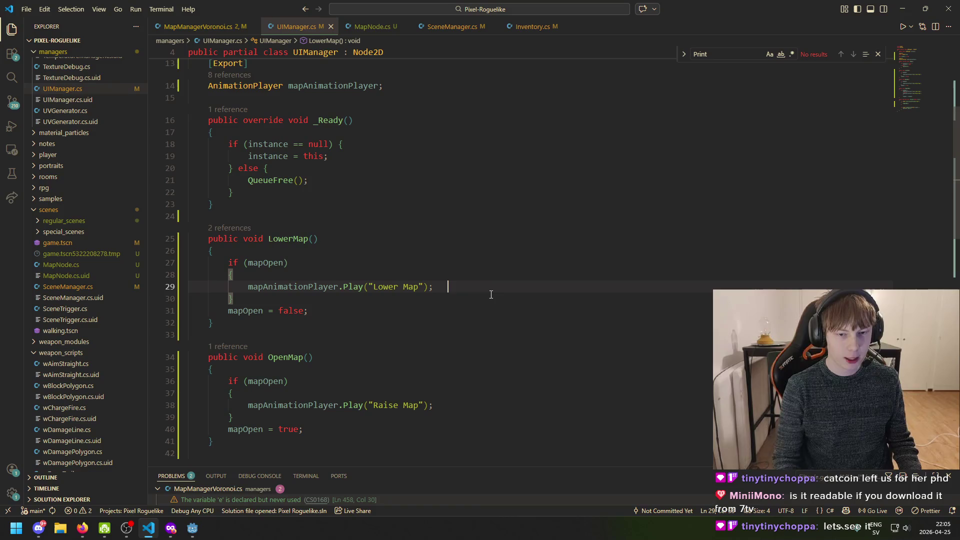
# Review the mapOpen = false line and OpenMap's if block, then switch to Godot
pyautogui.scroll(2, 337, 318)
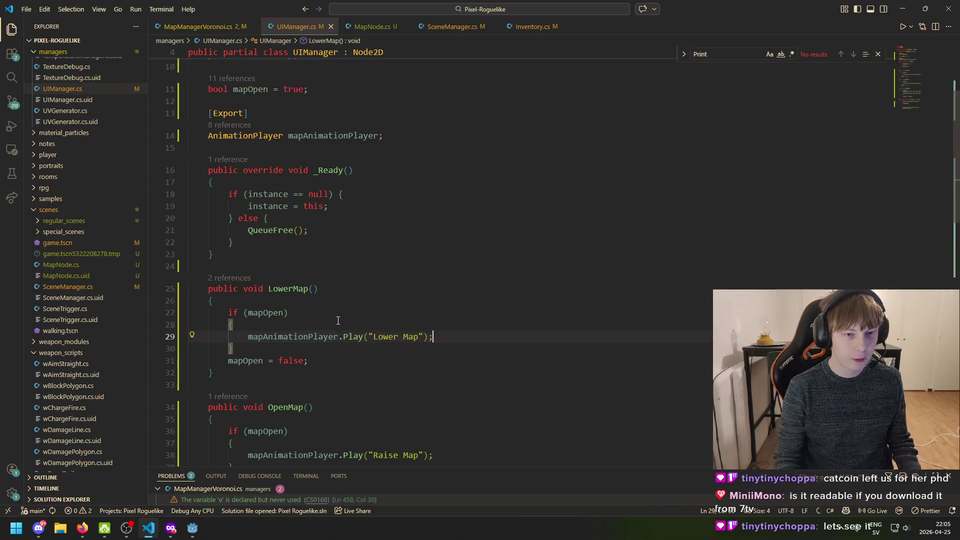
pyautogui.click(281, 361)
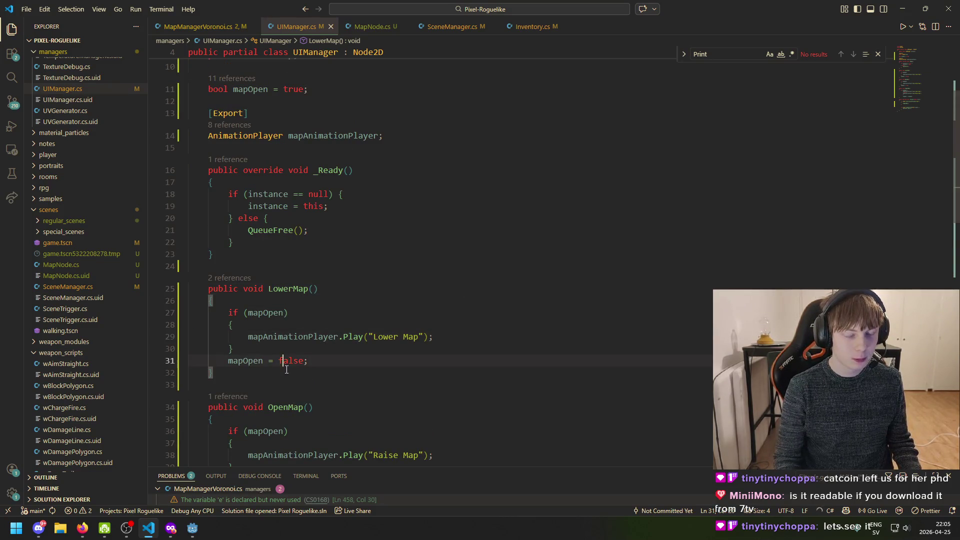
pyautogui.scroll(-4, 320, 384)
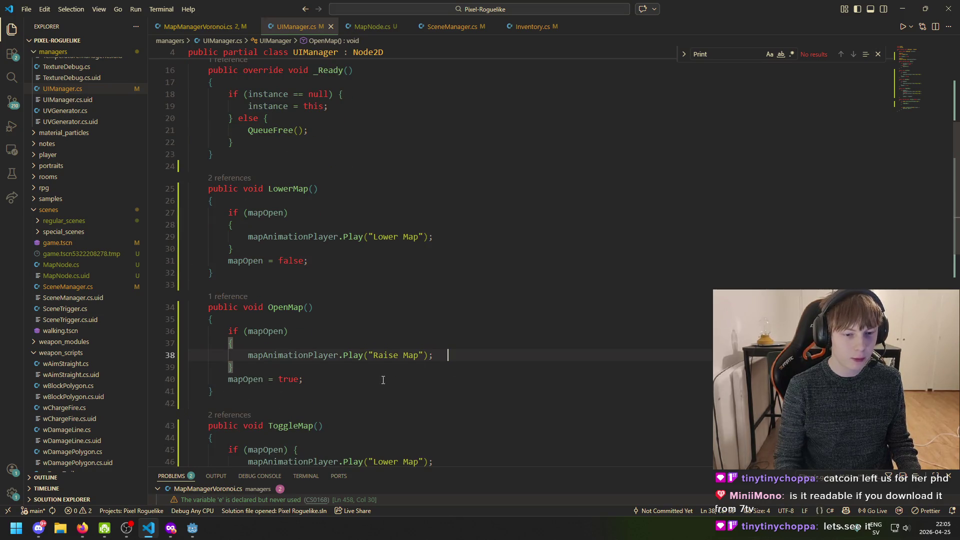
pyautogui.scroll(-1, 443, 355)
pyautogui.click(320, 342)
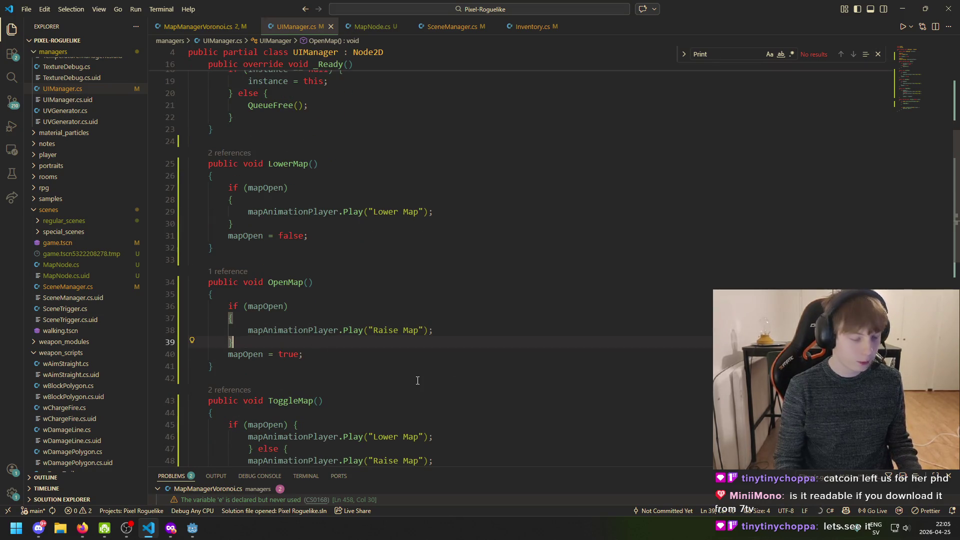
pyautogui.click(190, 528)
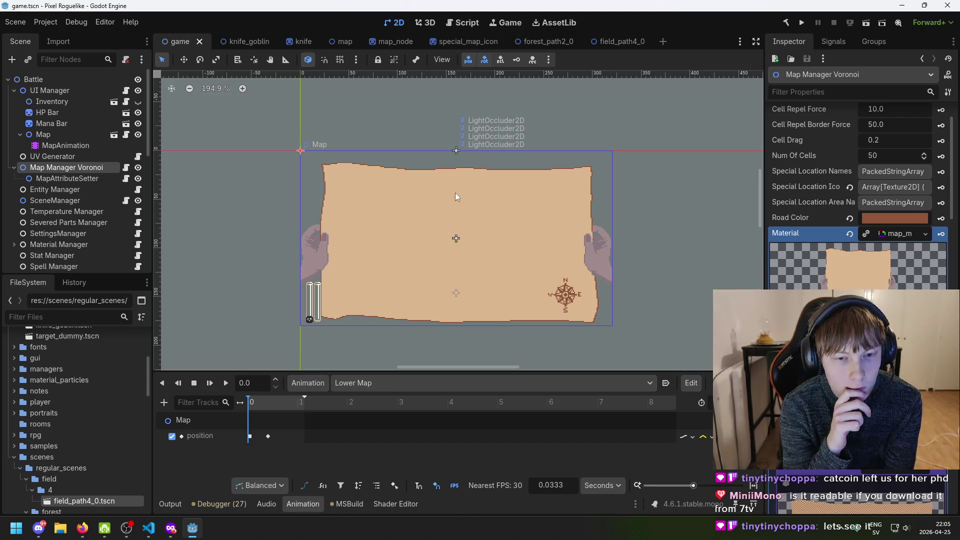
pyautogui.click(53, 157)
pyautogui.click(64, 172)
pyautogui.scroll(-10, 866, 210)
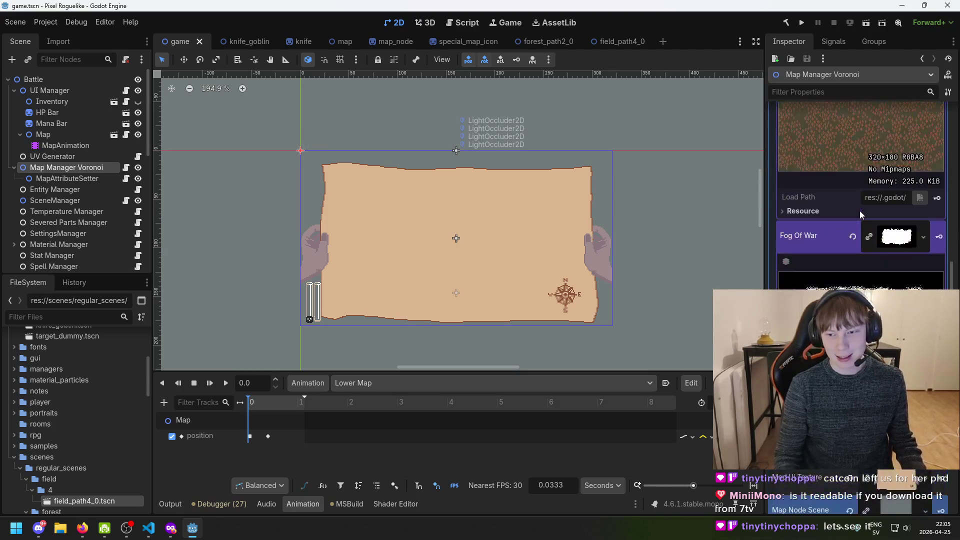
pyautogui.scroll(-5, 866, 209)
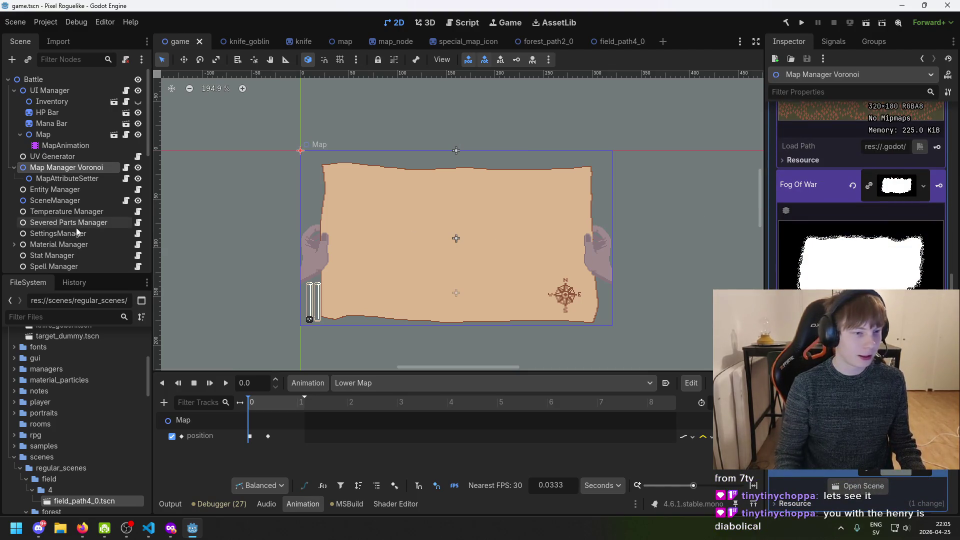
pyautogui.scroll(-5, 77, 232)
pyautogui.scroll(-3, 44, 403)
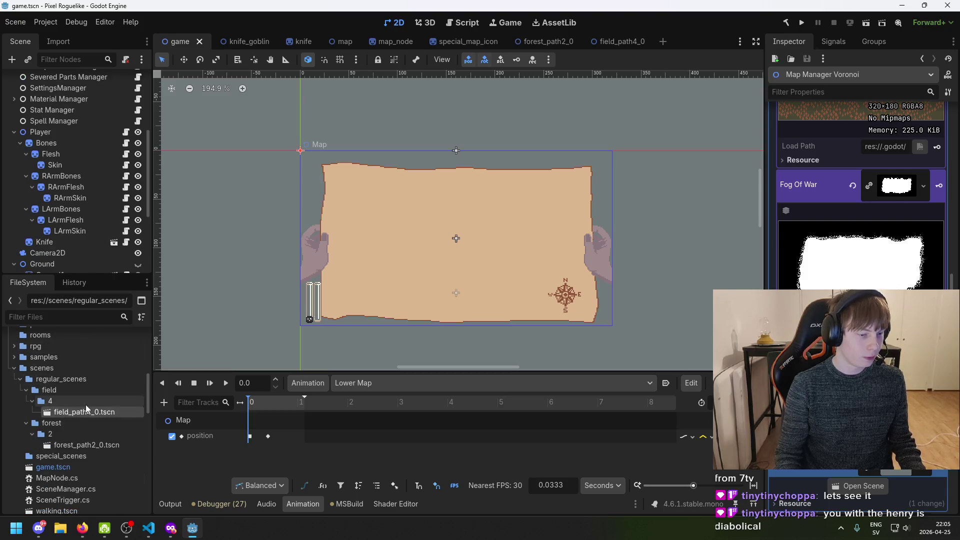
pyautogui.scroll(5, 88, 397)
pyautogui.scroll(3, 88, 397)
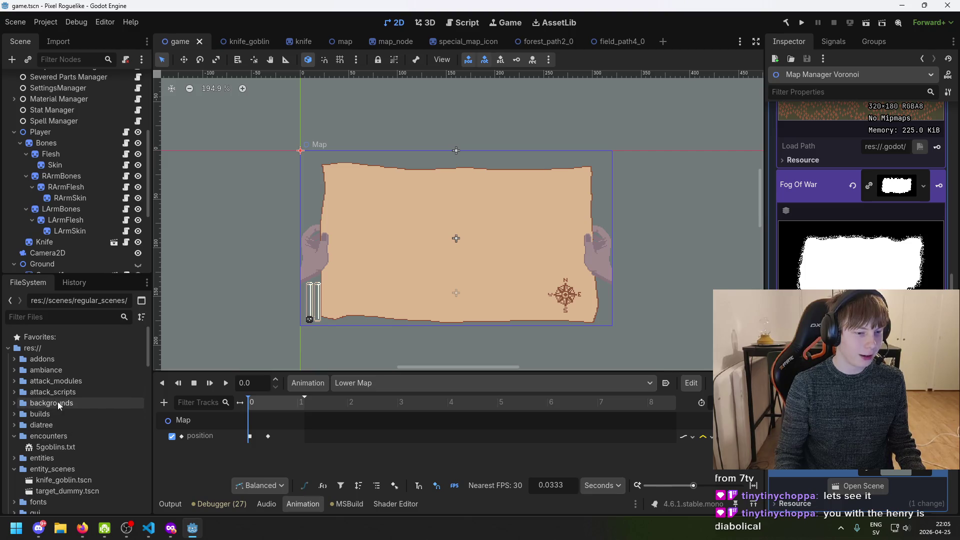
pyautogui.click(18, 413)
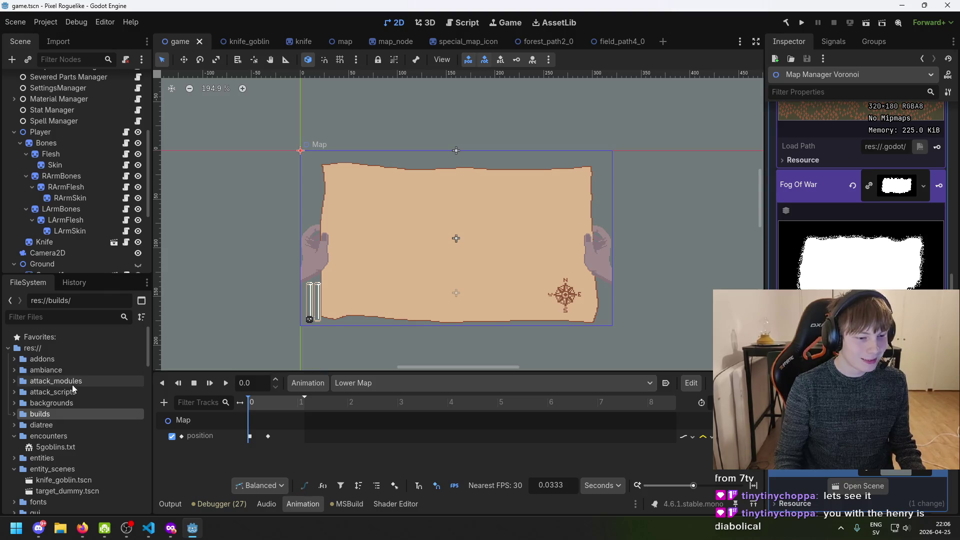
pyautogui.scroll(-2, 72, 385)
pyautogui.click(14, 359)
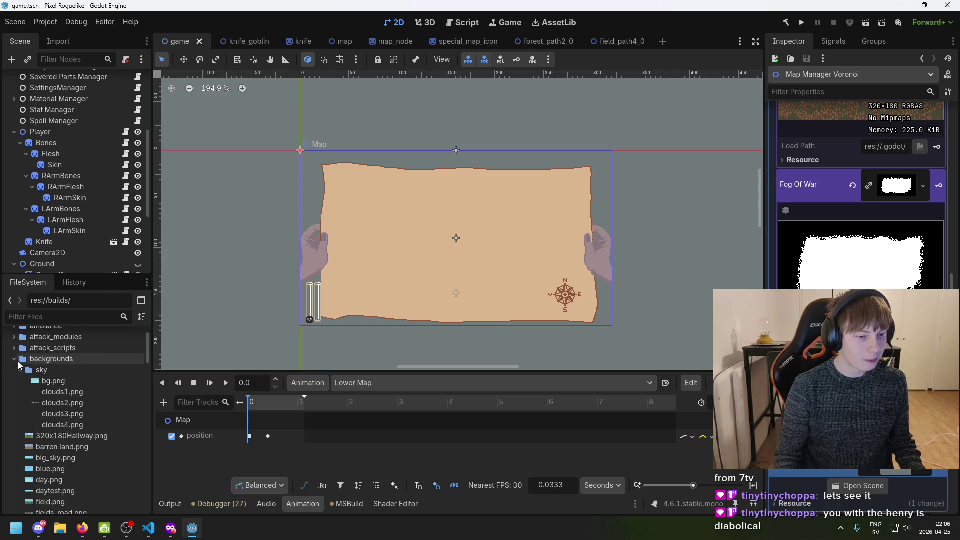
pyautogui.scroll(-2, 104, 430)
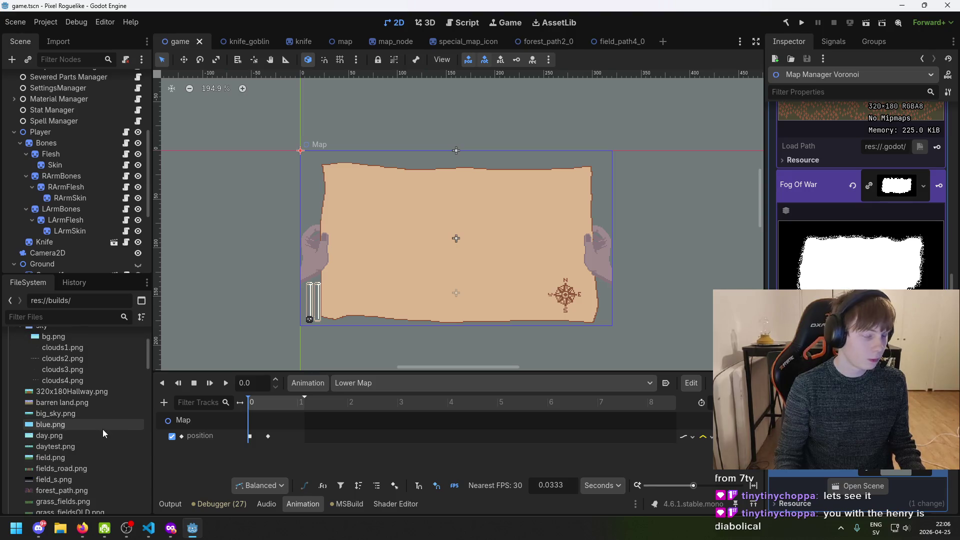
pyautogui.scroll(-5, 64, 260)
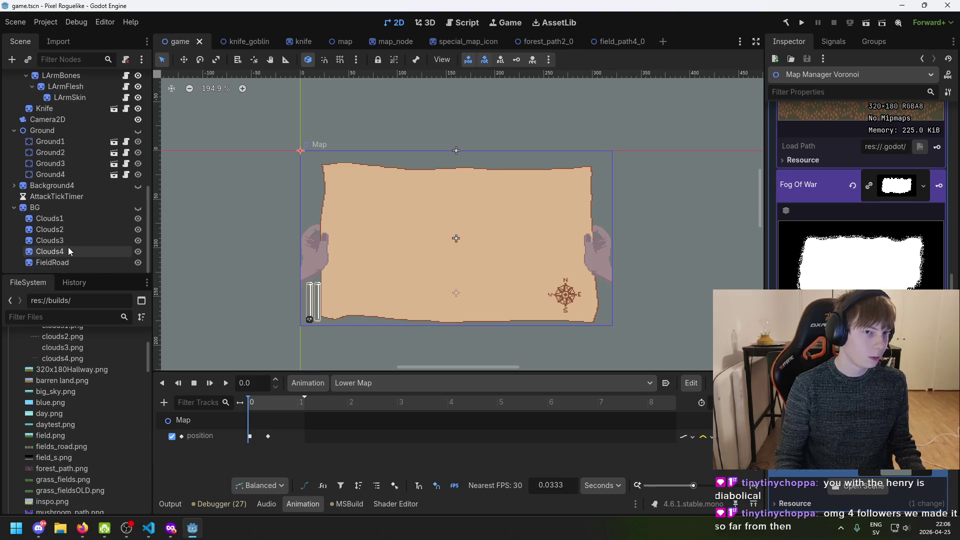
pyautogui.scroll(8, 71, 251)
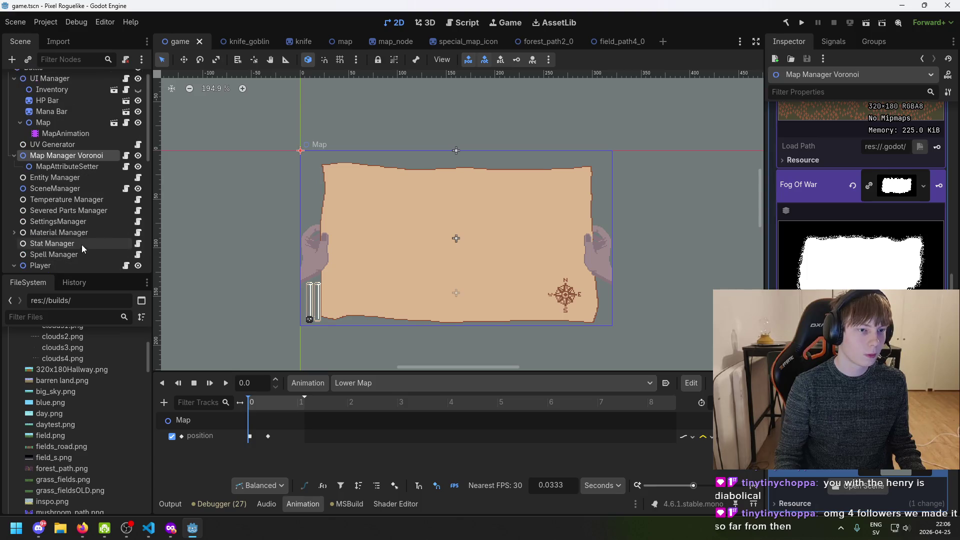
pyautogui.scroll(-10, 82, 427)
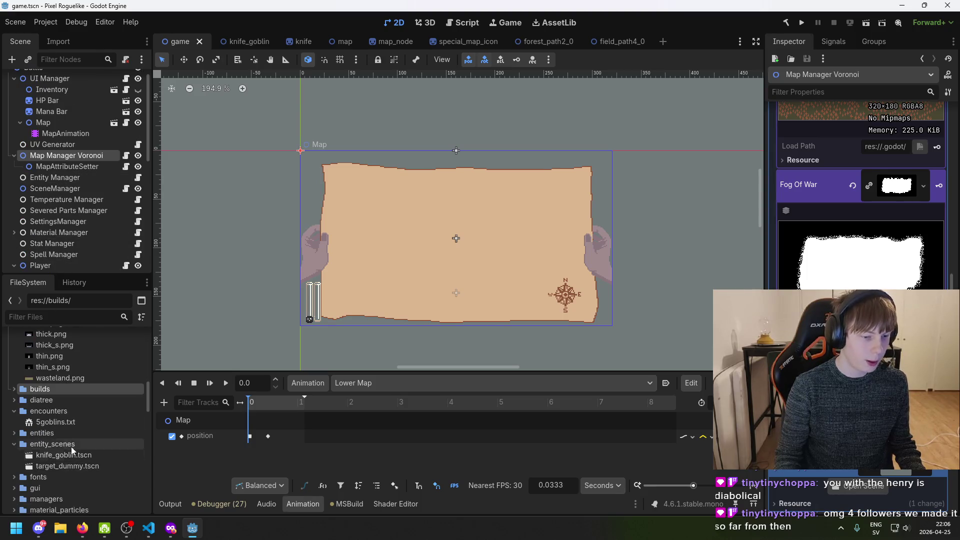
pyautogui.scroll(-4, 93, 445)
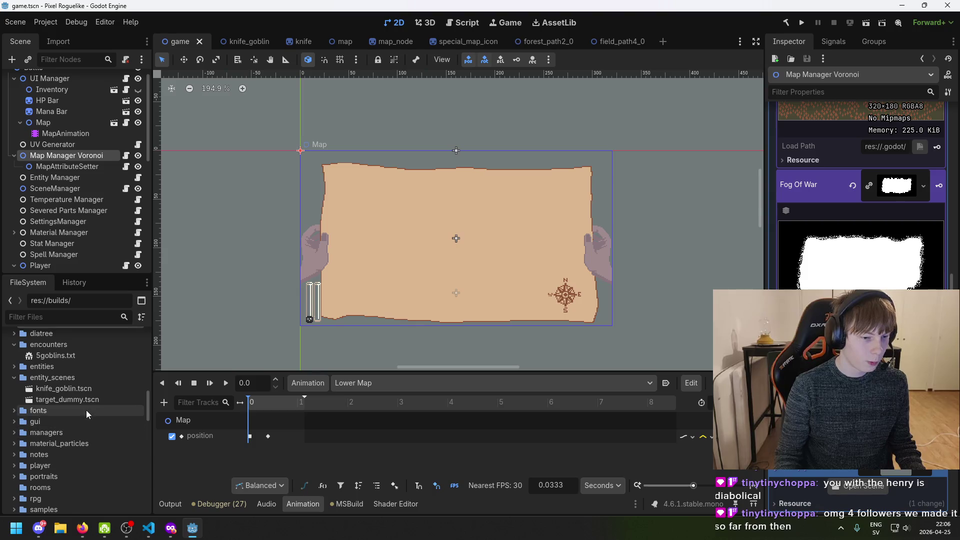
pyautogui.scroll(-5, 82, 437)
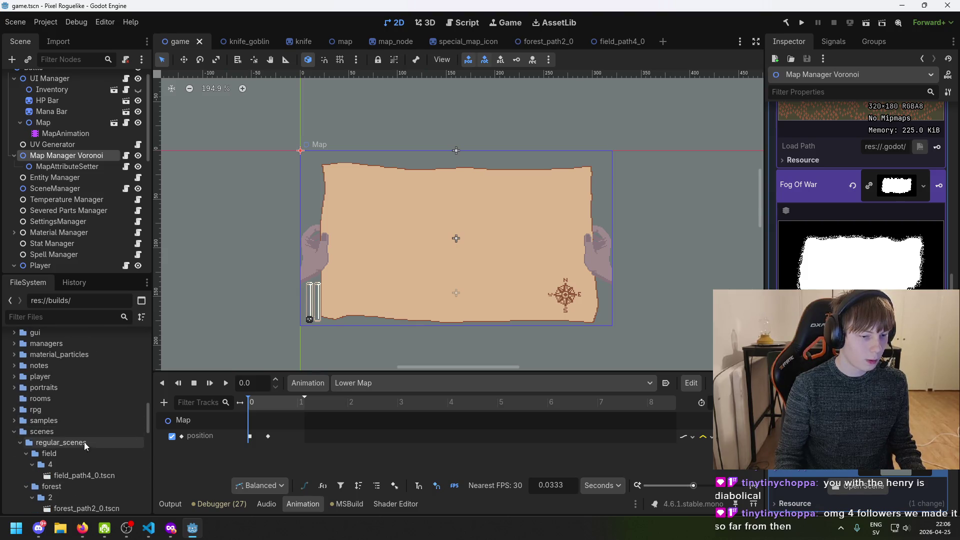
pyautogui.doubleClick(109, 432)
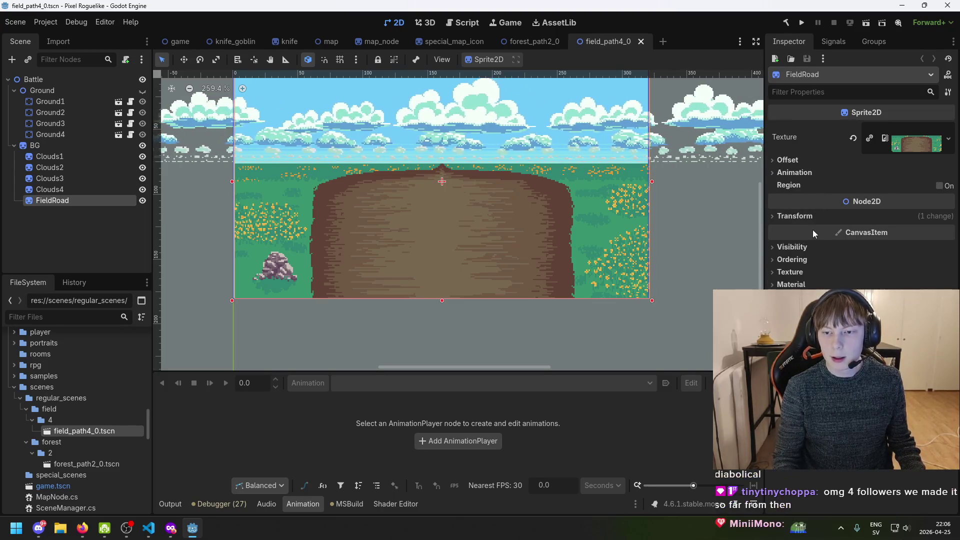
# Expand the FieldRoad sprite's fields_road.png texture preview in the Inspector
pyautogui.click(905, 141)
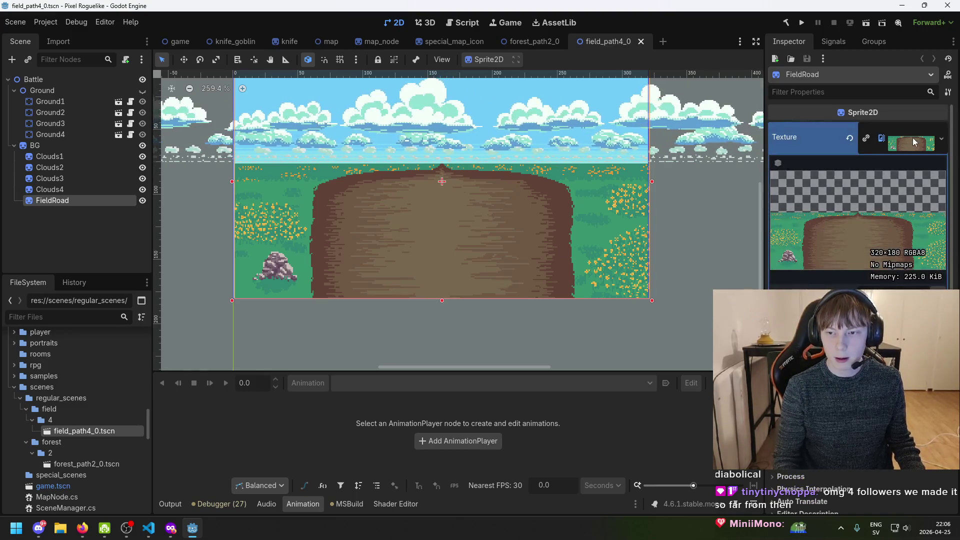
pyautogui.scroll(-2, 882, 289)
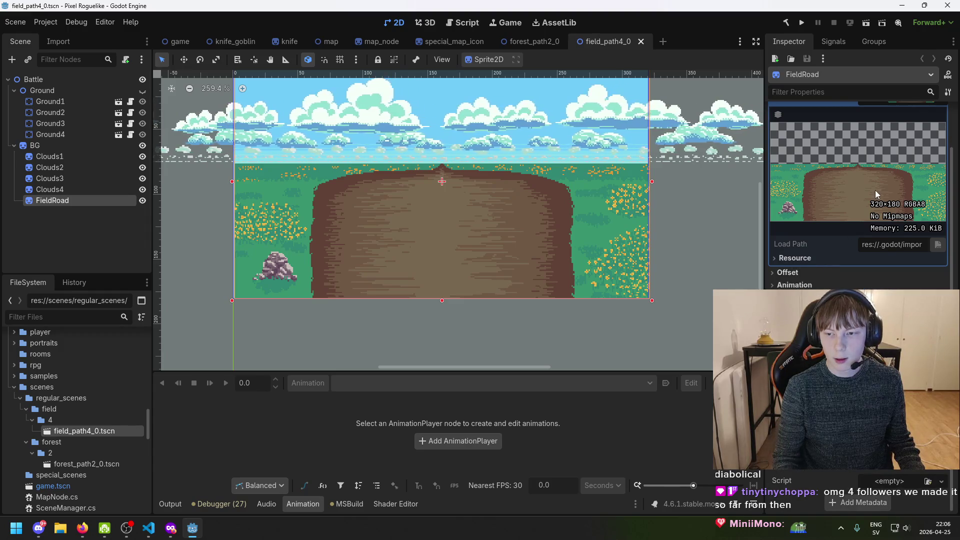
pyautogui.click(789, 330)
# Scroll the FileSystem dock to the backgrounds folder and bring up its context menu
pyautogui.scroll(-1, 789, 330)
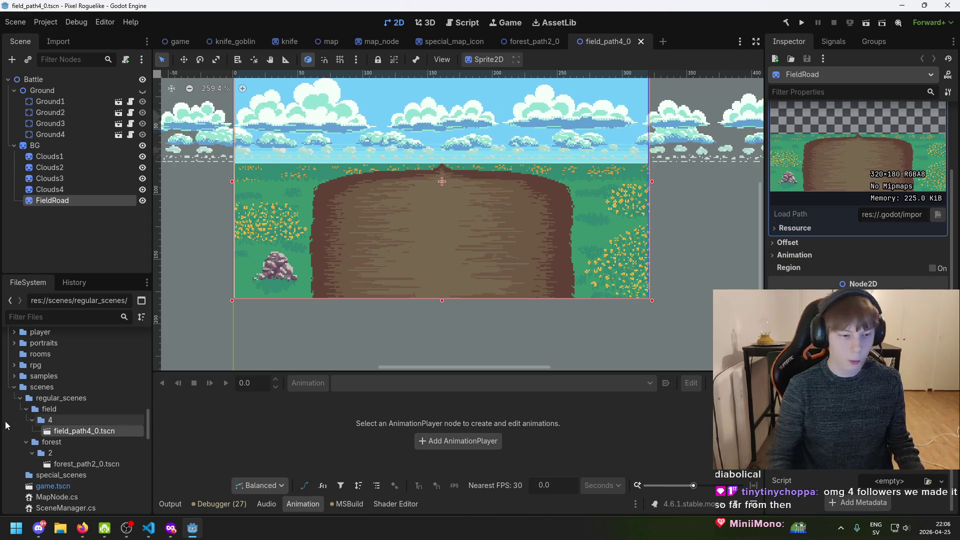
pyautogui.scroll(5, 76, 393)
pyautogui.scroll(-10, 67, 421)
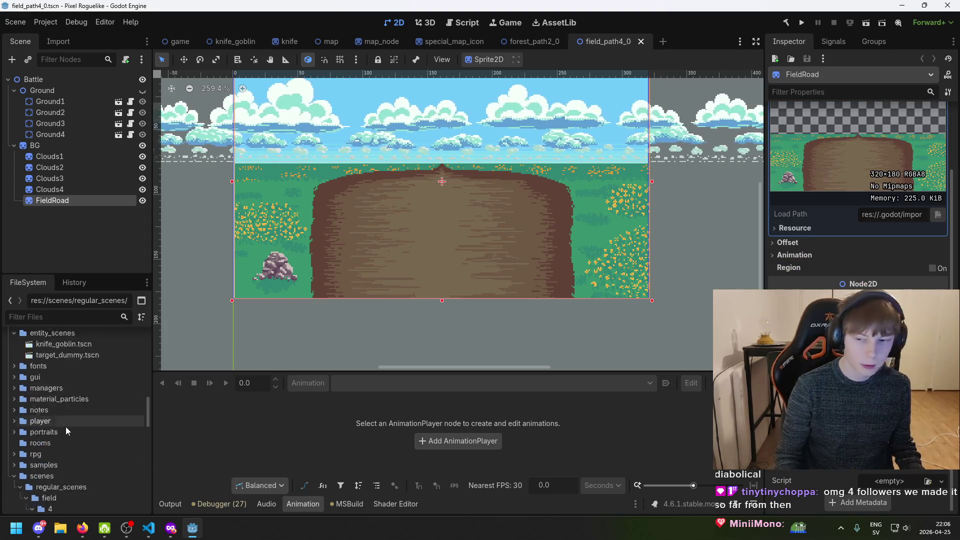
pyautogui.scroll(-10, 61, 422)
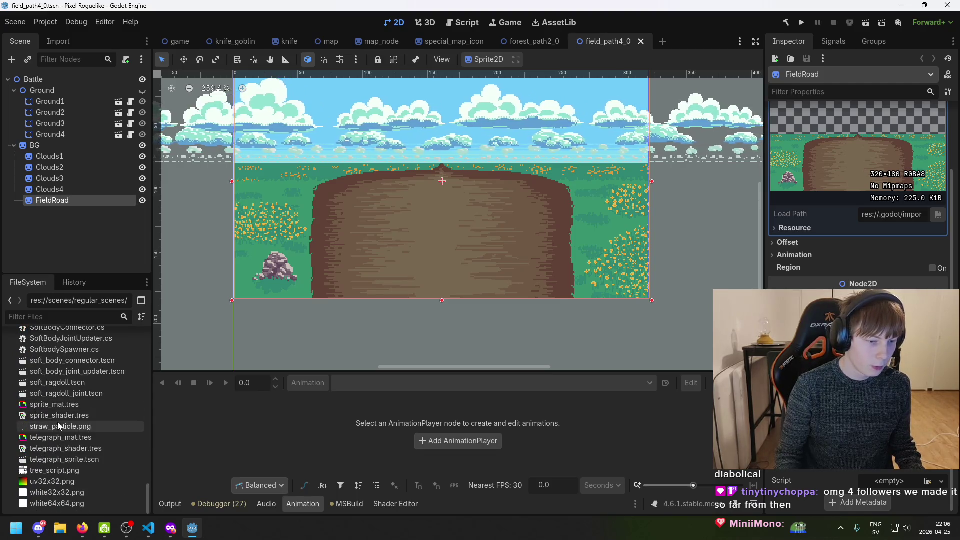
pyautogui.scroll(10, 58, 423)
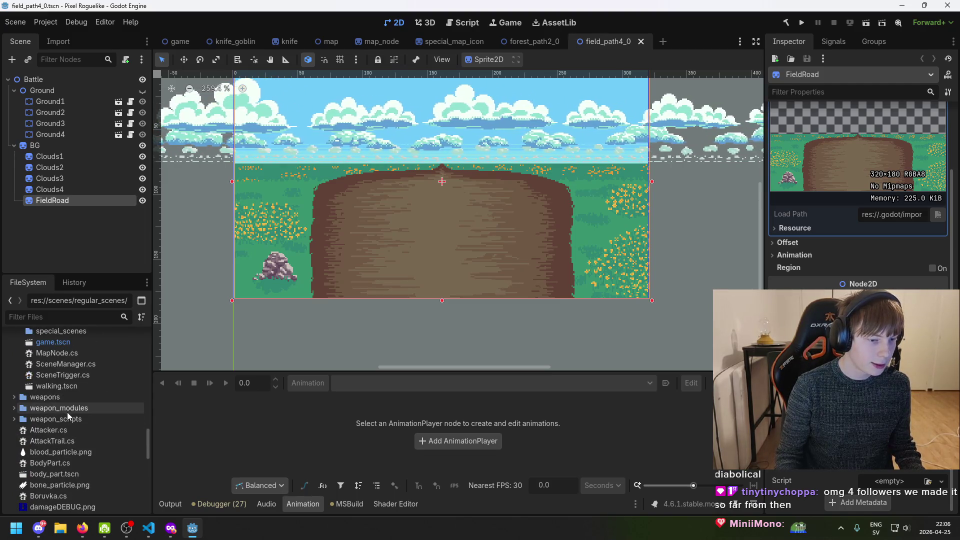
pyautogui.scroll(5, 75, 400)
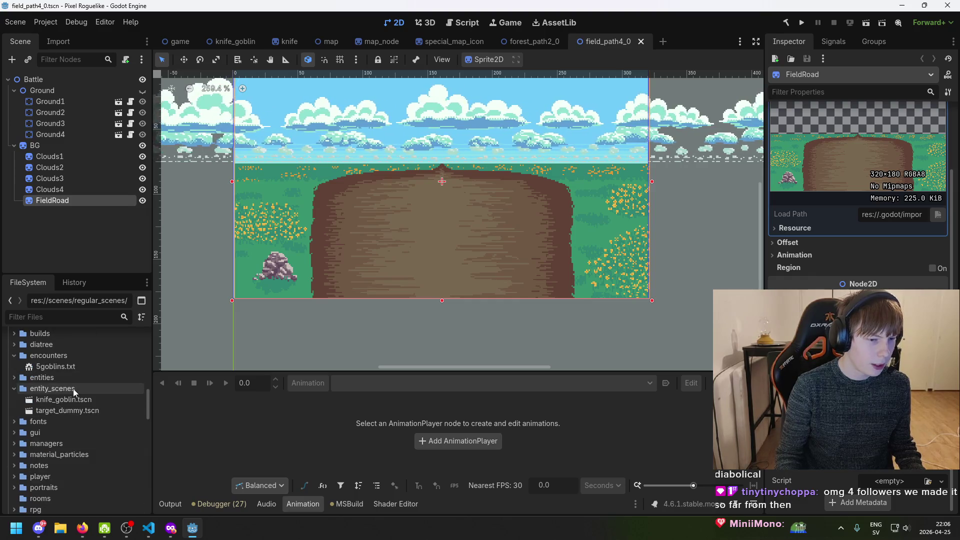
pyautogui.scroll(5, 83, 393)
pyautogui.rightClick(79, 397)
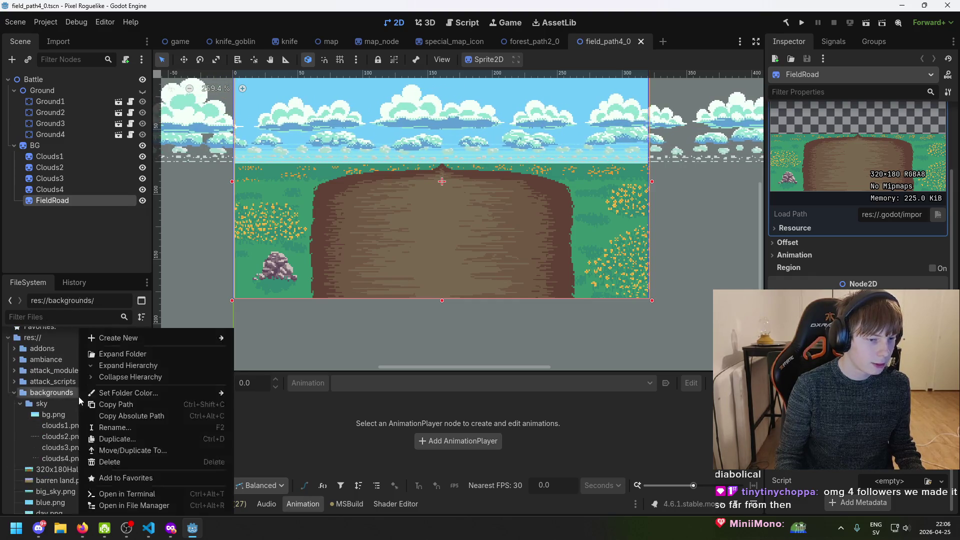
# Create a new ShaderMaterial resource in the backgrounds folder via Create New > Resource
pyautogui.moveTo(144, 342)
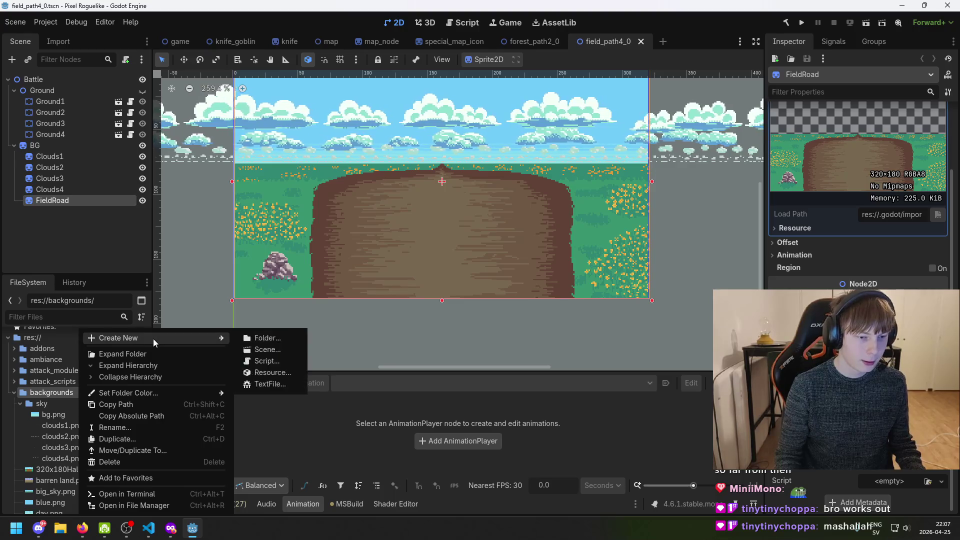
pyautogui.moveTo(198, 341)
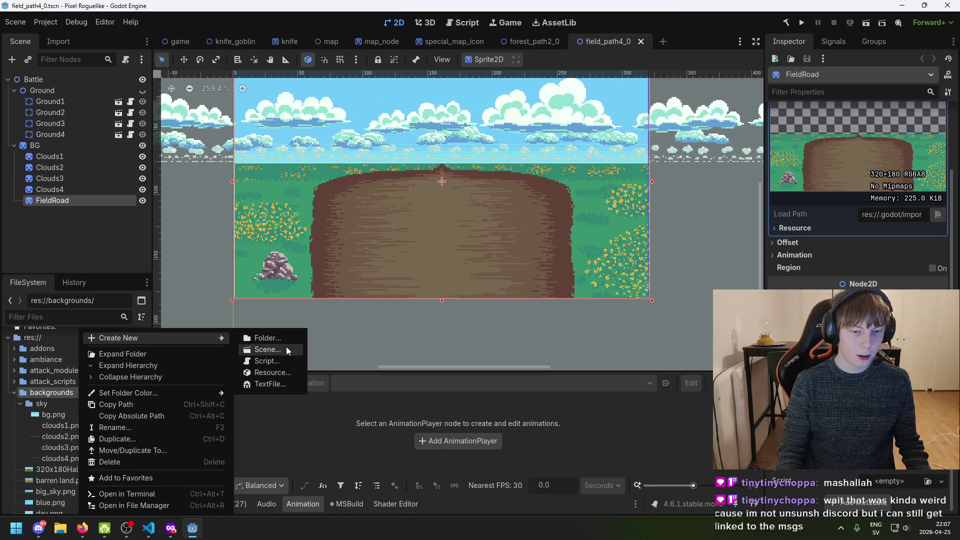
pyautogui.click(292, 371)
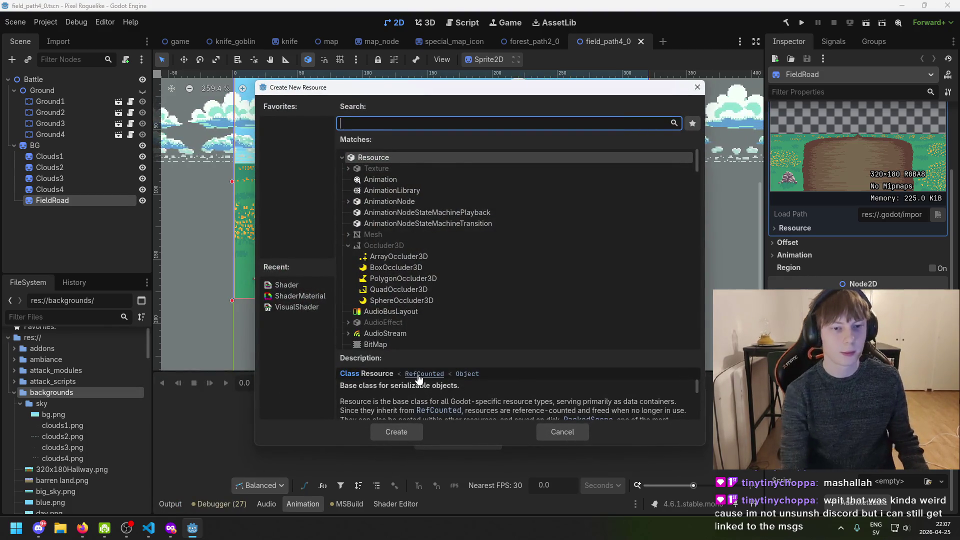
pyautogui.write('image')
pyautogui.press('BackSpace')
pyautogui.press('BackSpace')
pyautogui.press('BackSpace')
pyautogui.write('shader')
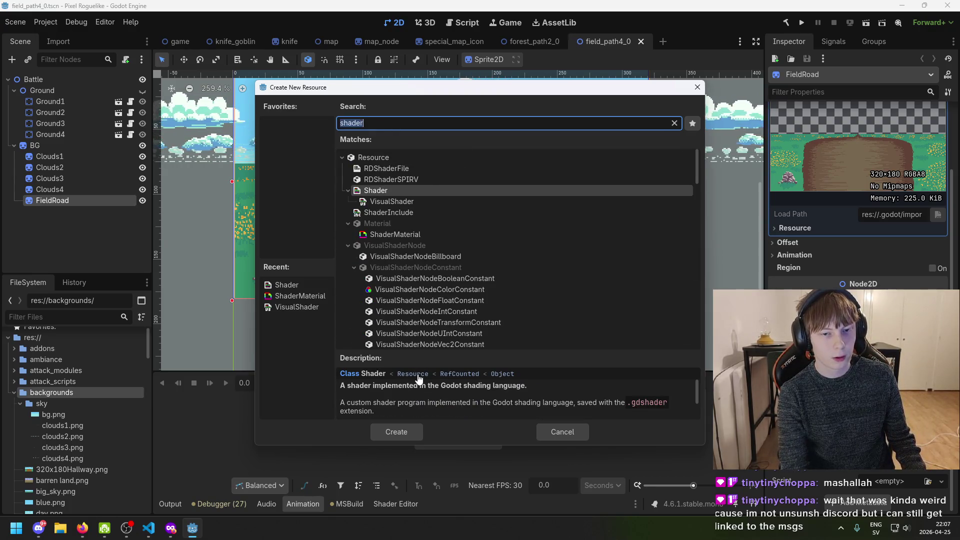
pyautogui.write('material')
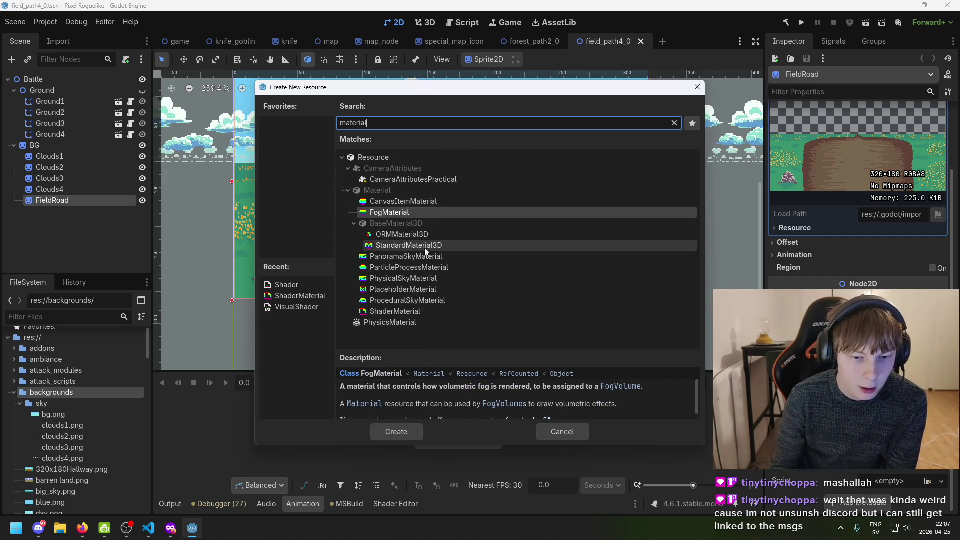
pyautogui.click(434, 310)
pyautogui.click(394, 432)
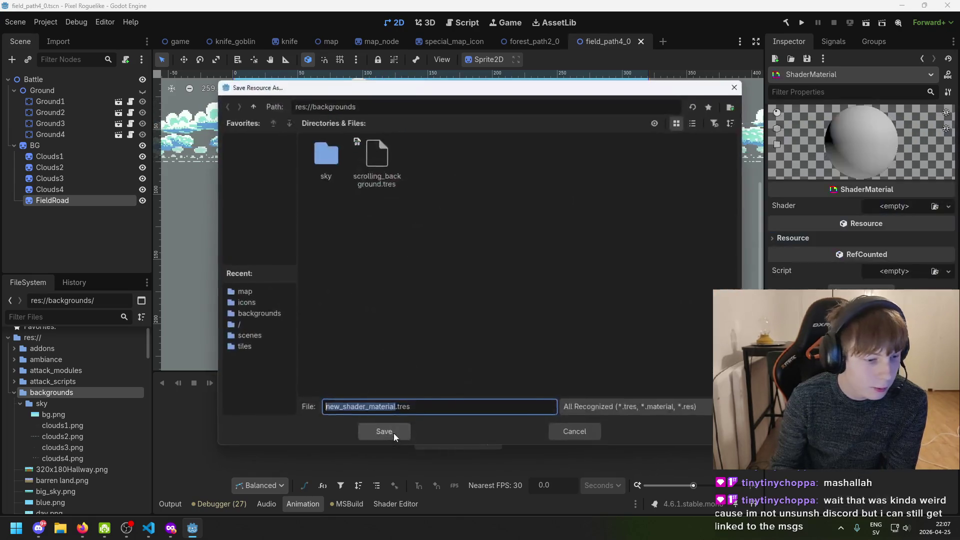
# Name the material background_mat and save it as background_mat.tres
pyautogui.click(399, 409)
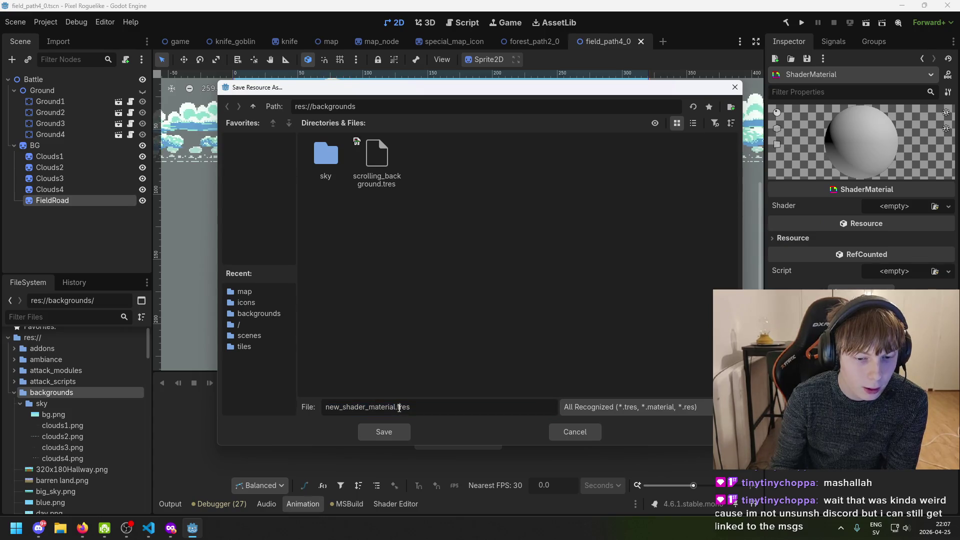
pyautogui.doubleClick(395, 408)
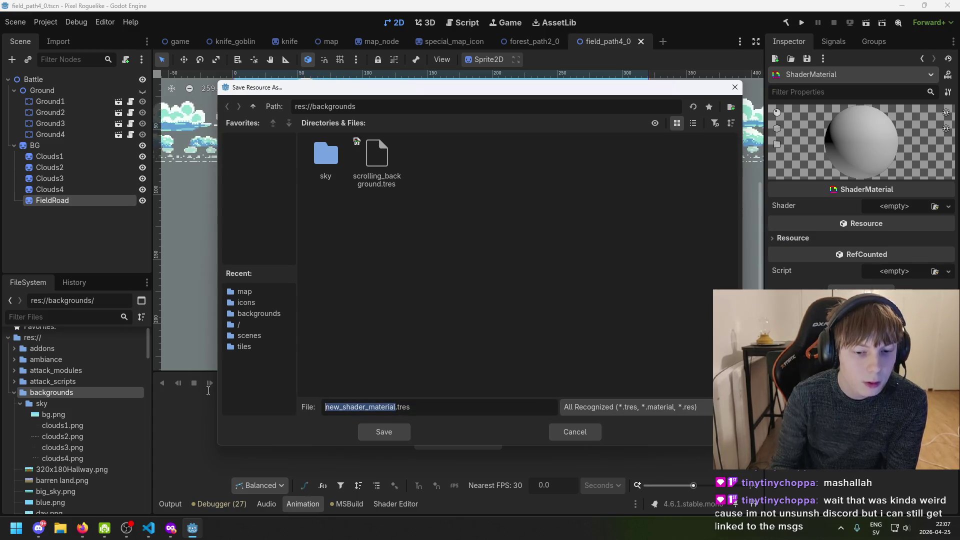
pyautogui.write('backgro')
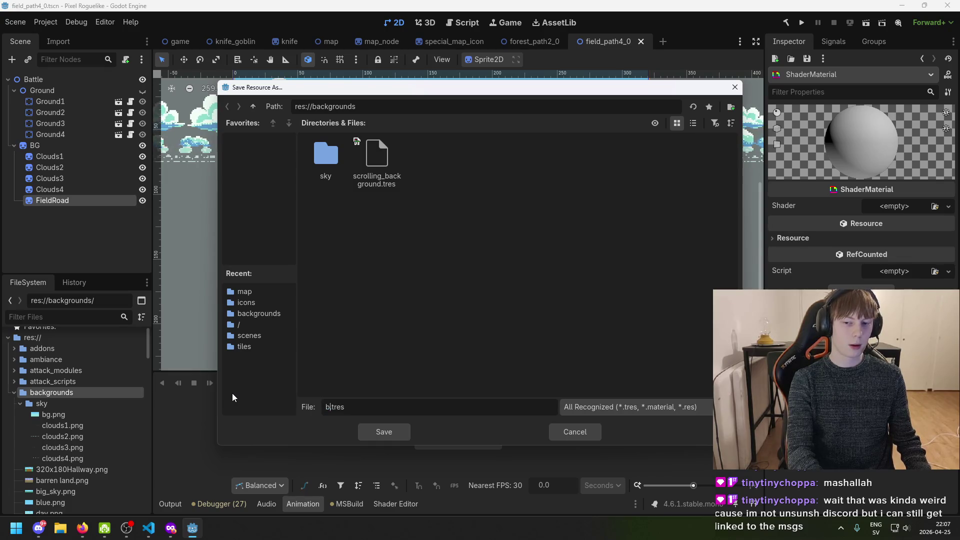
pyautogui.write('und_mat')
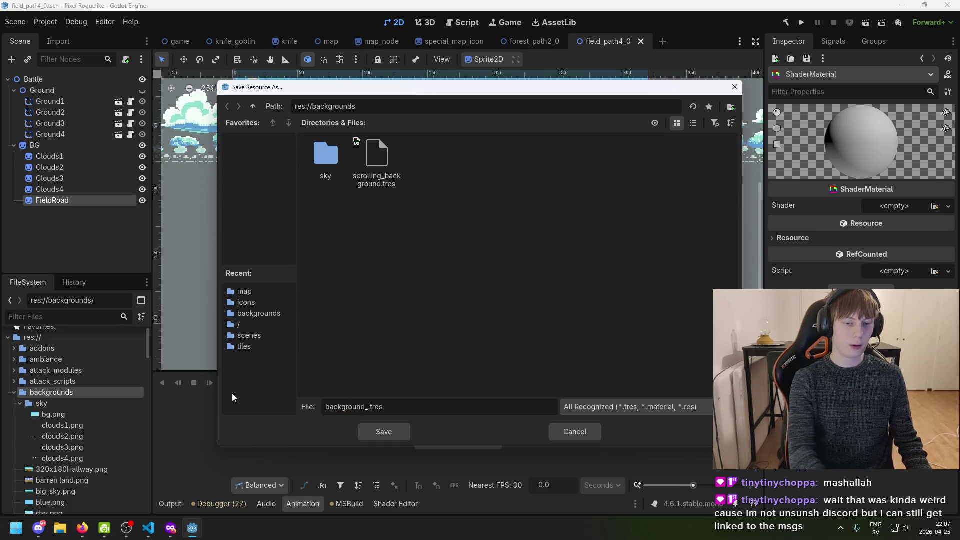
pyautogui.click(384, 432)
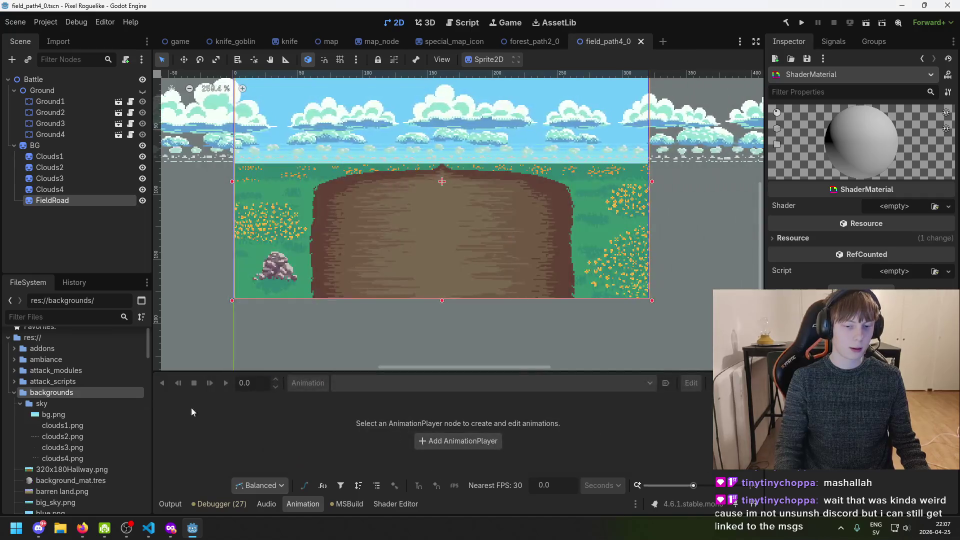
# Inspect the newly created background_mat.tres material
pyautogui.scroll(-3, 80, 400)
pyautogui.click(88, 391)
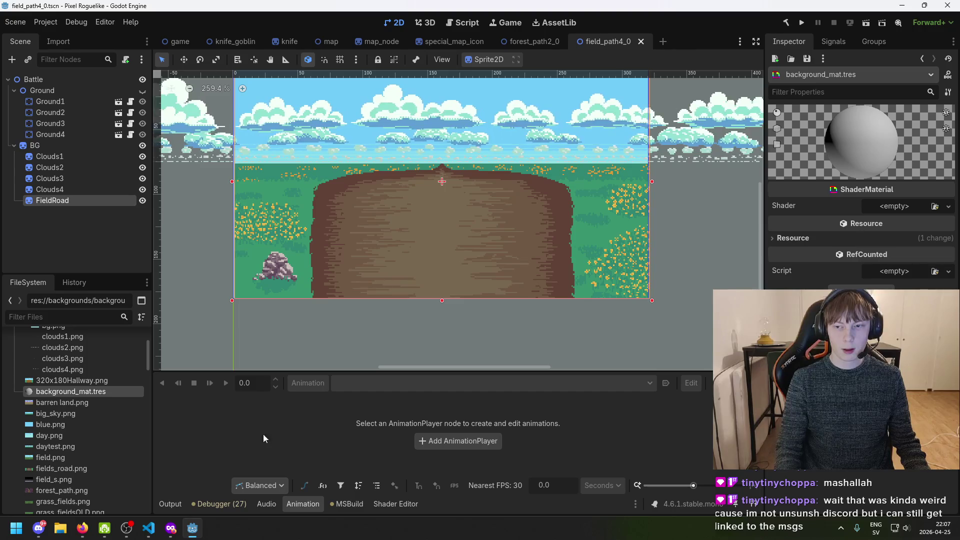
pyautogui.scroll(3, 80, 397)
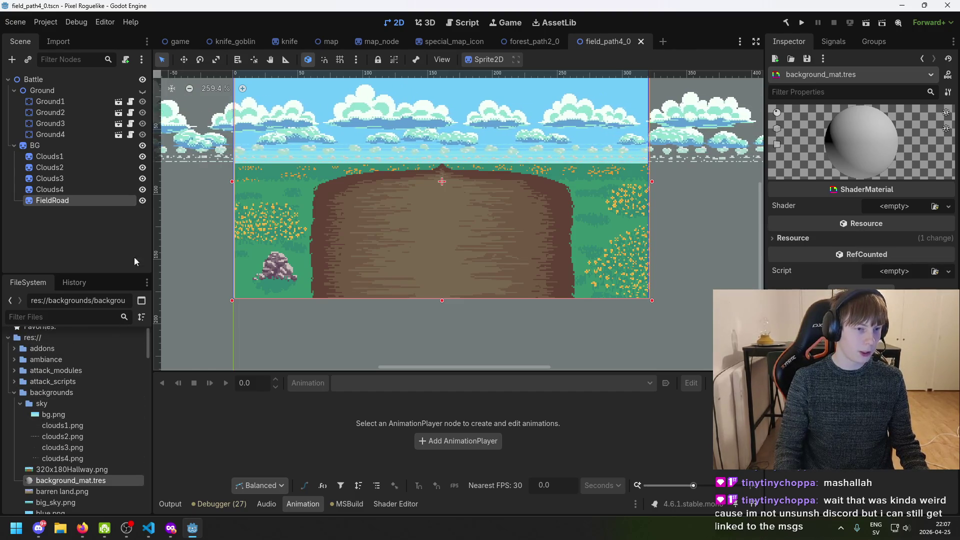
# Drag background_mat.tres onto FieldRoad's Material slot and choose New Shader for it
pyautogui.click(68, 201)
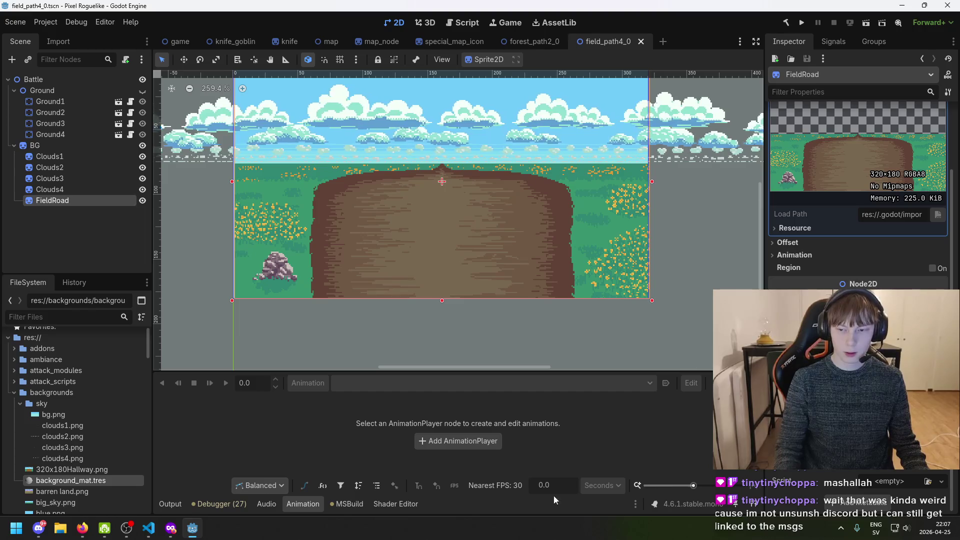
pyautogui.moveTo(92, 478); pyautogui.dragTo(879, 410)
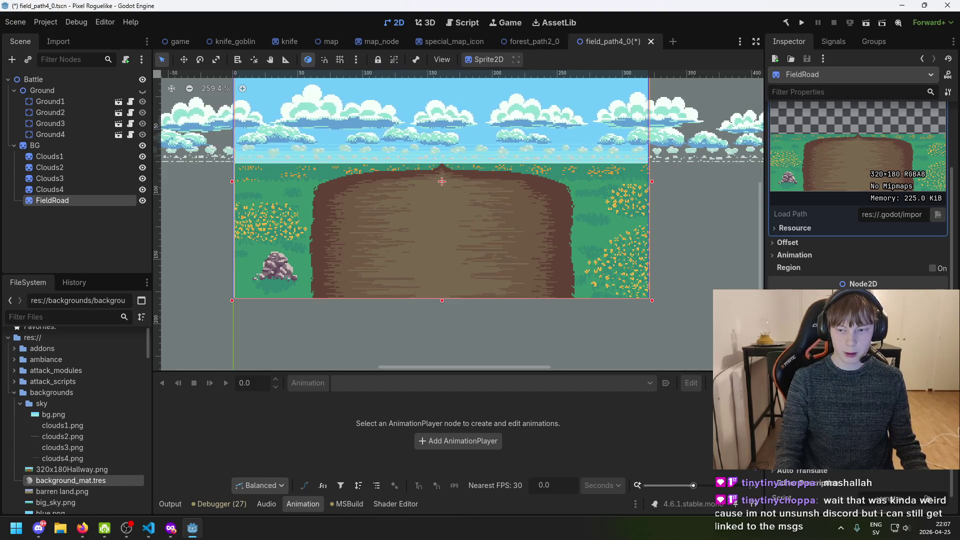
pyautogui.scroll(1, 473, 278)
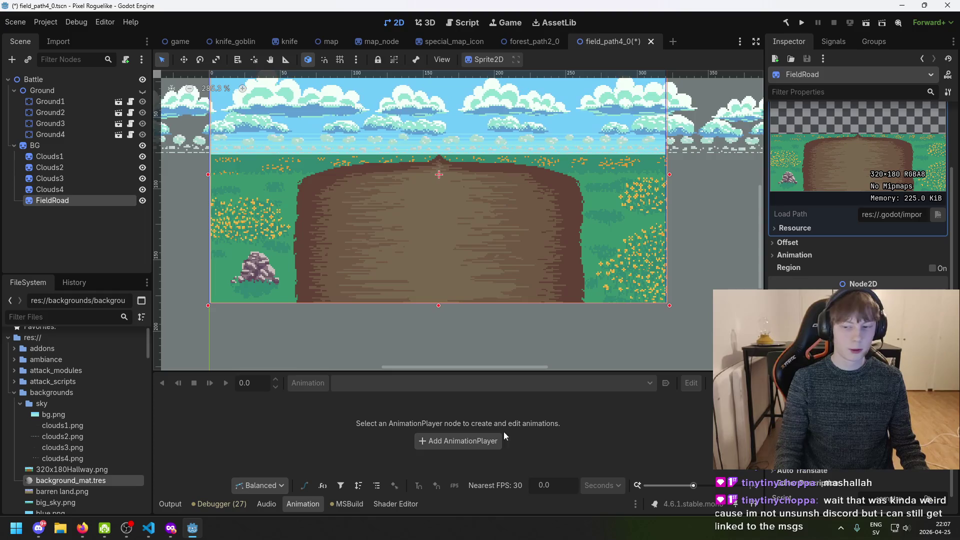
pyautogui.scroll(-3, 857, 195)
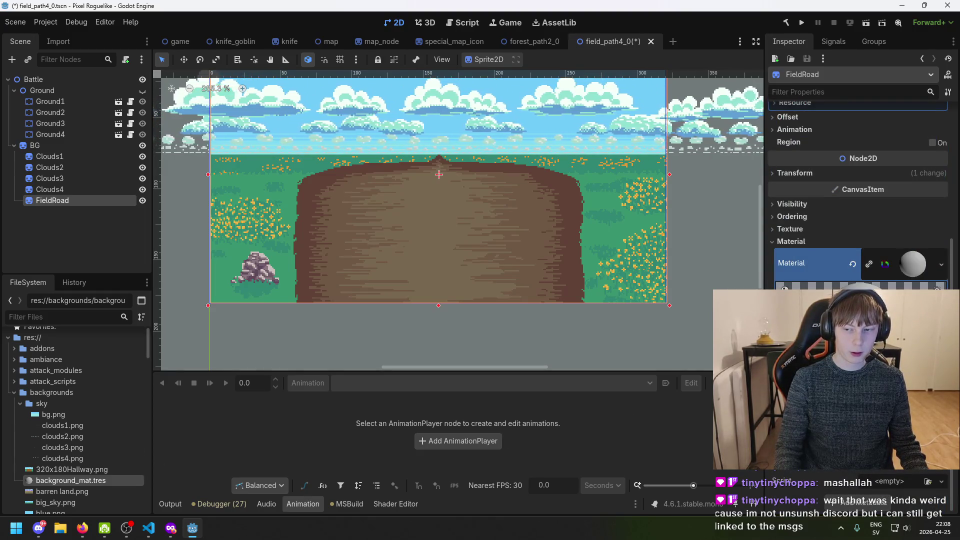
pyautogui.click(850, 350)
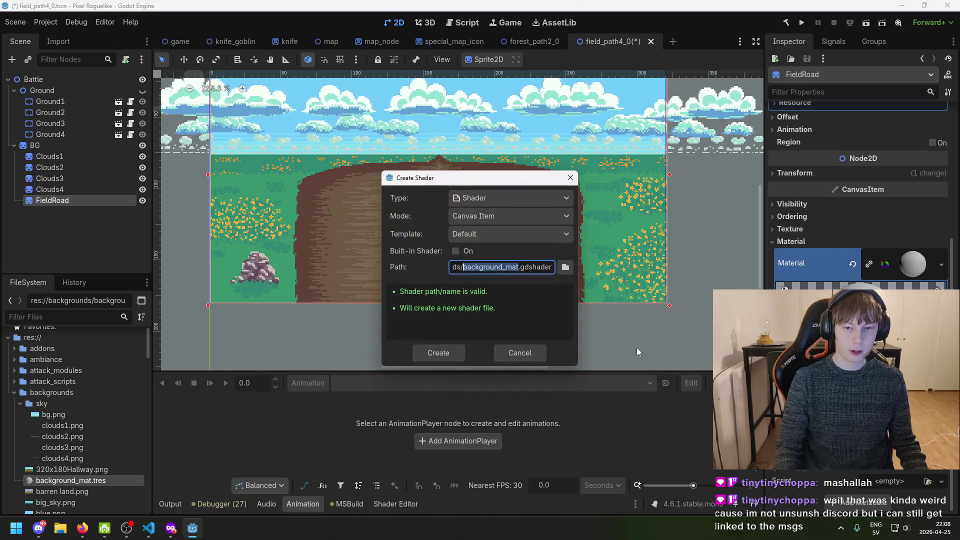
# Create the shader as background_shader.gdshader and save the field_path4_0 scene with Ctrl+S
pyautogui.click(521, 268)
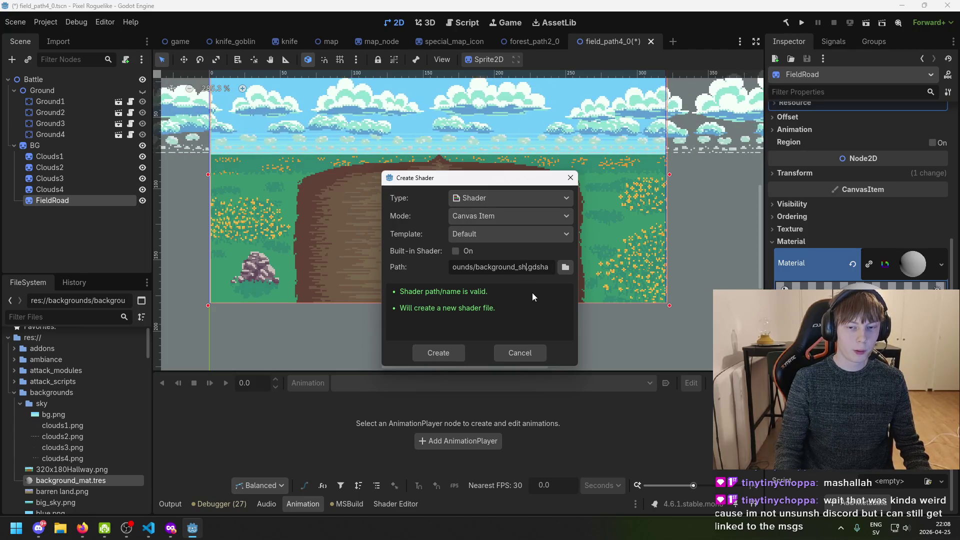
pyautogui.click(440, 355)
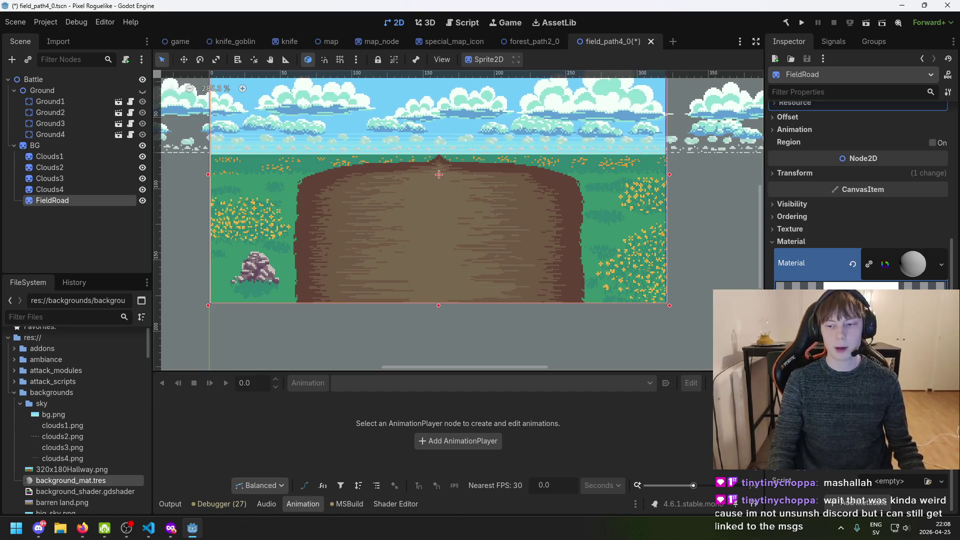
pyautogui.scroll(2, 857, 199)
pyautogui.scroll(-2, 858, 200)
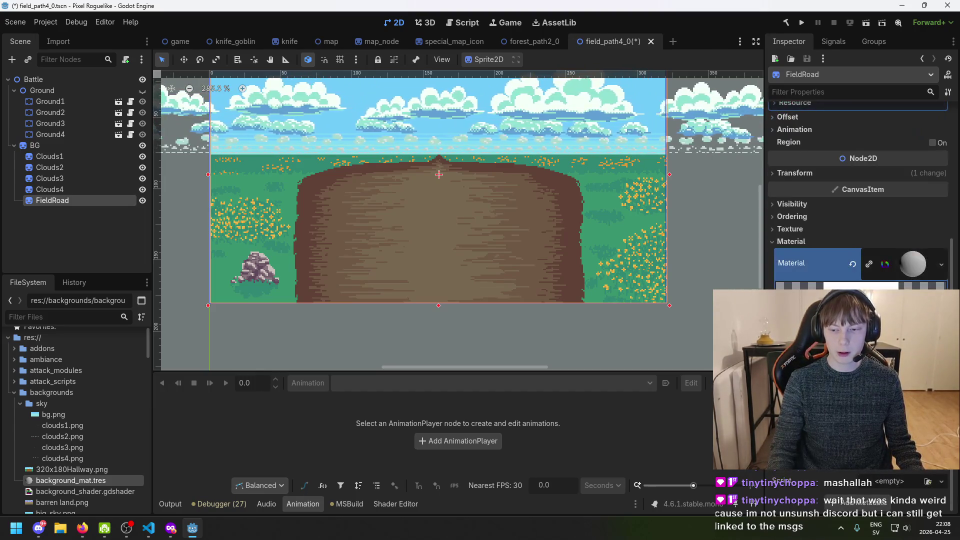
pyautogui.scroll(2, 871, 286)
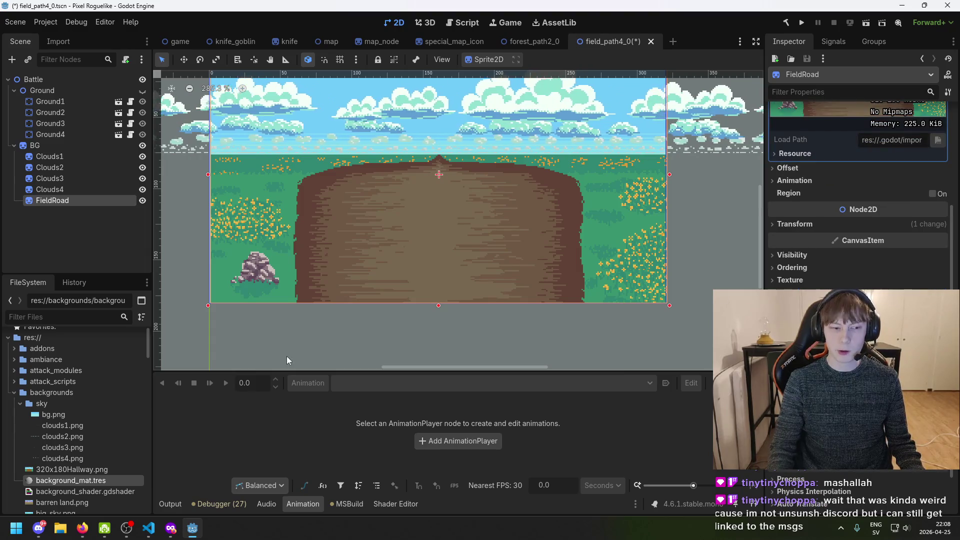
pyautogui.hotkey('ctrl', 's')
pyautogui.scroll(3, 858, 200)
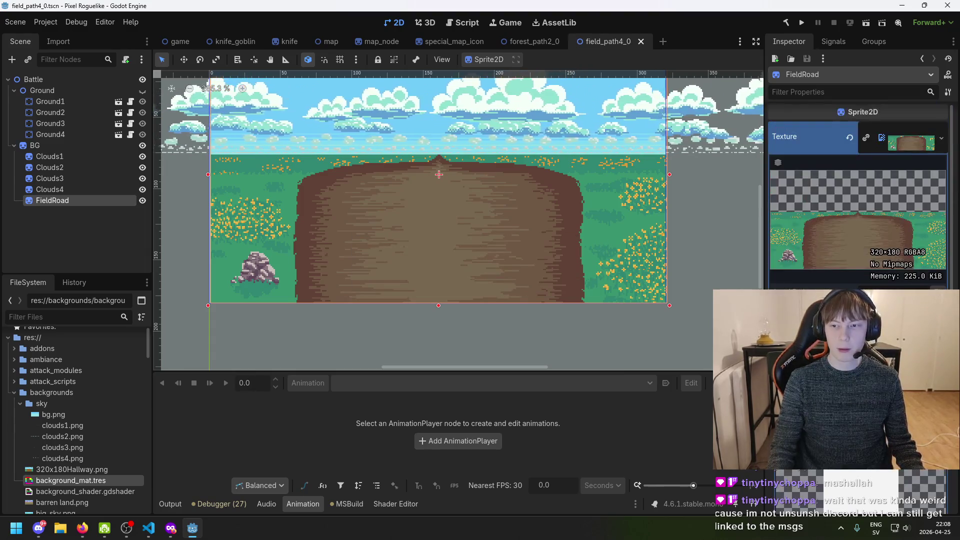
# Open background_shader.gdshader in the Shader Editor, showing its default canvas_item template
pyautogui.scroll(-4, 858, 200)
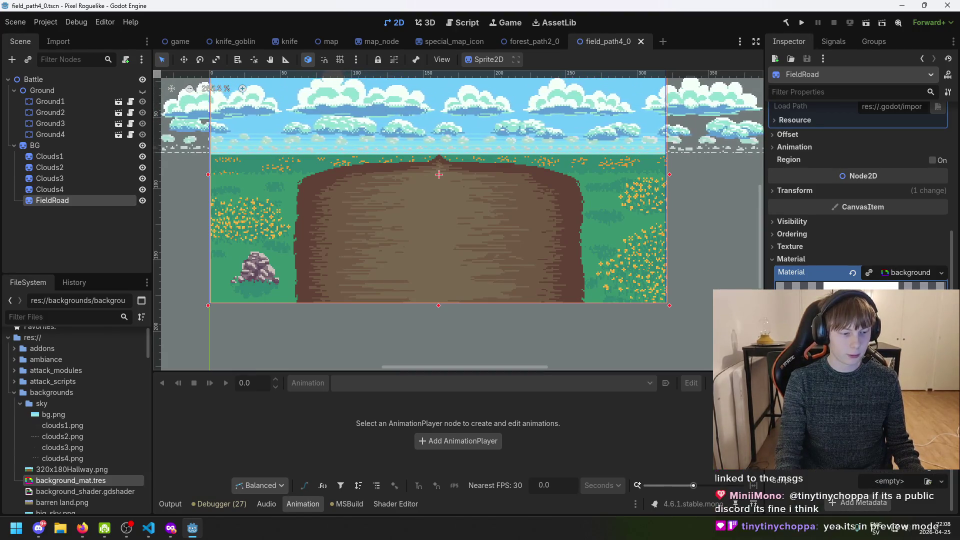
pyautogui.scroll(3, 910, 285)
pyautogui.scroll(-3, 911, 285)
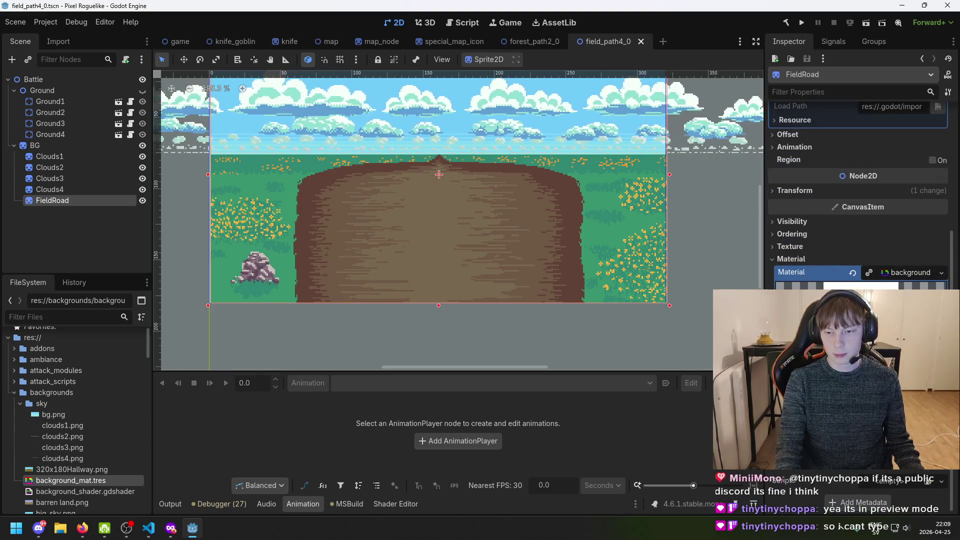
pyautogui.click(860, 285)
pyautogui.rightClick(262, 398)
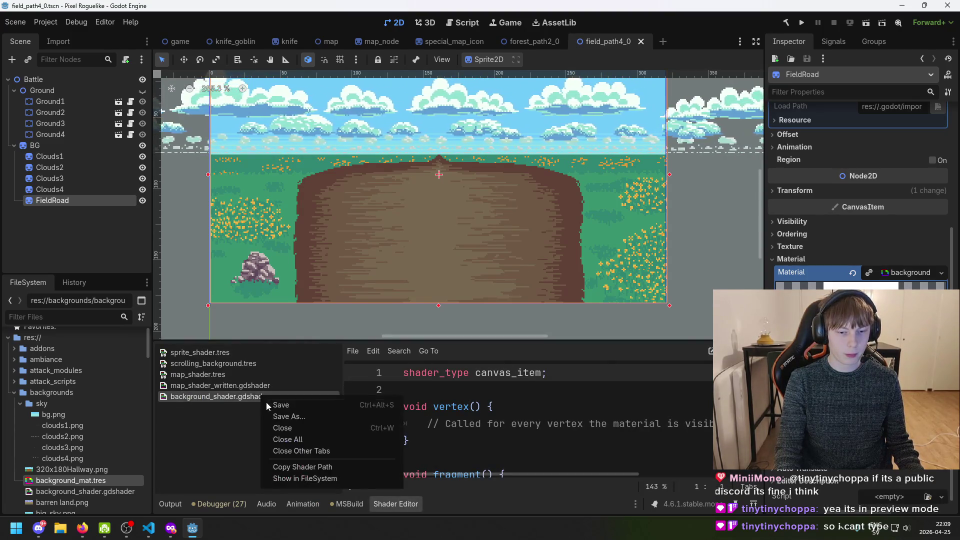
# Pop the Shader Editor out into its own floating window and move it up-right
pyautogui.click(248, 402)
pyautogui.rightClick(404, 506)
pyautogui.click(455, 484)
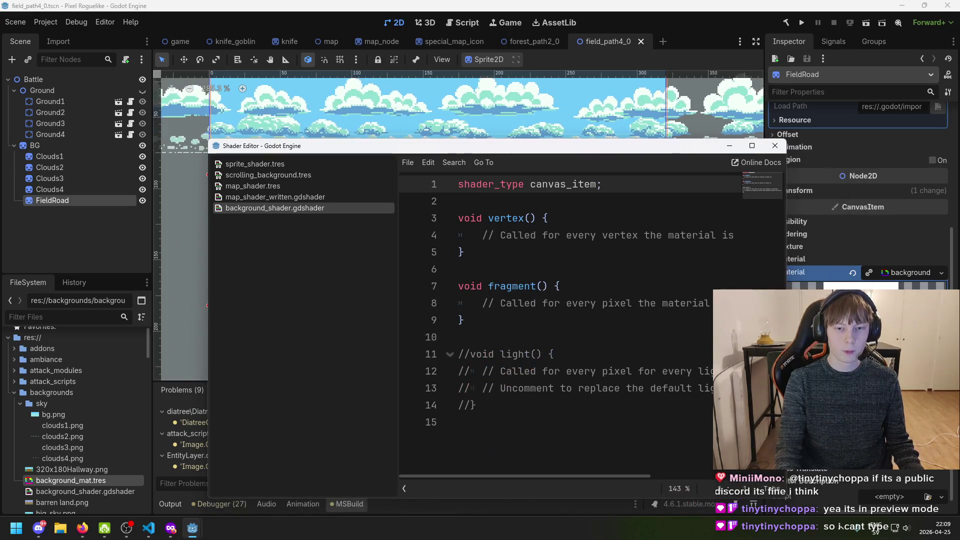
pyautogui.moveTo(547, 152); pyautogui.dragTo(650, 98)
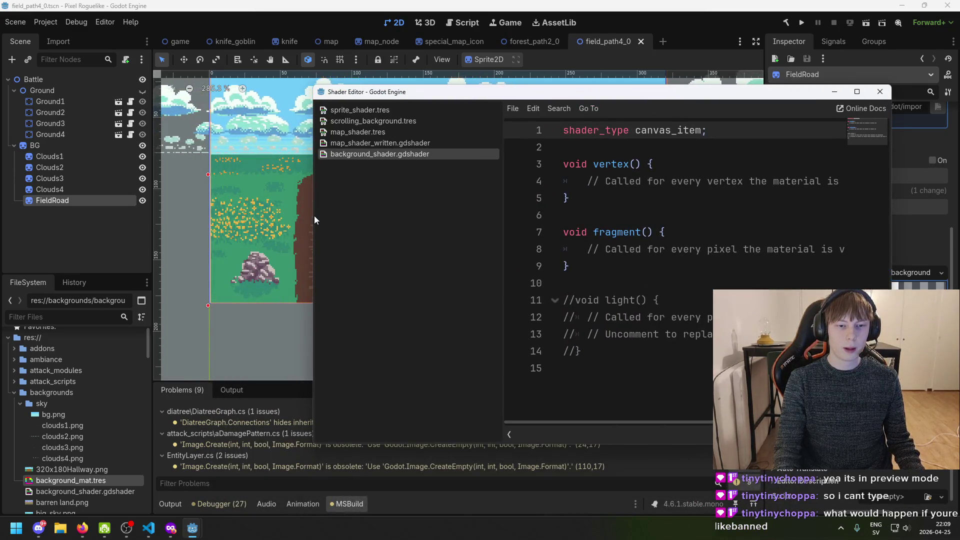
# Narrow the main editor's Scene and FileSystem dock
pyautogui.click(282, 230)
pyautogui.hscroll(5, 399, 230)
pyautogui.scroll(-2, 494, 257)
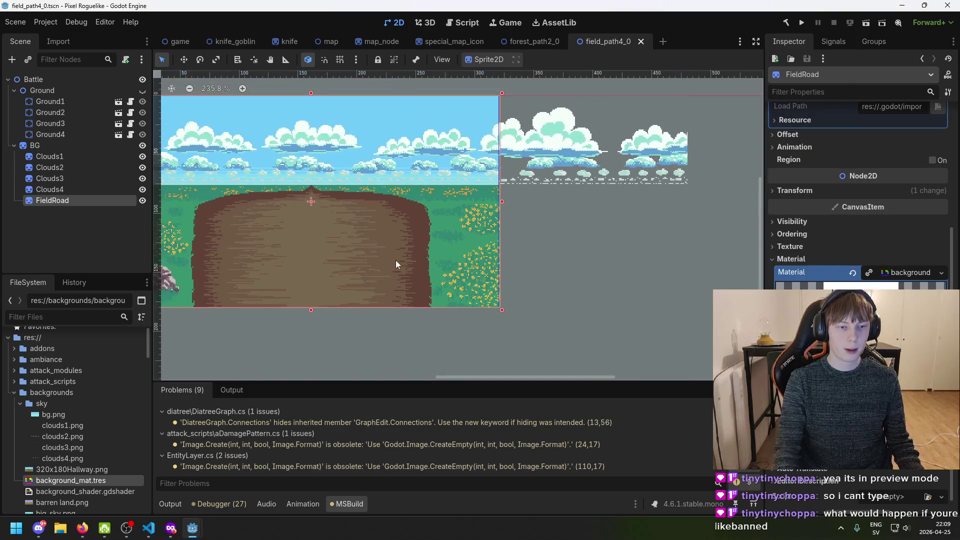
pyautogui.moveTo(152, 235); pyautogui.dragTo(80, 236)
pyautogui.scroll(1, 259, 274)
pyautogui.scroll(-3, 129, 274)
pyautogui.scroll(1, 332, 274)
pyautogui.hscroll(2, 327, 277)
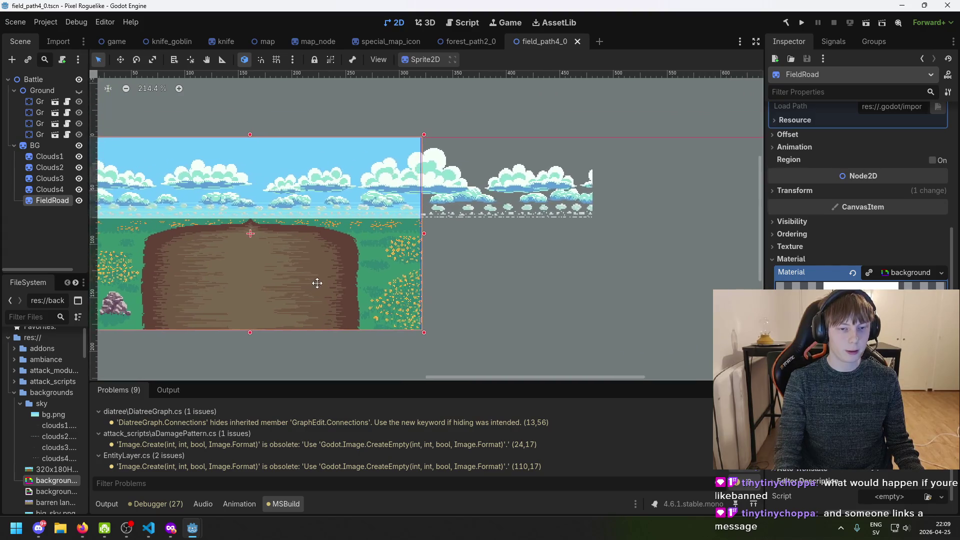
# Bring the floating Shader Editor to the front and resize its edges to show more code
pyautogui.moveTo(192, 527)
pyautogui.click(249, 479)
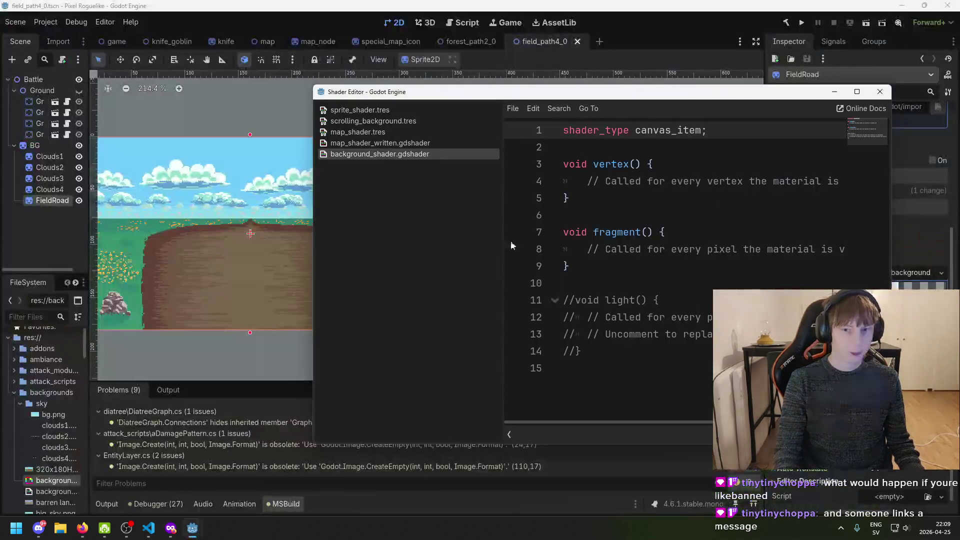
pyautogui.click(310, 222)
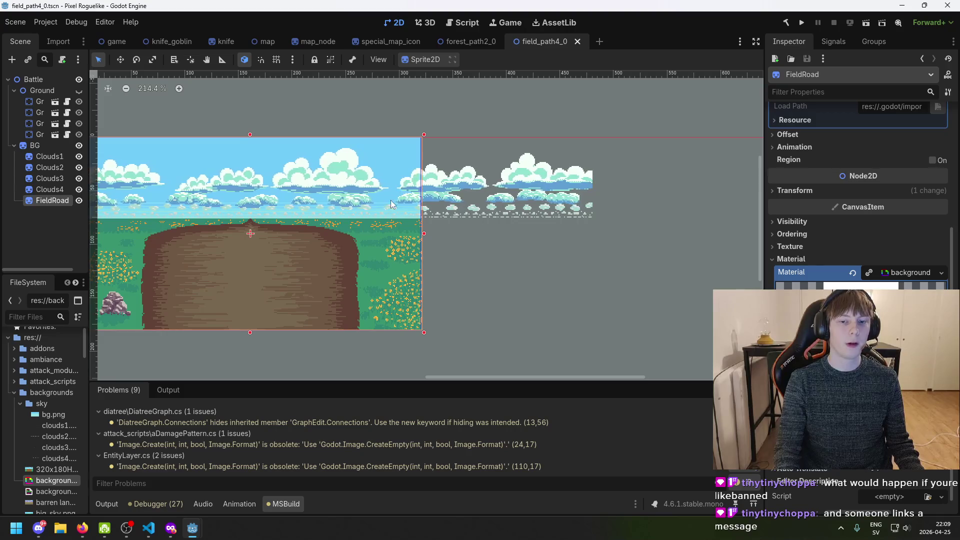
pyautogui.hotkey('alt', 'Tab')
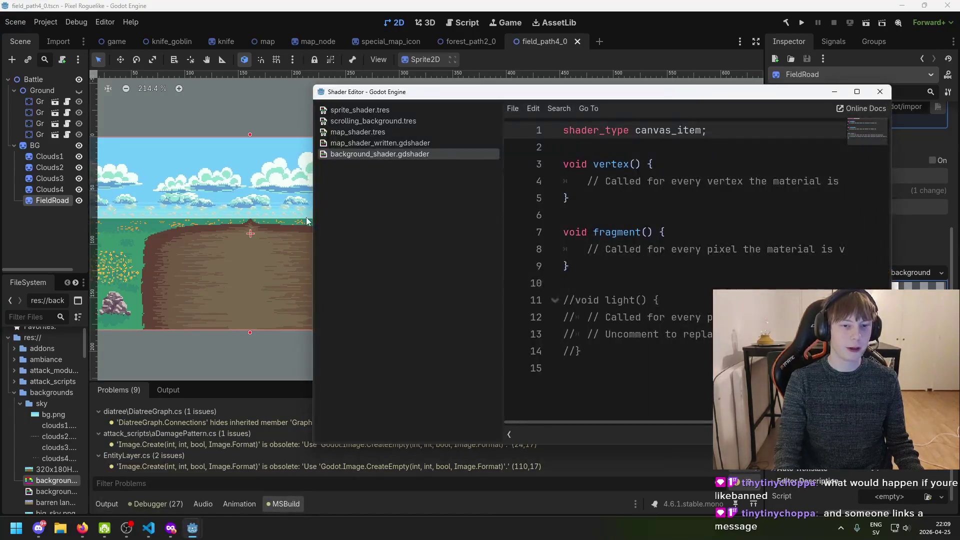
pyautogui.moveTo(311, 214)
pyautogui.mouseDown()
pyautogui.moveTo(520, 214)
pyautogui.moveTo(445, 214)
pyautogui.mouseUp()
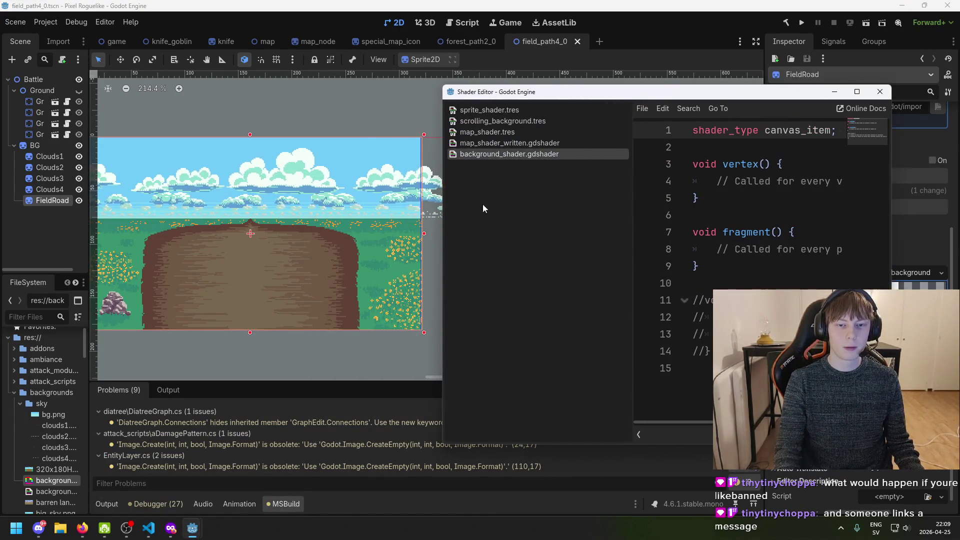
pyautogui.moveTo(730, 85); pyautogui.dragTo(730, 38)
pyautogui.moveTo(729, 443); pyautogui.dragTo(730, 505)
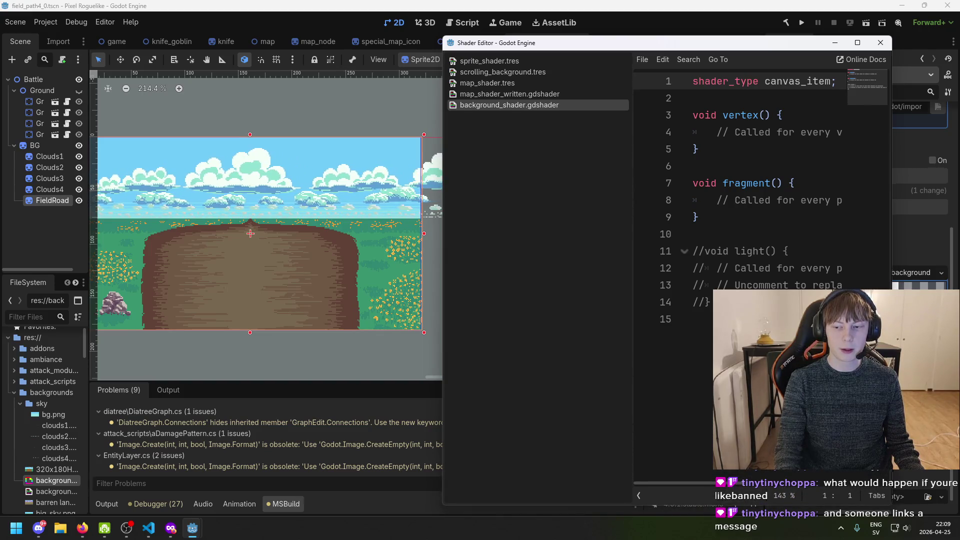
# Delete the vertex() function from background_shader.gdshader
pyautogui.moveTo(890, 225); pyautogui.dragTo(946, 225)
pyautogui.click(770, 268)
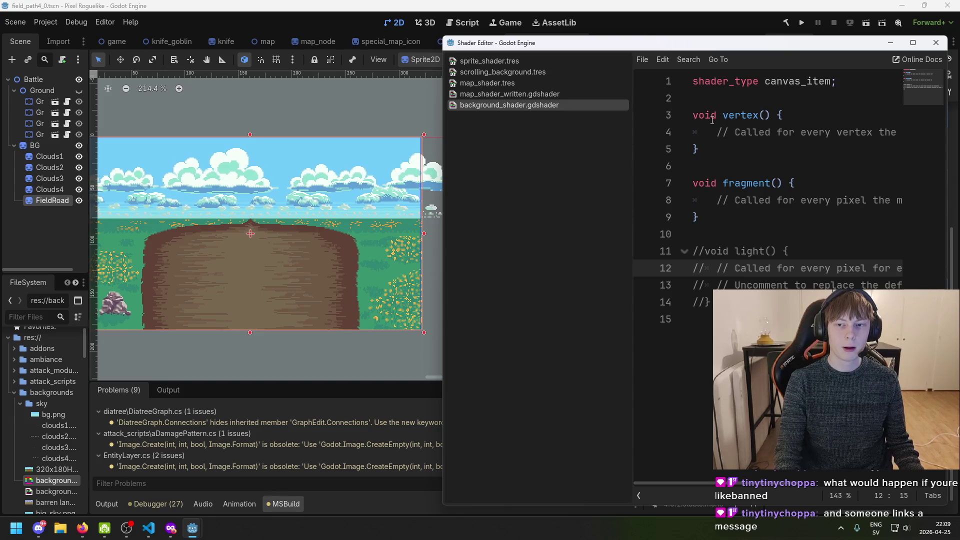
pyautogui.click(742, 116)
pyautogui.click(730, 115)
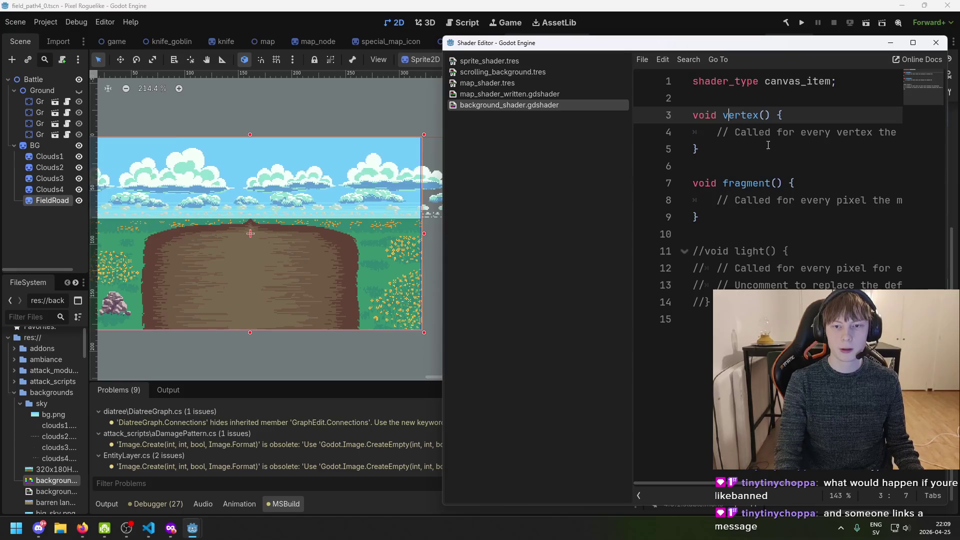
pyautogui.click(777, 183)
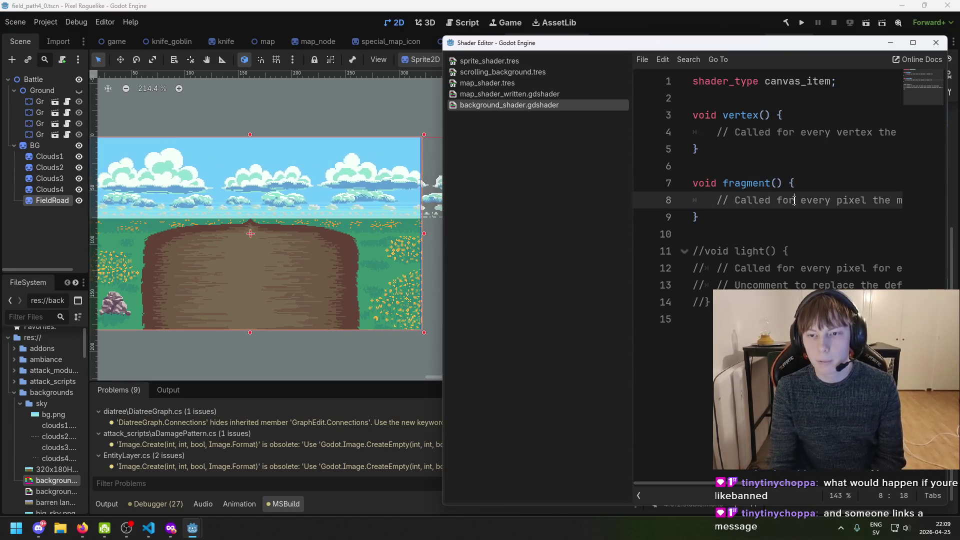
pyautogui.click(746, 164)
pyautogui.hotkey('shift', 'Up')
pyautogui.hotkey('shift', 'Up')
pyautogui.hotkey('shift', 'Up')
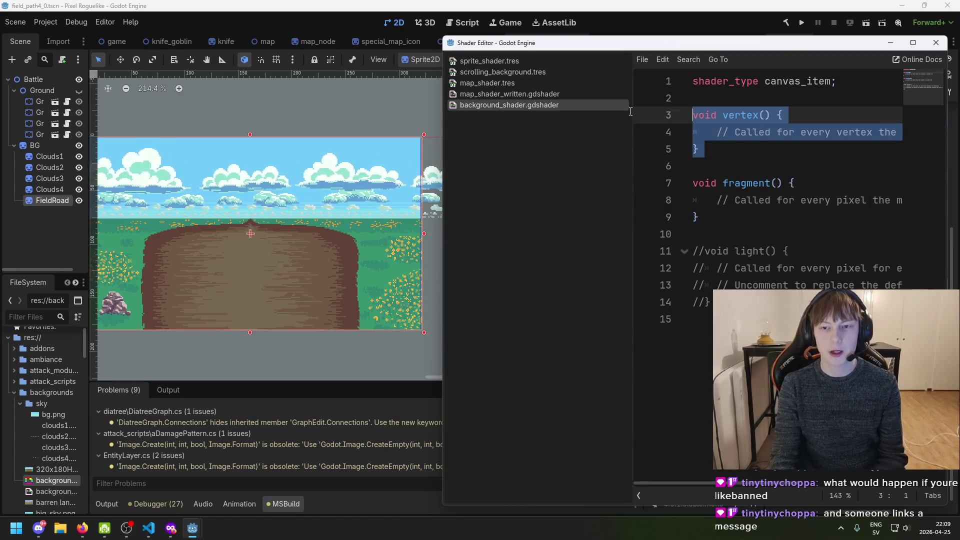
pyautogui.press('BackSpace')
# Widen the code area and delete the placeholder comment inside fragment()
pyautogui.click(720, 144)
pyautogui.press('Up')
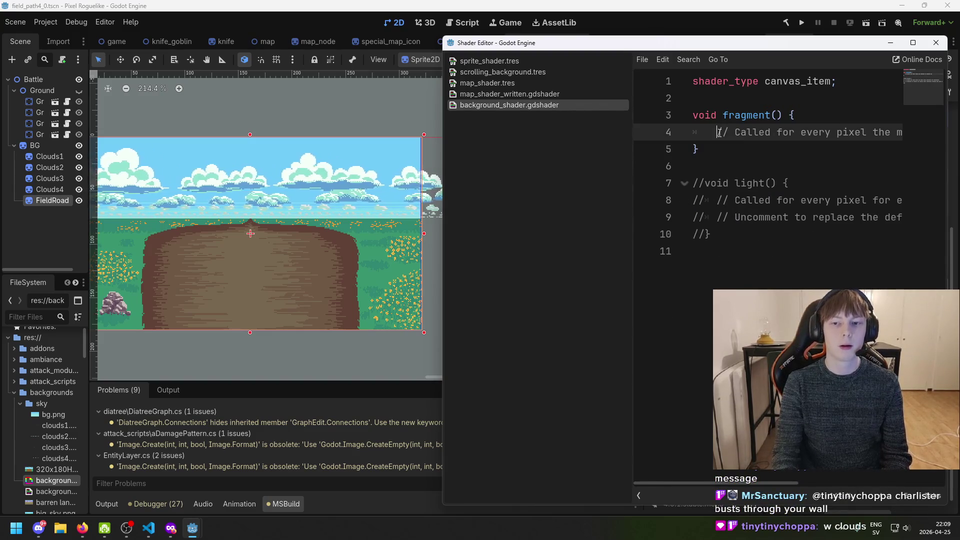
pyautogui.moveTo(688, 483)
pyautogui.mouseDown()
pyautogui.moveTo(845, 481)
pyautogui.moveTo(690, 482)
pyautogui.mouseUp()
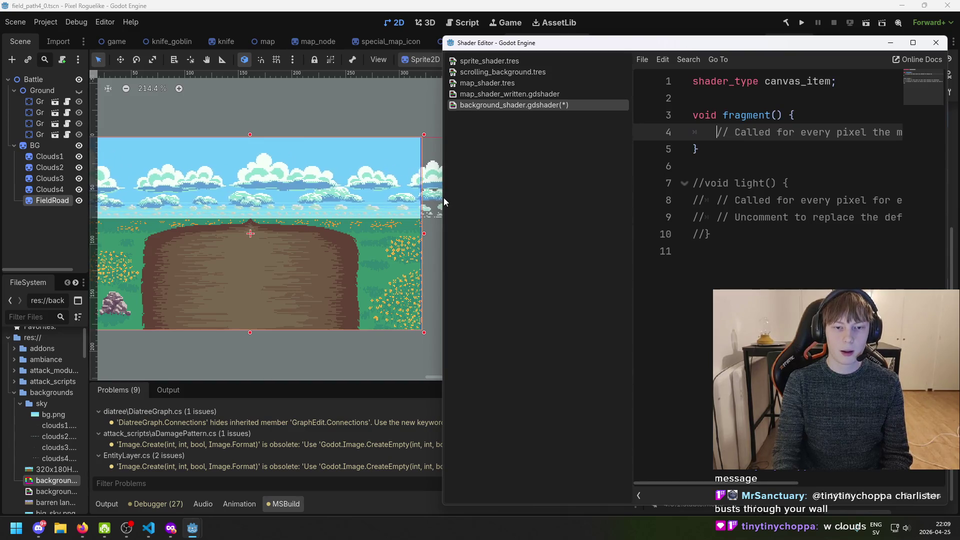
pyautogui.moveTo(631, 210); pyautogui.dragTo(471, 225)
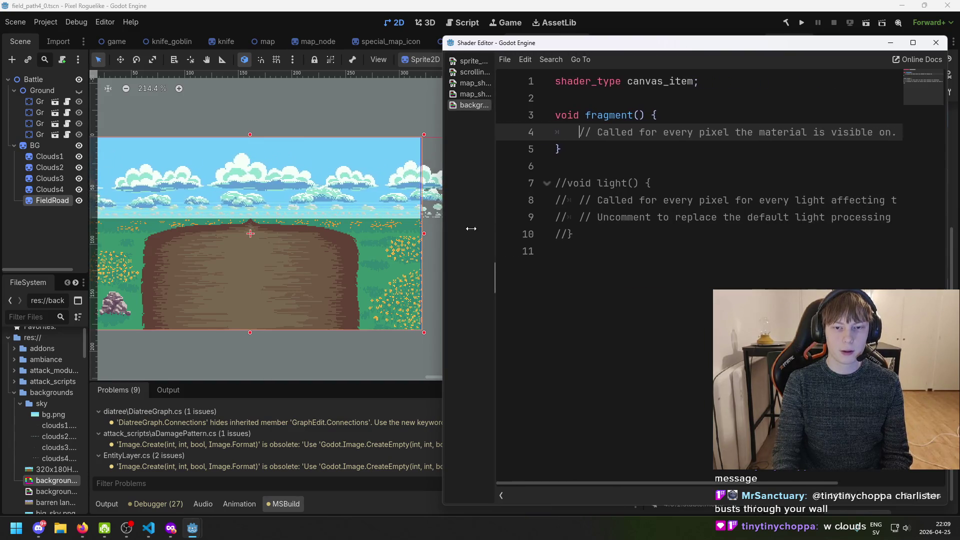
pyautogui.moveTo(574, 132); pyautogui.dragTo(915, 134)
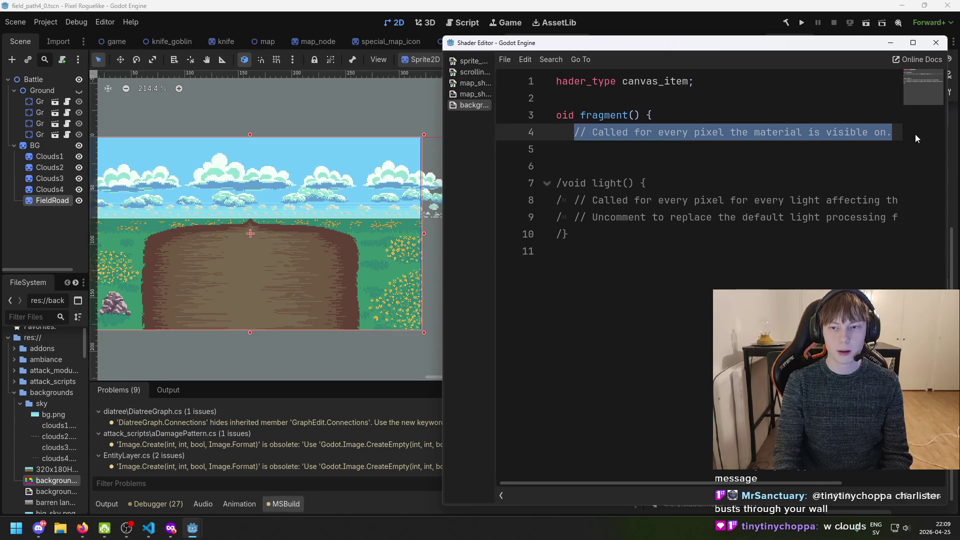
pyautogui.press('BackSpace')
pyautogui.moveTo(681, 482); pyautogui.dragTo(666, 482)
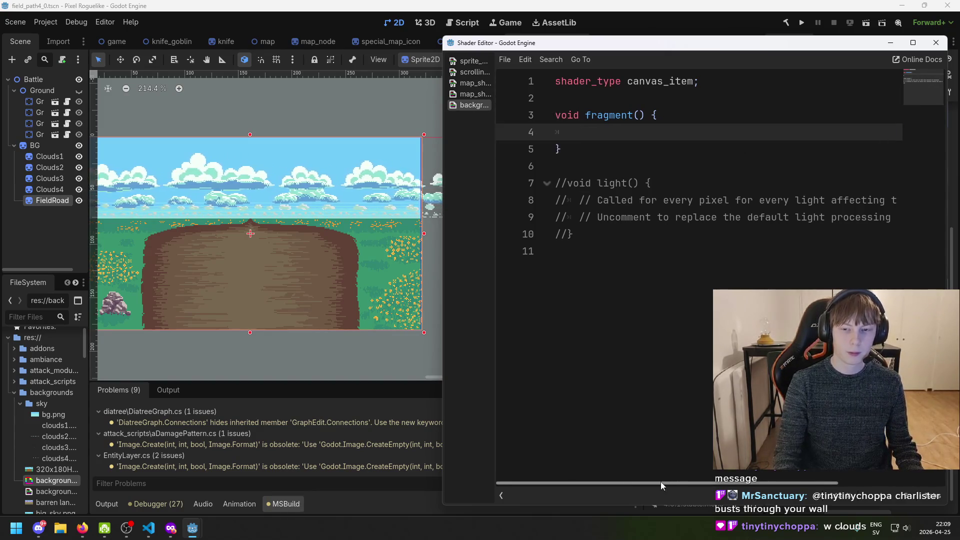
# Copy the Water_Color_ID uniform line from map_shader, then return to the background shader
pyautogui.click(471, 96)
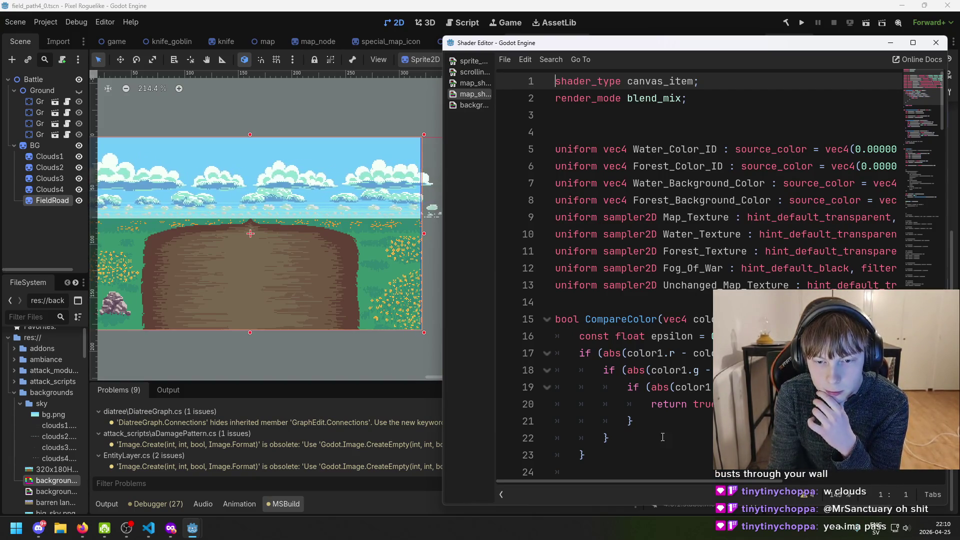
pyautogui.moveTo(664, 481)
pyautogui.mouseDown()
pyautogui.moveTo(827, 478)
pyautogui.moveTo(740, 478)
pyautogui.moveTo(655, 460)
pyautogui.mouseUp()
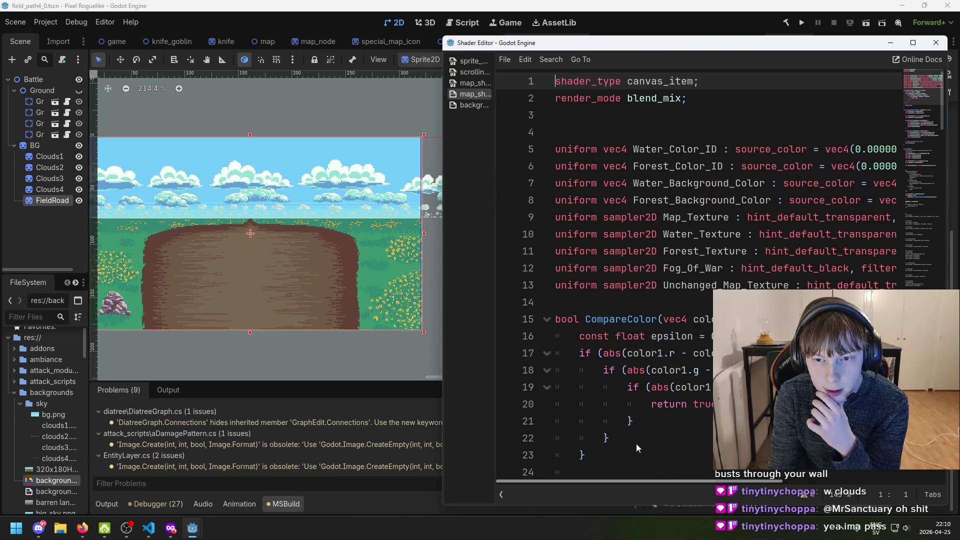
pyautogui.click(544, 157)
pyautogui.hotkey('shift', 'End')
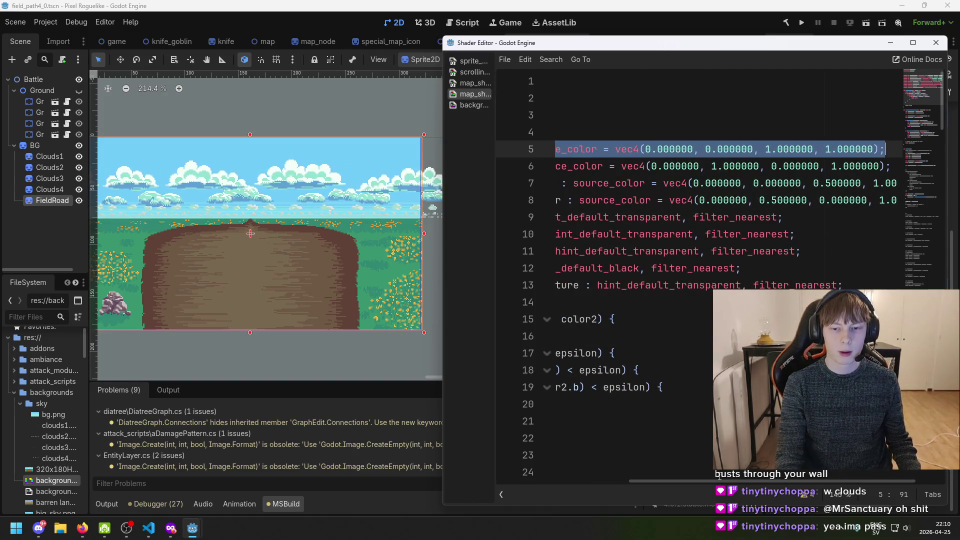
pyautogui.moveTo(718, 482); pyautogui.dragTo(585, 480)
pyautogui.click(463, 105)
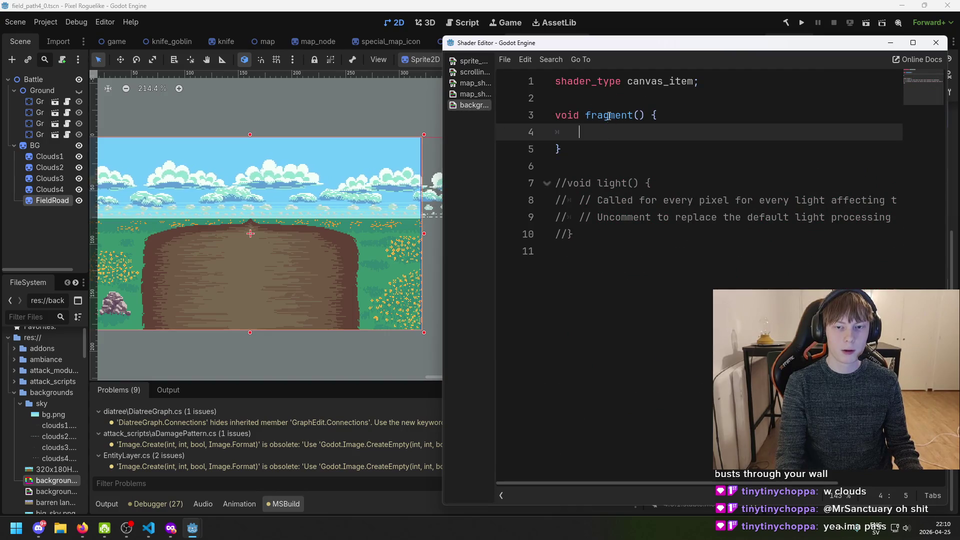
# Paste the Water_Color_ID uniform declaration onto line 2 of the background shader
pyautogui.click(601, 96)
pyautogui.write("'")
pyautogui.hotkey('ctrl', 'z')
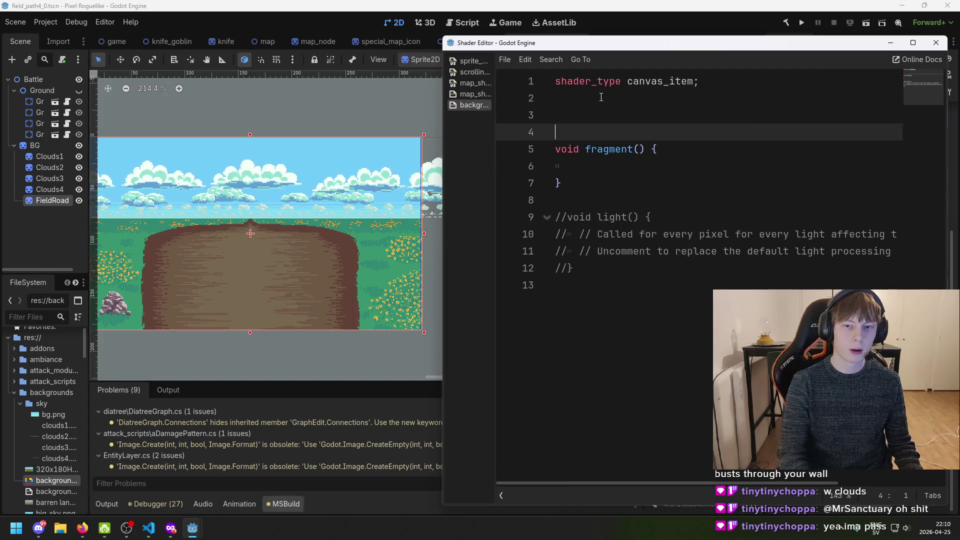
pyautogui.hotkey('ctrl', 'v')
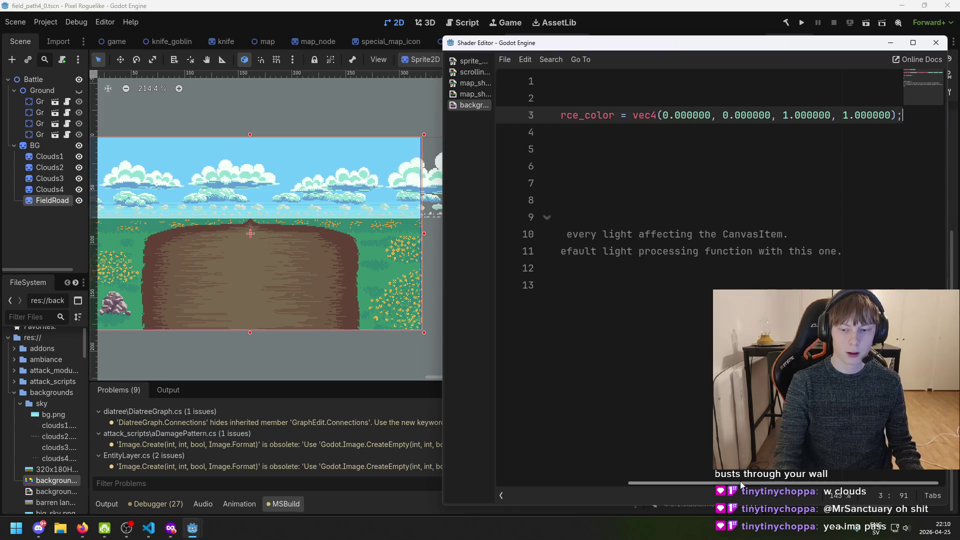
pyautogui.moveTo(799, 483); pyautogui.dragTo(668, 483)
# Insert a new line 4 and start typing a uniform Opacity declaration
pyautogui.click(617, 130)
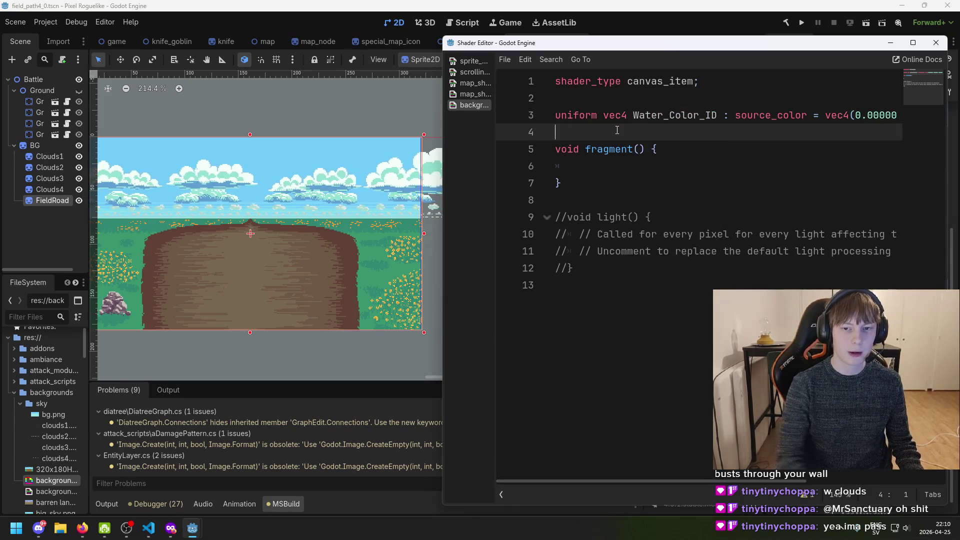
pyautogui.press('Return')
pyautogui.press('Up')
pyautogui.write('form')
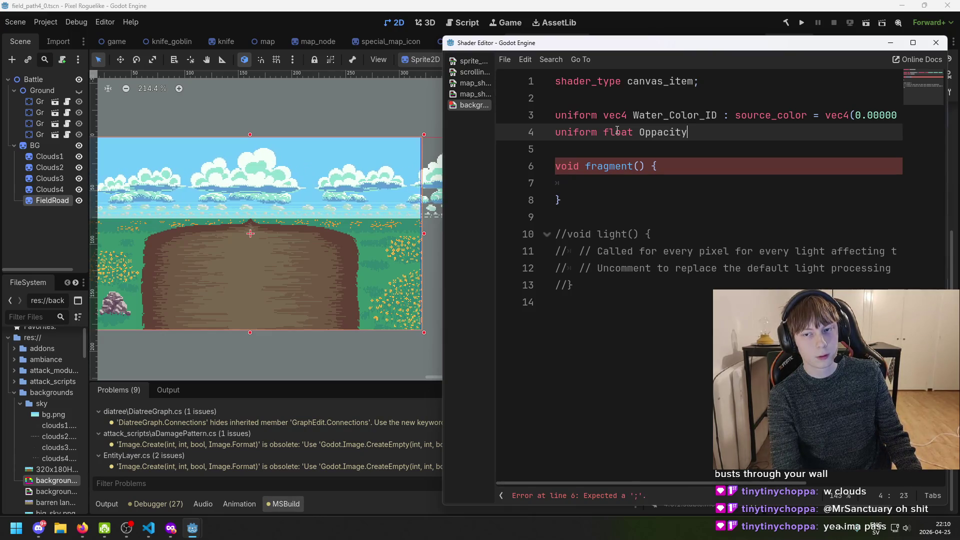
pyautogui.moveTo(650, 483); pyautogui.dragTo(704, 474)
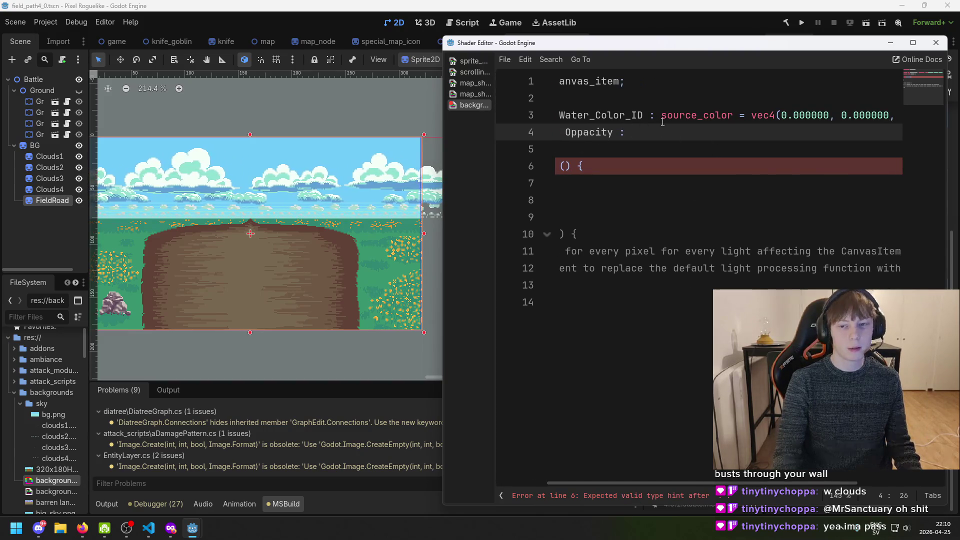
pyautogui.moveTo(683, 476); pyautogui.dragTo(844, 472)
pyautogui.hscroll(-10, 659, 452)
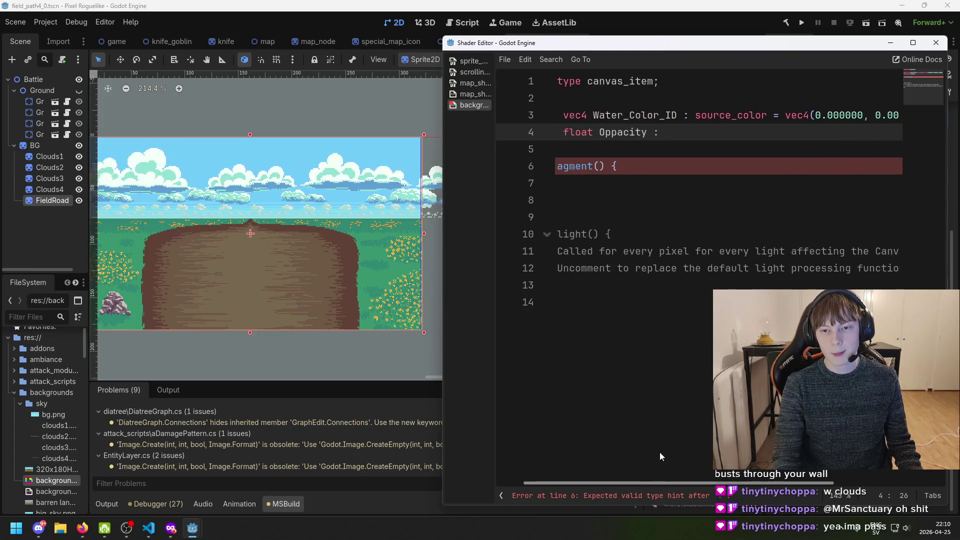
pyautogui.hscroll(3, 680, 428)
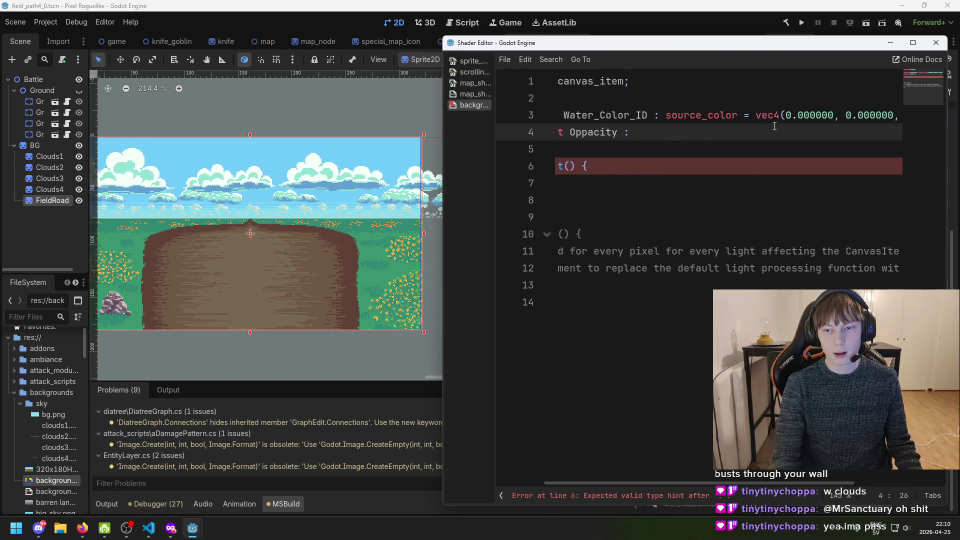
# Compare declarations against map_shader, then save the background shader
pyautogui.click(460, 97)
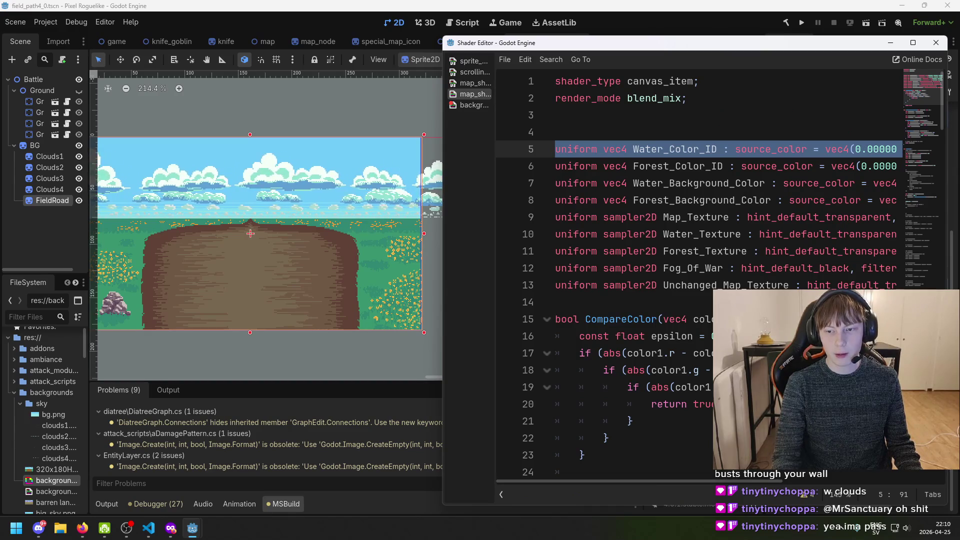
pyautogui.moveTo(714, 475)
pyautogui.mouseDown()
pyautogui.moveTo(874, 472)
pyautogui.moveTo(799, 465)
pyautogui.moveTo(760, 440)
pyautogui.moveTo(538, 158)
pyautogui.mouseUp()
pyautogui.click(473, 105)
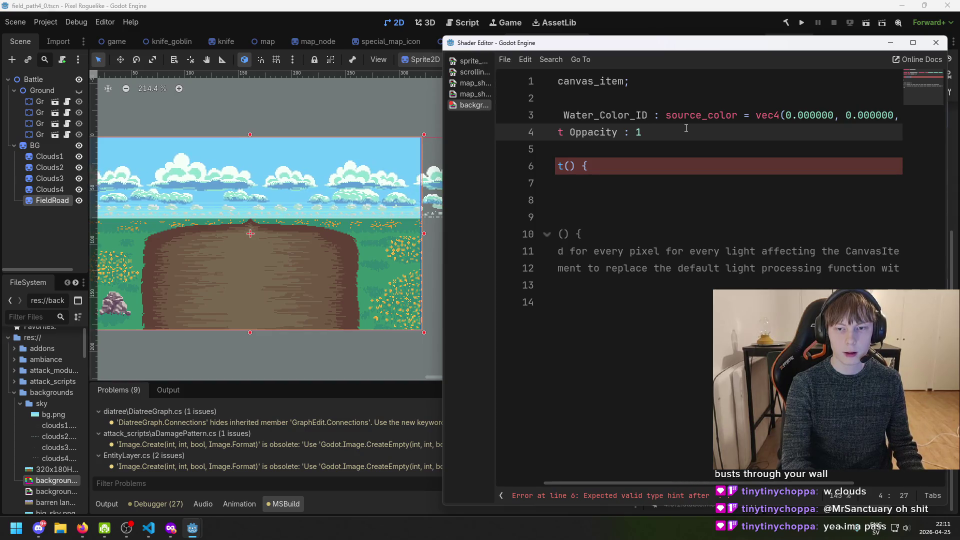
pyautogui.write('.0;')
pyautogui.hotkey('ctrl', 's')
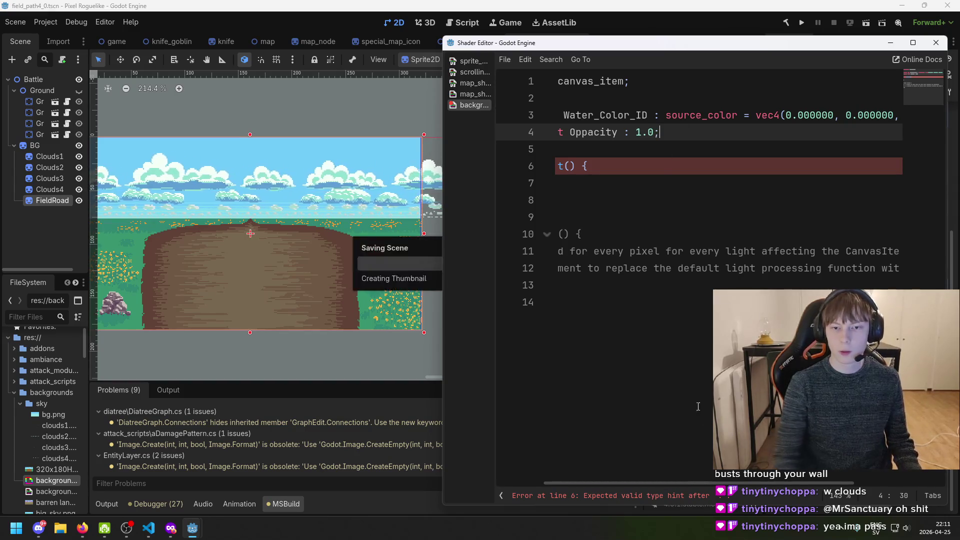
# Delete the pasted Water_Color_ID uniform declaration from line 3
pyautogui.moveTo(700, 483)
pyautogui.mouseDown()
pyautogui.moveTo(662, 482)
pyautogui.moveTo(550, 214)
pyautogui.mouseUp()
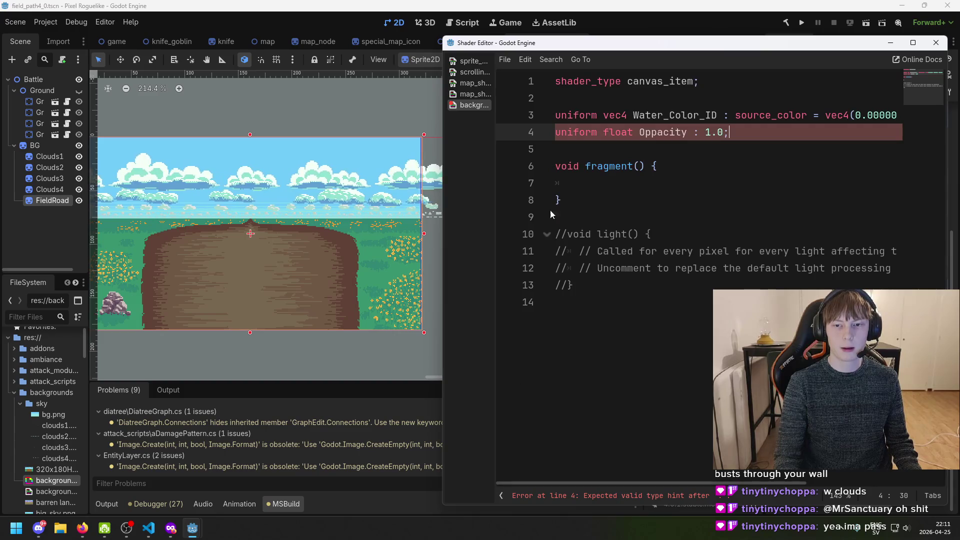
pyautogui.tripleClick(561, 116)
pyautogui.press('Home')
pyautogui.hotkey('shift', 'End')
pyautogui.press('BackSpace')
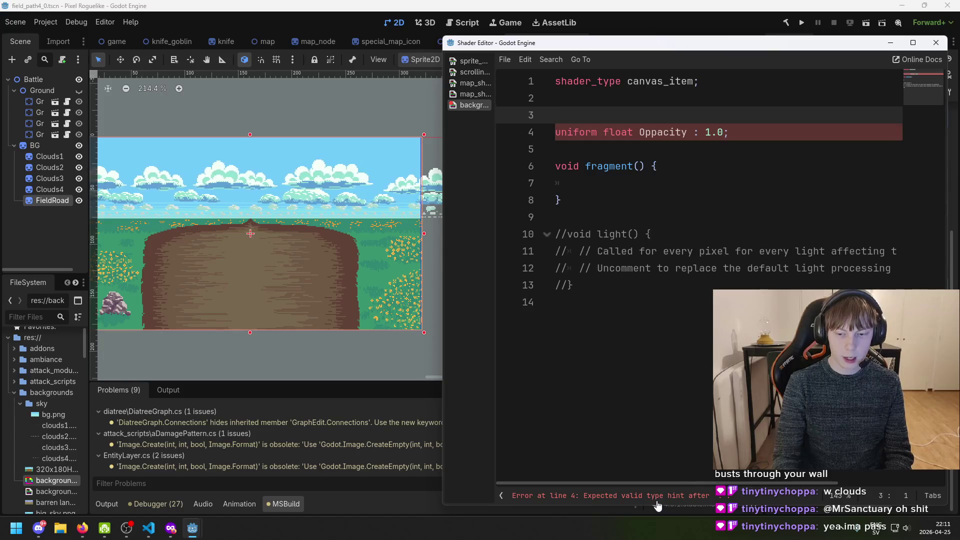
# Make the Opacity default 1.0f, then check map_shader and the sprite shader's graph
pyautogui.click(723, 132)
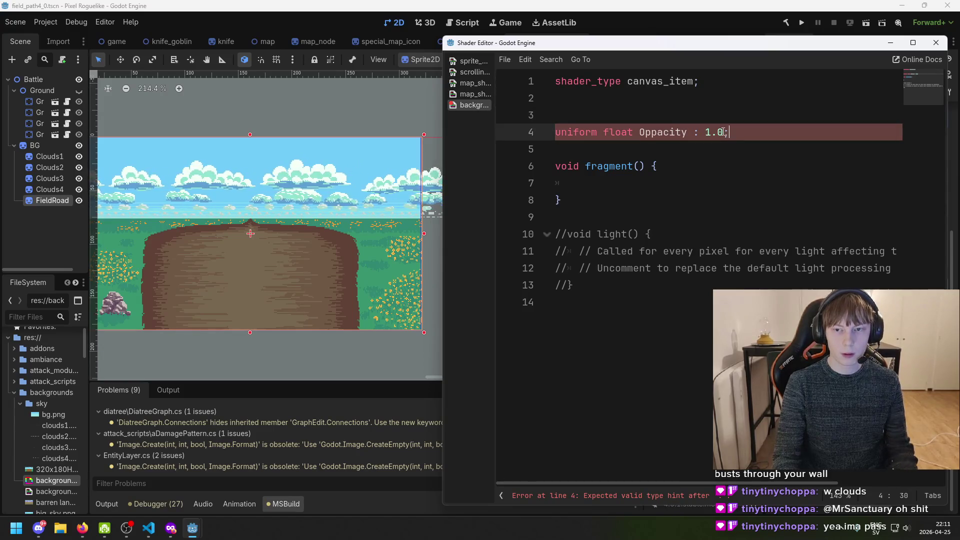
pyautogui.write('f')
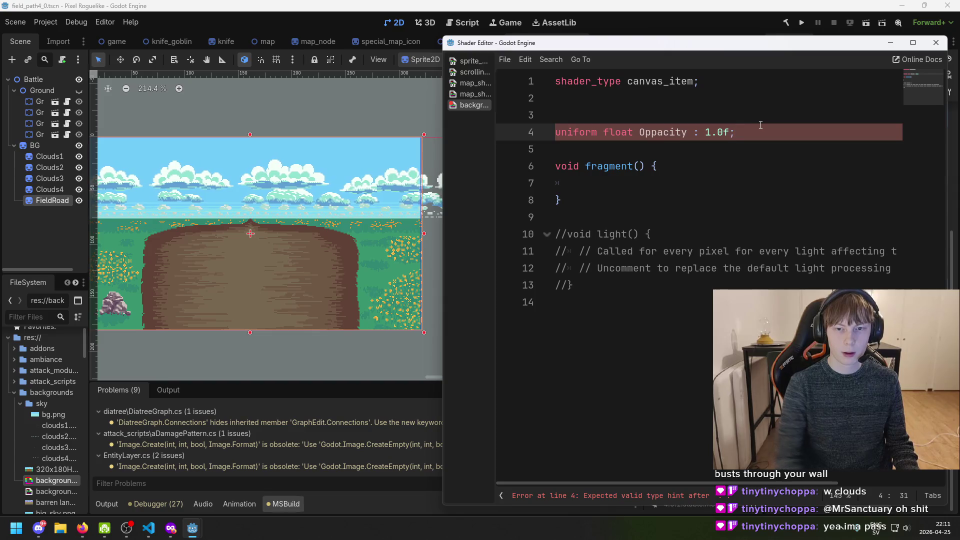
pyautogui.click(479, 95)
pyautogui.moveTo(673, 481)
pyautogui.mouseDown()
pyautogui.moveTo(853, 478)
pyautogui.moveTo(796, 479)
pyautogui.moveTo(685, 439)
pyautogui.moveTo(656, 440)
pyautogui.mouseUp()
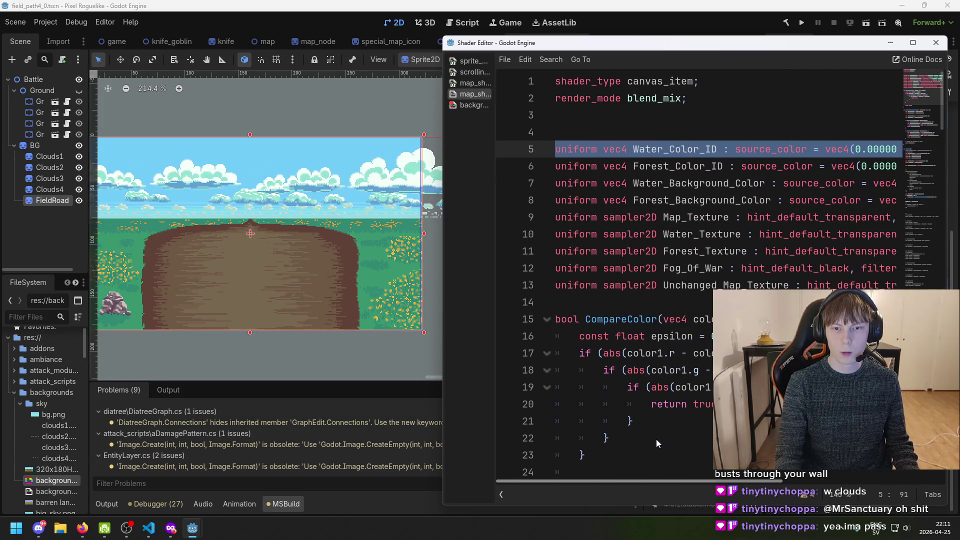
pyautogui.click(462, 63)
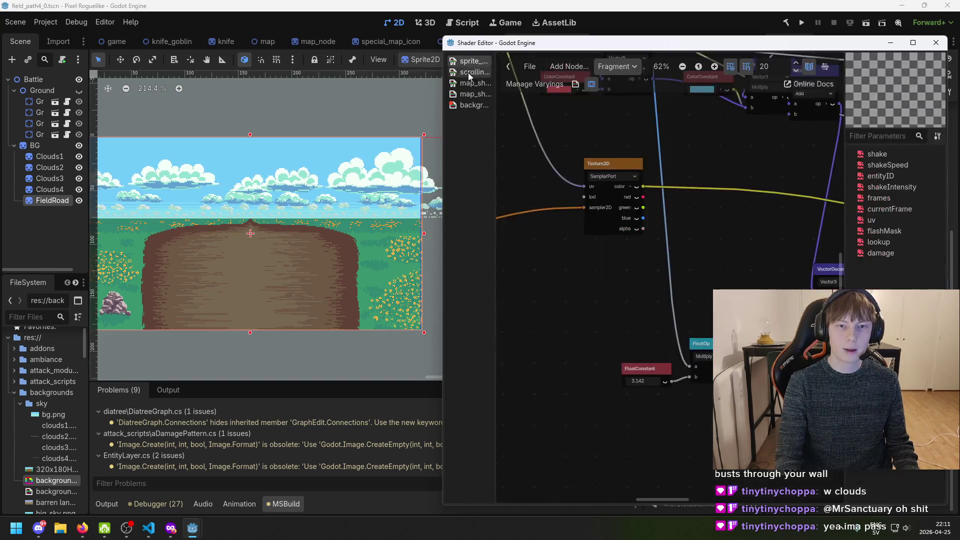
# Pan and zoom the sprite shader's node graph to show the two IntParameter nodes
pyautogui.scroll(-3, 569, 150)
pyautogui.scroll(6, 607, 215)
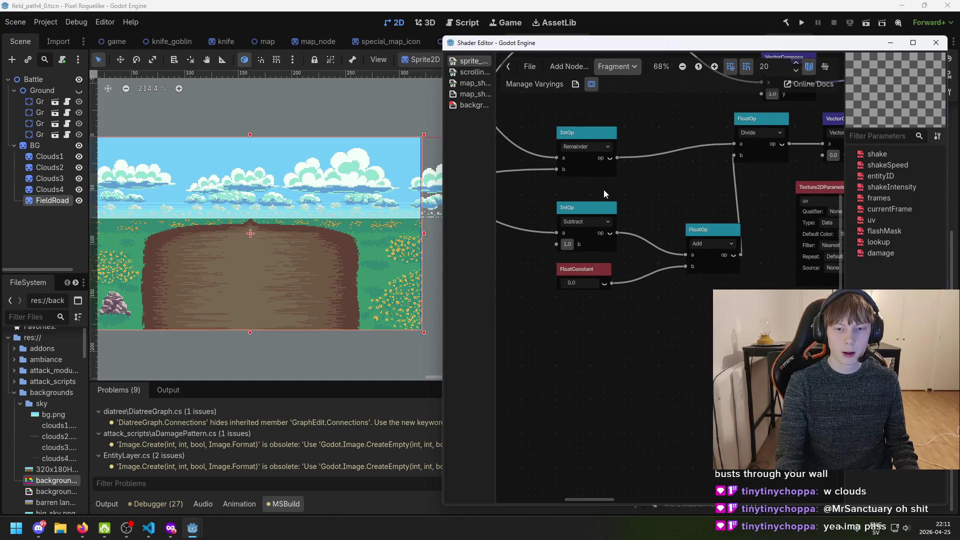
pyautogui.scroll(-1, 604, 190)
pyautogui.scroll(3, 712, 251)
pyautogui.scroll(-2, 616, 249)
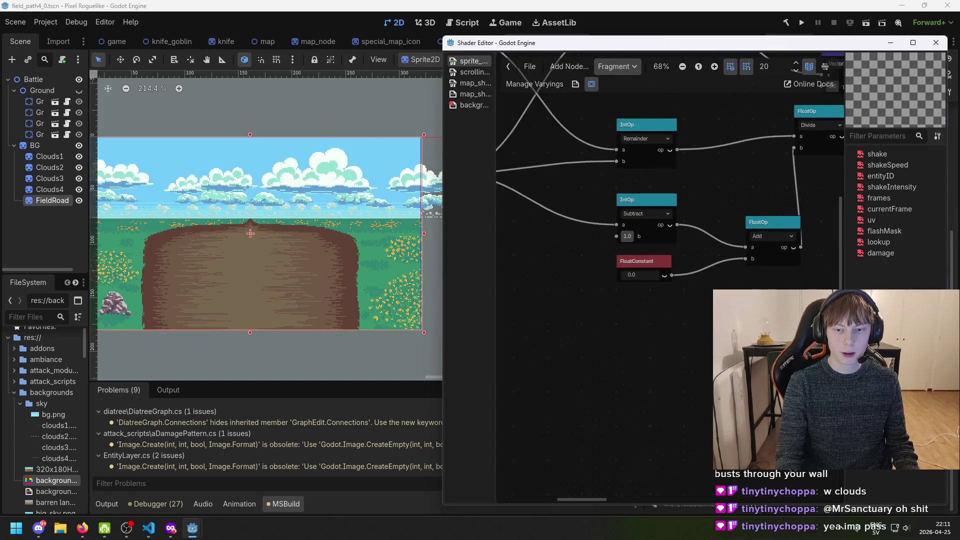
pyautogui.moveTo(694, 195)
pyautogui.mouseDown()
pyautogui.moveTo(678, 170)
pyautogui.moveTo(631, 265)
pyautogui.mouseUp()
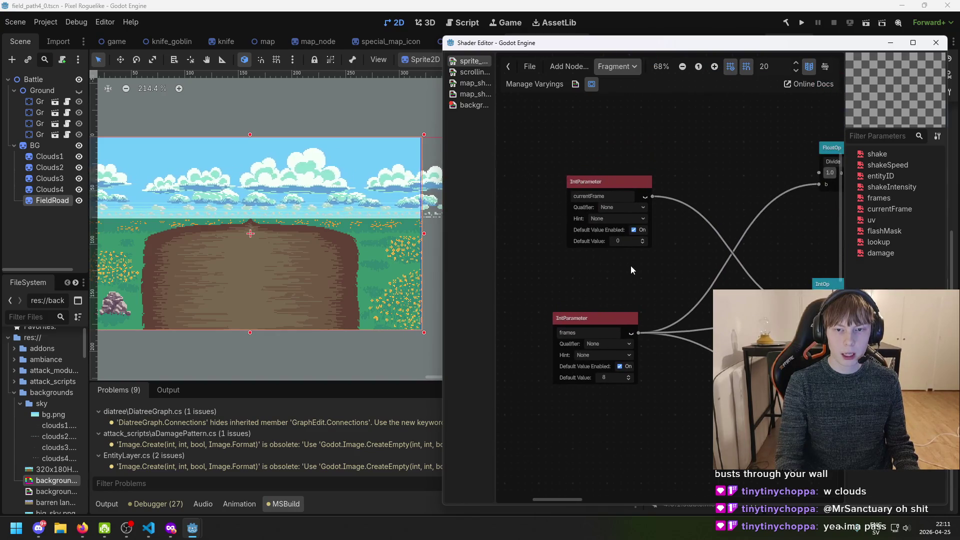
pyautogui.scroll(-1, 709, 172)
pyautogui.moveTo(708, 174); pyautogui.dragTo(662, 161)
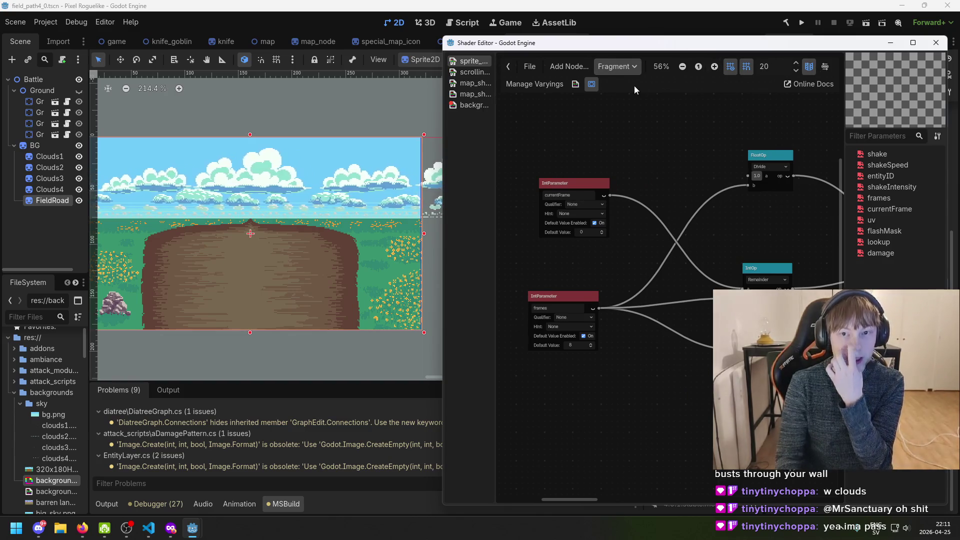
# Check the entityID = 0 uniform in the generated code, then return to background_shader
pyautogui.click(576, 84)
pyautogui.moveTo(550, 112); pyautogui.dragTo(683, 112)
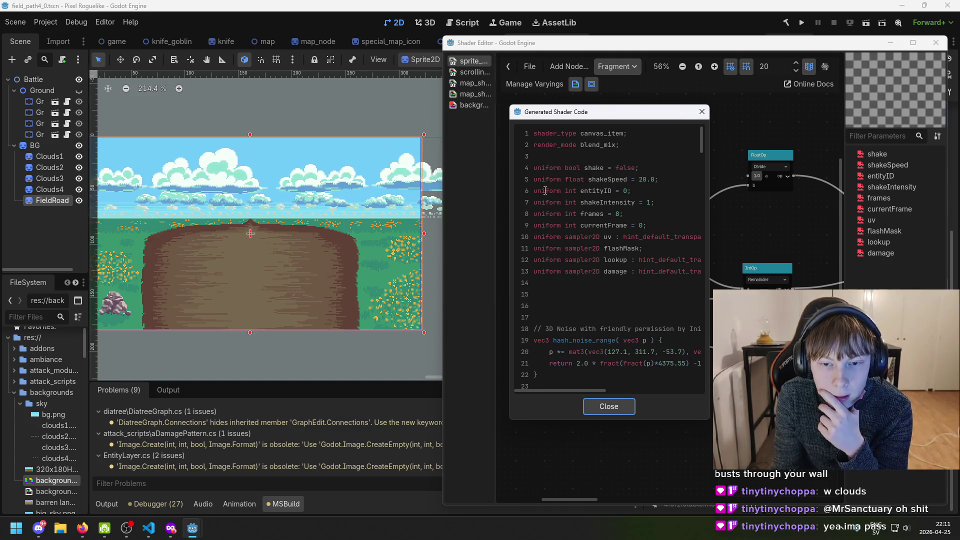
pyautogui.moveTo(581, 192); pyautogui.dragTo(629, 190)
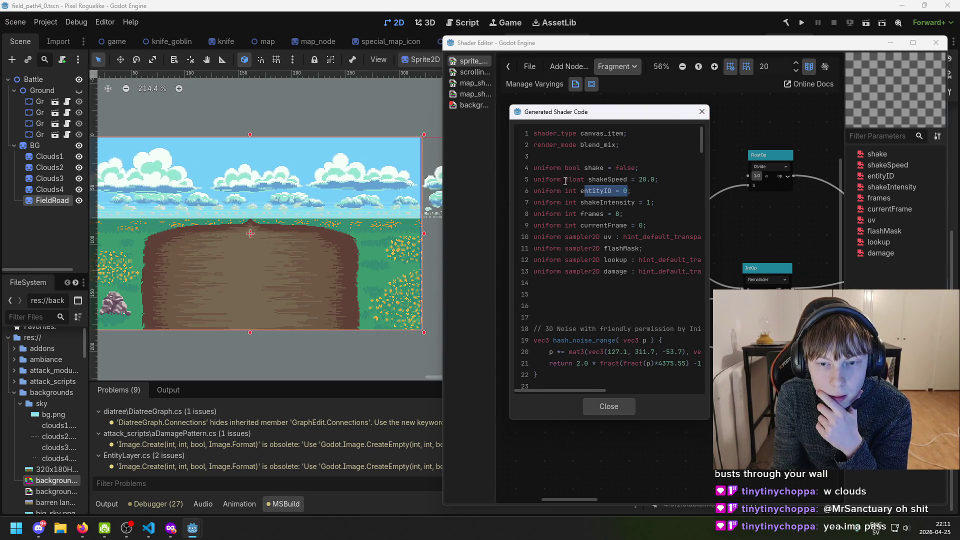
pyautogui.click(634, 180)
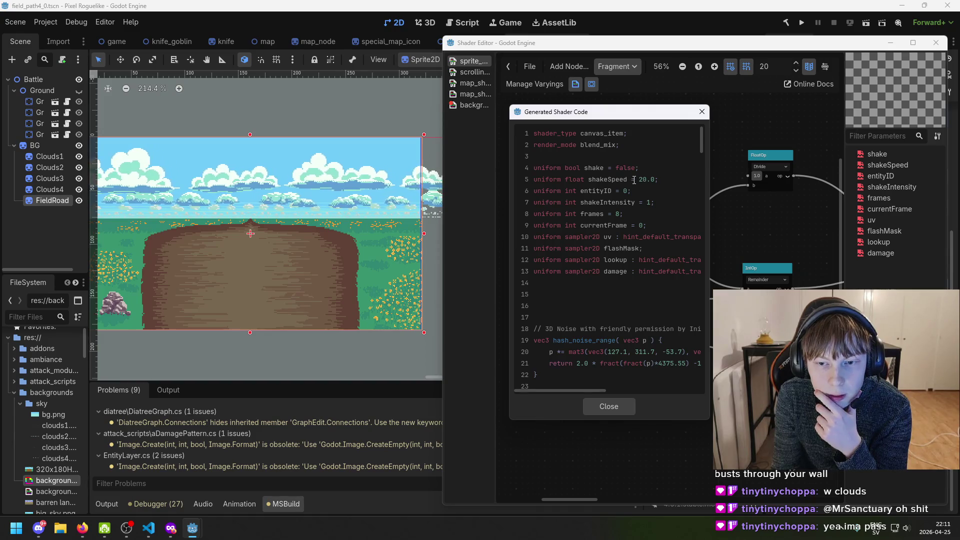
pyautogui.click(702, 111)
pyautogui.click(473, 105)
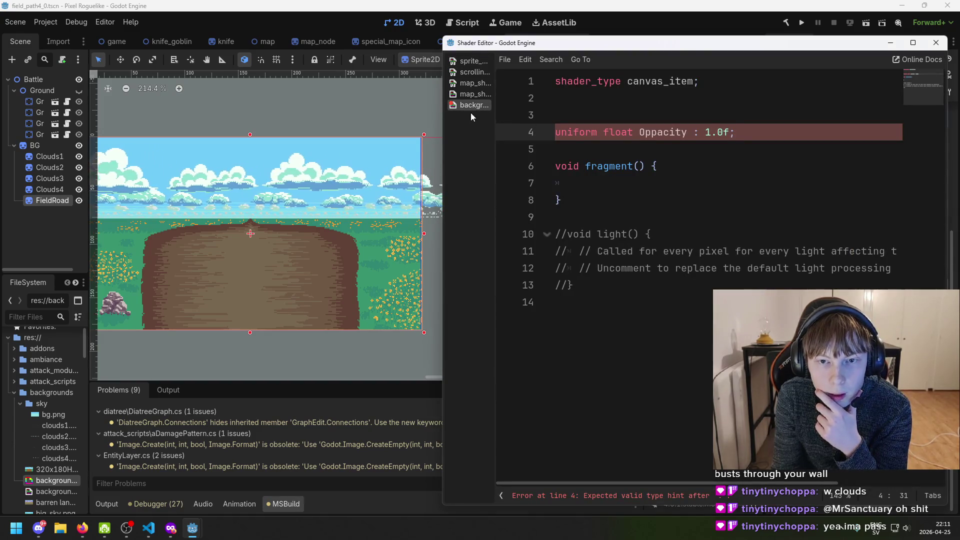
# Replace the colon with an equals sign in the Opacity uniform default on line 4 and save
pyautogui.click(693, 132)
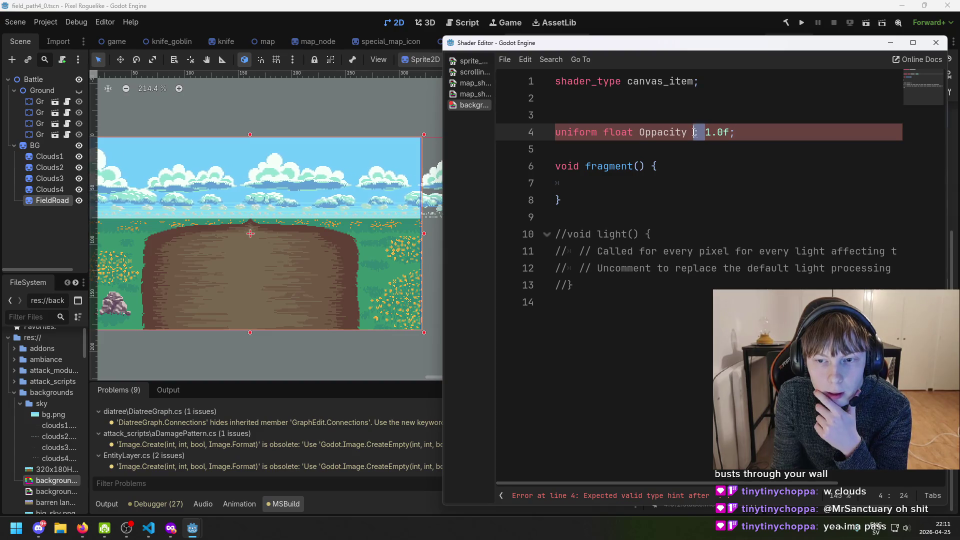
pyautogui.press('BackSpace')
pyautogui.write('=')
pyautogui.hotkey('ctrl', 's')
pyautogui.press('End')
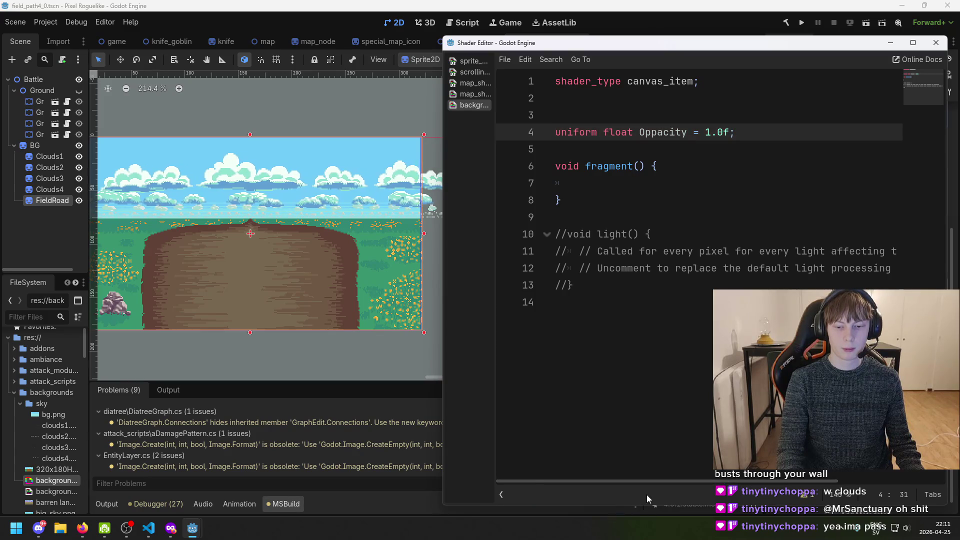
pyautogui.click(685, 181)
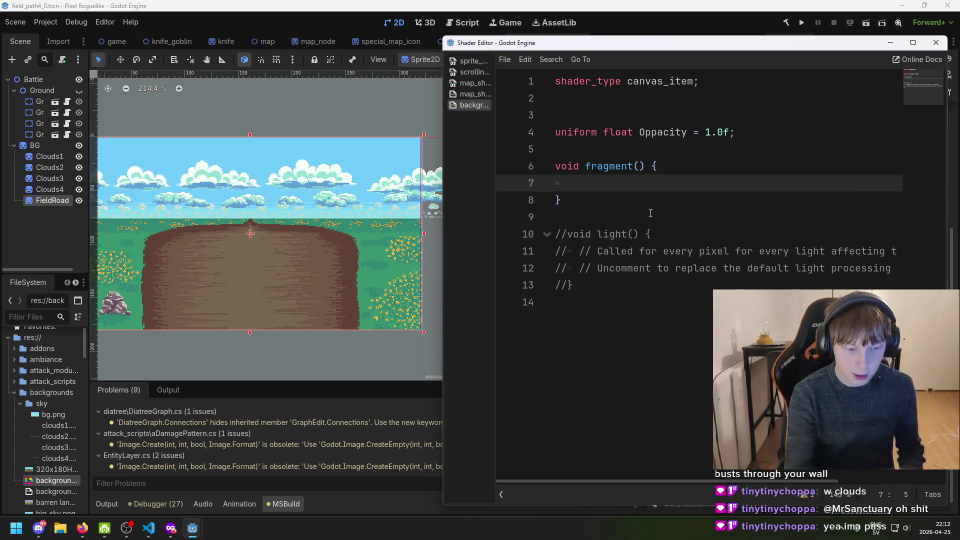
# Launch Microsoft Paint from the system search
pyautogui.press('super')
pyautogui.write('paint')
pyautogui.press('Return')
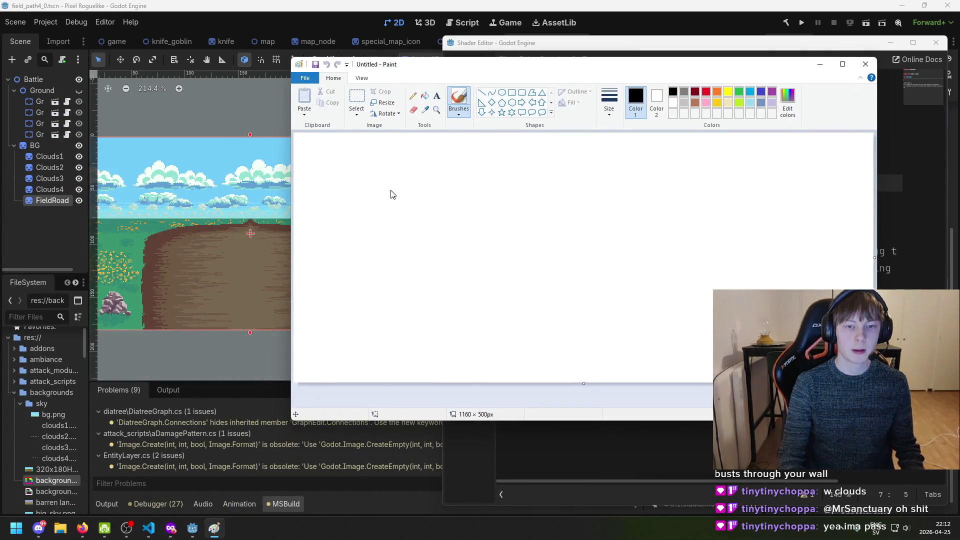
# Draw a wide rectangle on the Paint canvas to represent the screen
pyautogui.click(508, 90)
pyautogui.moveTo(414, 172); pyautogui.dragTo(511, 270)
pyautogui.hotkey('ctrl', 'z')
pyautogui.moveTo(332, 185)
pyautogui.mouseDown()
pyautogui.moveTo(654, 317)
pyautogui.moveTo(660, 336)
pyautogui.moveTo(715, 334)
pyautogui.moveTo(622, 339)
pyautogui.mouseUp()
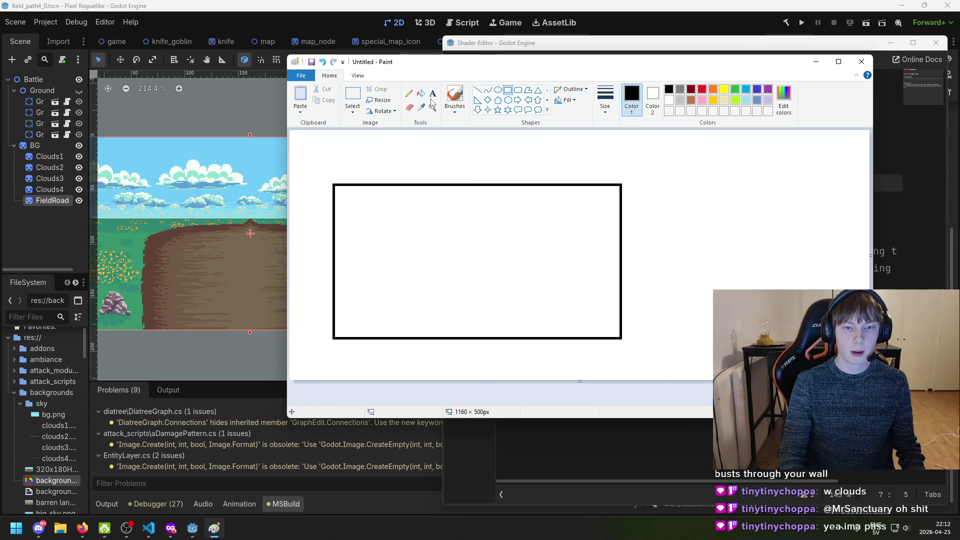
# Handwrite pixel numbers 1, 2, 7 and the width 320 above the rectangle, adding tick marks
pyautogui.click(454, 95)
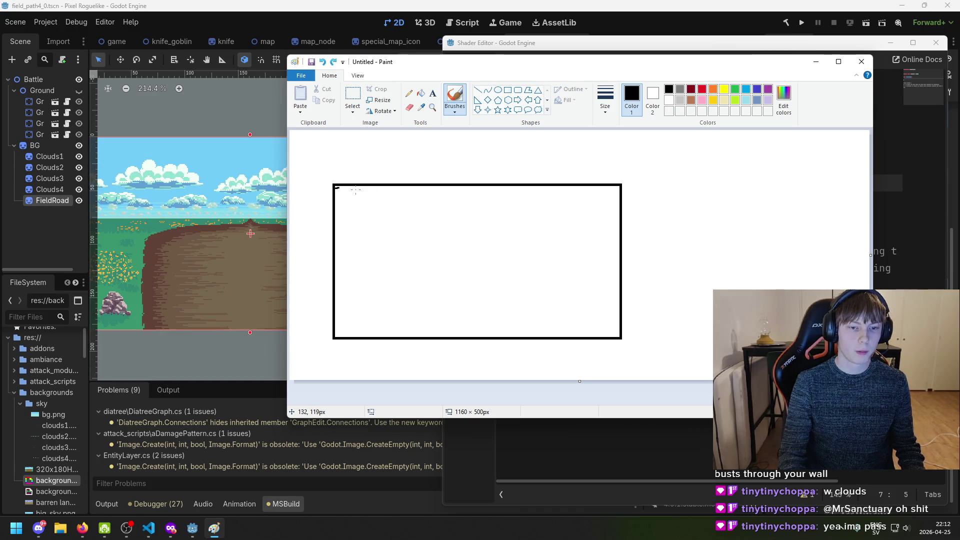
pyautogui.hotkey('ctrl', 'z')
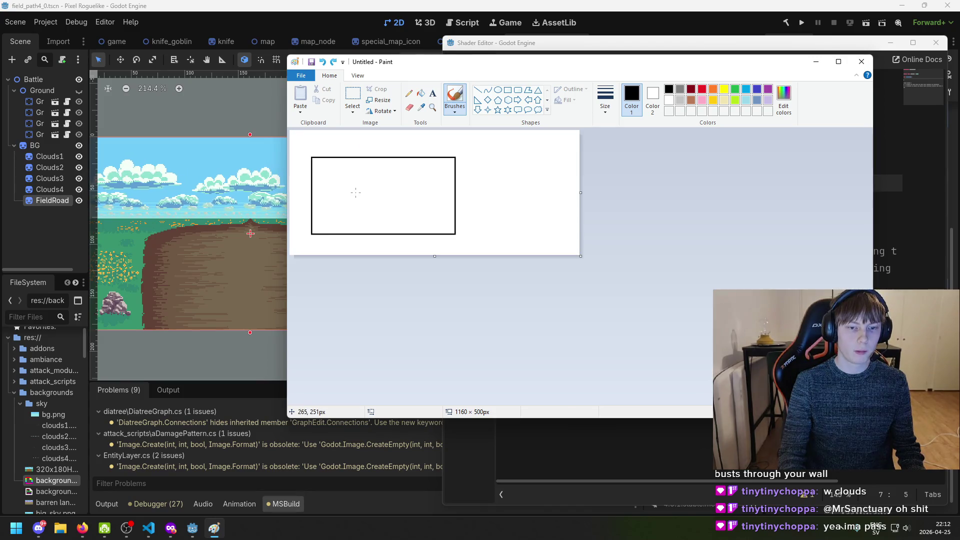
pyautogui.moveTo(337, 173); pyautogui.dragTo(338, 180)
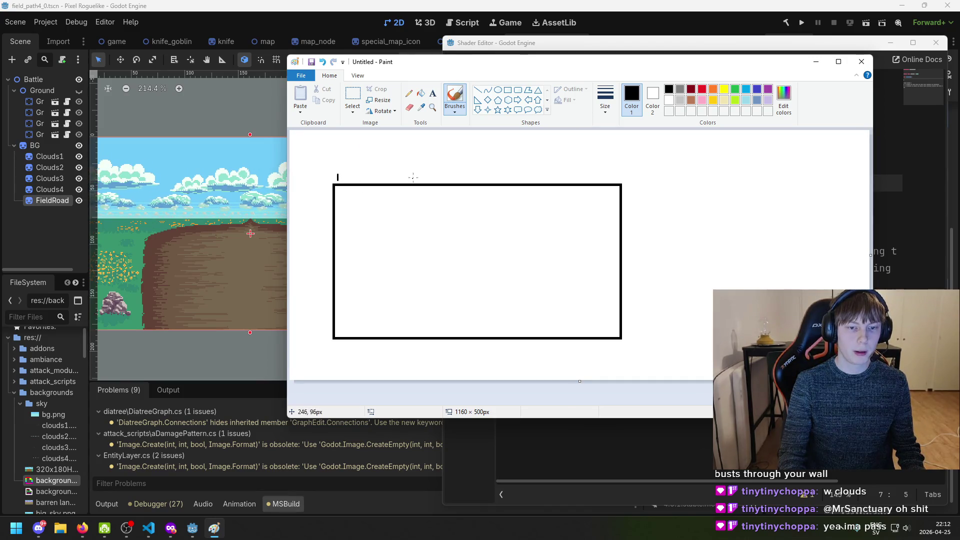
pyautogui.moveTo(606, 169)
pyautogui.mouseDown()
pyautogui.moveTo(600, 178)
pyautogui.moveTo(634, 178)
pyautogui.moveTo(640, 163)
pyautogui.mouseUp()
pyautogui.hotkey('ctrl', 'z')
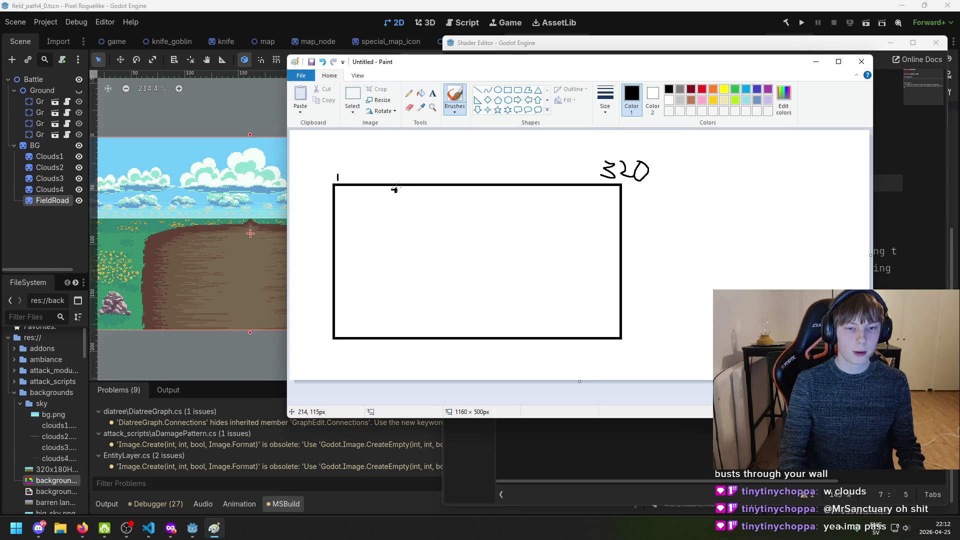
pyautogui.moveTo(407, 170); pyautogui.dragTo(395, 178)
pyautogui.hotkey('ctrl', 'z')
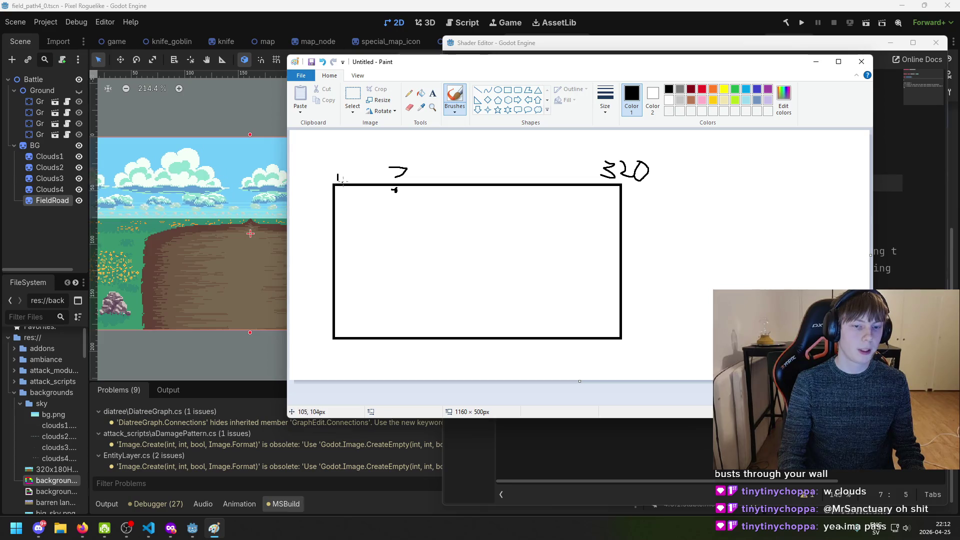
pyautogui.moveTo(343, 175); pyautogui.dragTo(372, 187)
pyautogui.hotkey('ctrl', 'z')
pyautogui.hotkey('ctrl', 'z')
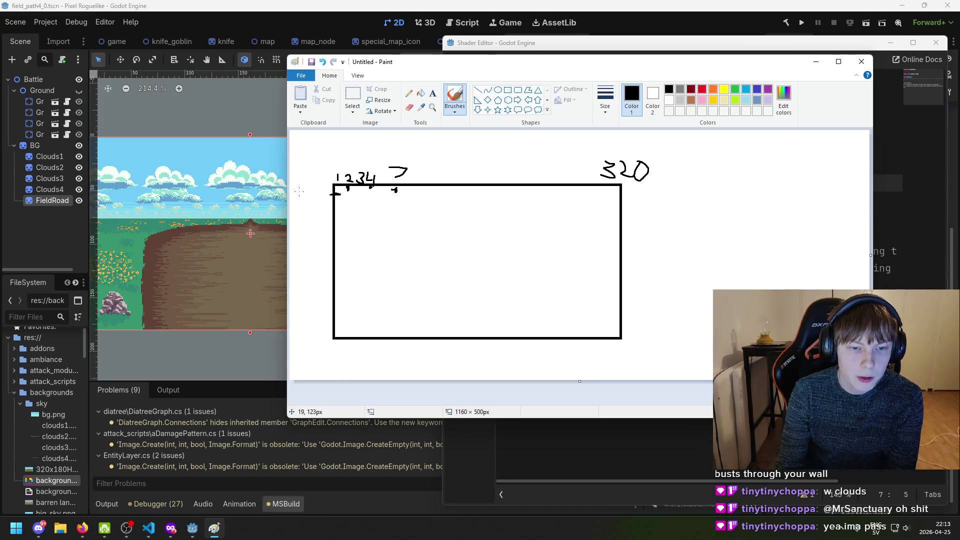
pyautogui.moveTo(297, 188); pyautogui.dragTo(294, 190)
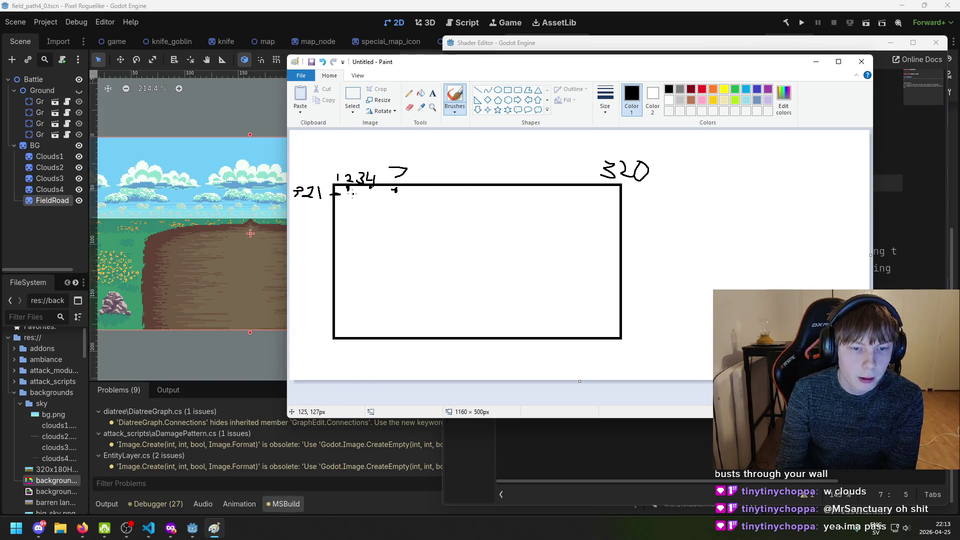
pyautogui.click(380, 194)
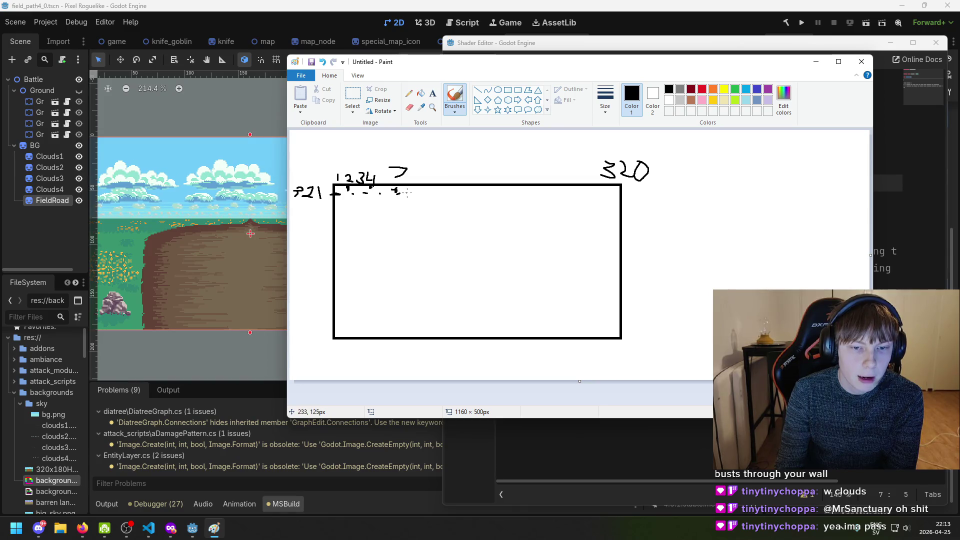
# Mark more pixels along the top edge and write the formula x+(y·320) beside 320
pyautogui.moveTo(505, 194); pyautogui.dragTo(535, 194)
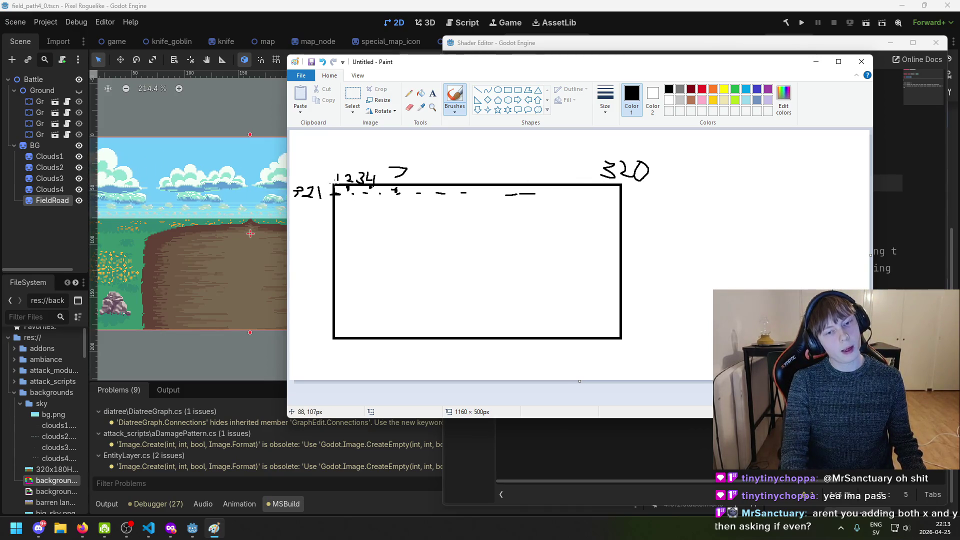
pyautogui.moveTo(663, 185)
pyautogui.mouseDown()
pyautogui.moveTo(672, 208)
pyautogui.moveTo(693, 196)
pyautogui.mouseUp()
pyautogui.hotkey('ctrl', 'z')
pyautogui.hotkey('ctrl', 'z')
pyautogui.hotkey('ctrl', 'z')
pyautogui.moveTo(692, 185)
pyautogui.mouseDown()
pyautogui.moveTo(676, 200)
pyautogui.moveTo(733, 184)
pyautogui.mouseUp()
pyautogui.moveTo(726, 180)
pyautogui.mouseDown()
pyautogui.moveTo(725, 202)
pyautogui.moveTo(760, 197)
pyautogui.moveTo(756, 218)
pyautogui.mouseUp()
pyautogui.moveTo(789, 179)
pyautogui.mouseDown()
pyautogui.moveTo(781, 200)
pyautogui.moveTo(830, 197)
pyautogui.moveTo(822, 202)
pyautogui.mouseUp()
pyautogui.moveTo(844, 164)
pyautogui.mouseDown()
pyautogui.moveTo(834, 207)
pyautogui.moveTo(819, 217)
pyautogui.mouseUp()
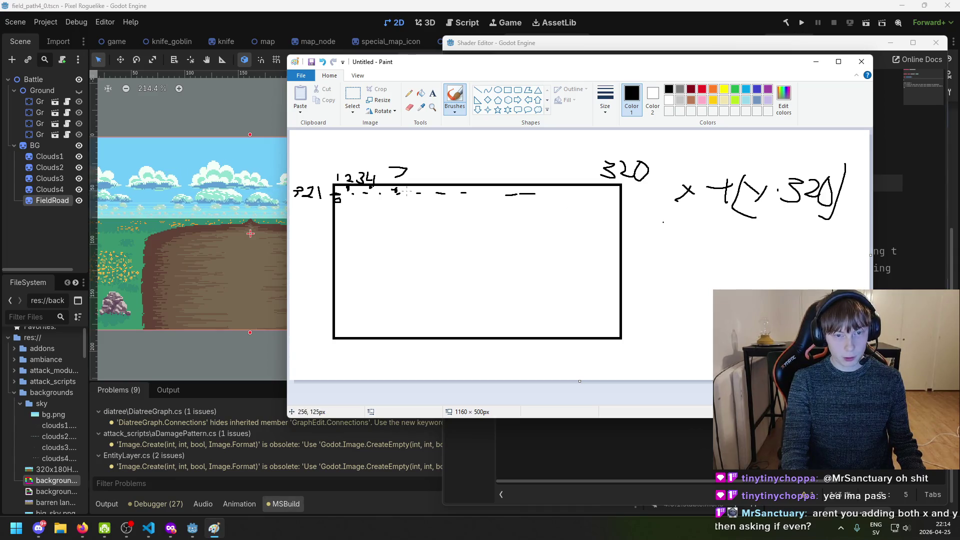
# Write the example 1 + 3 below the formula
pyautogui.moveTo(660, 223); pyautogui.dragTo(665, 254)
pyautogui.moveTo(681, 241); pyautogui.dragTo(720, 246)
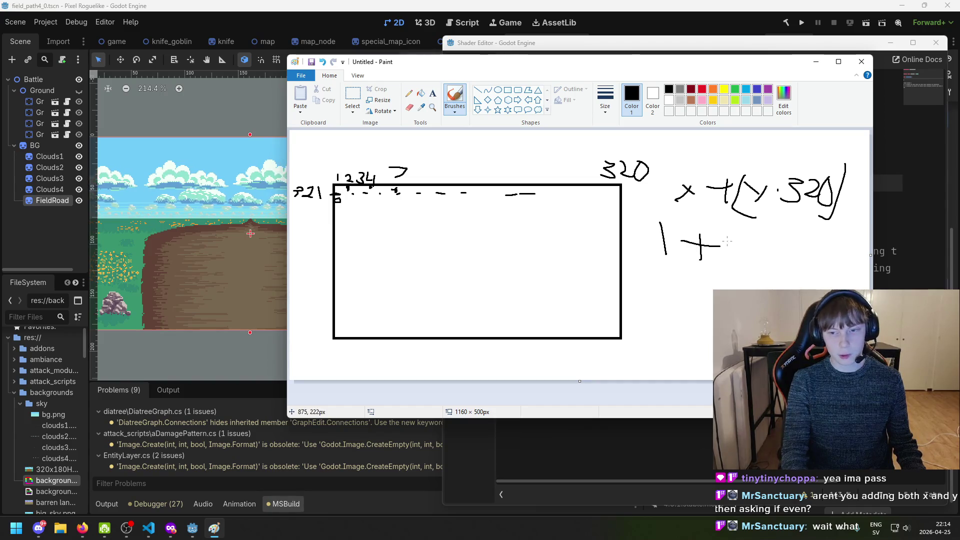
pyautogui.moveTo(727, 234)
pyautogui.mouseDown()
pyautogui.moveTo(735, 244)
pyautogui.moveTo(716, 255)
pyautogui.mouseUp()
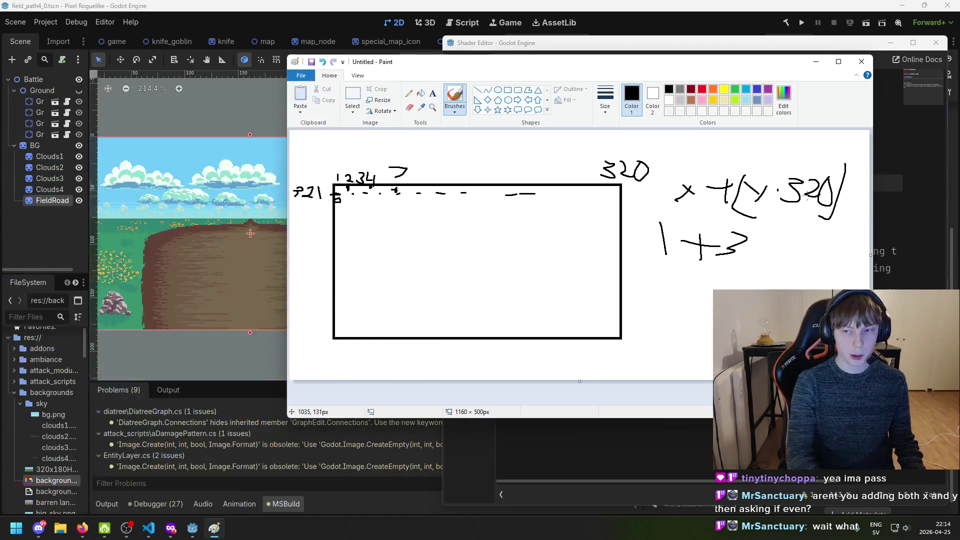
pyautogui.press('super')
# Compute 320 × 3 = 960 in Calculator
pyautogui.write('calc')
pyautogui.press('Return')
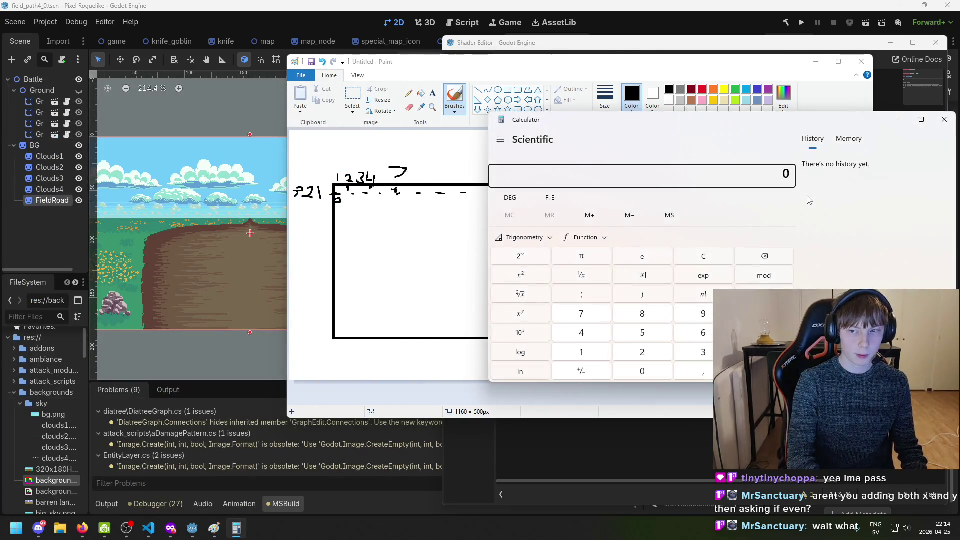
pyautogui.write('320*3')
pyautogui.press('Return')
# Try adding a 2 after 1+3 on the Paint sketch, undo it, and return to Godot
pyautogui.hotkey('alt', 'Tab')
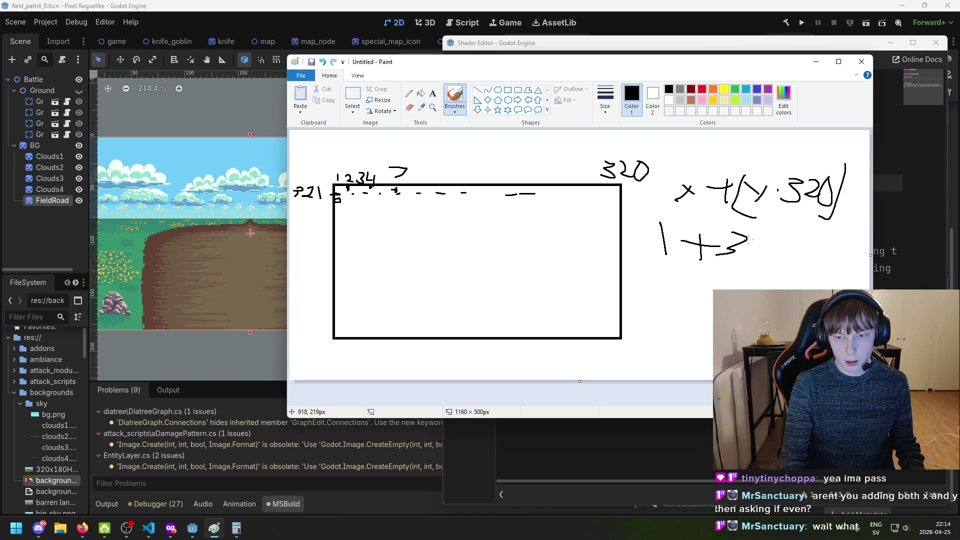
pyautogui.moveTo(768, 239)
pyautogui.mouseDown()
pyautogui.moveTo(770, 250)
pyautogui.moveTo(788, 253)
pyautogui.mouseUp()
pyautogui.hotkey('ctrl', 'z')
pyautogui.hotkey('ctrl', 'z')
pyautogui.hotkey('ctrl', 'z')
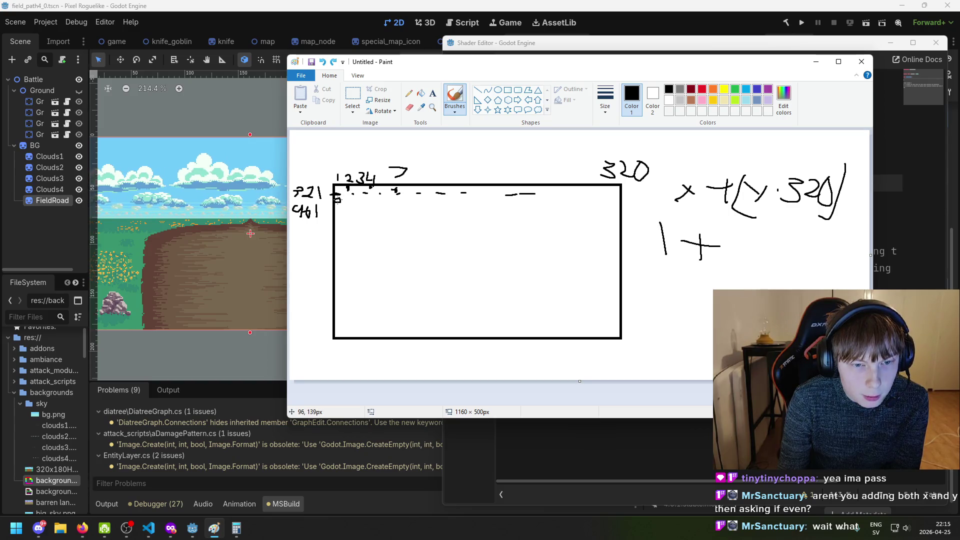
pyautogui.hotkey('alt', 'Tab')
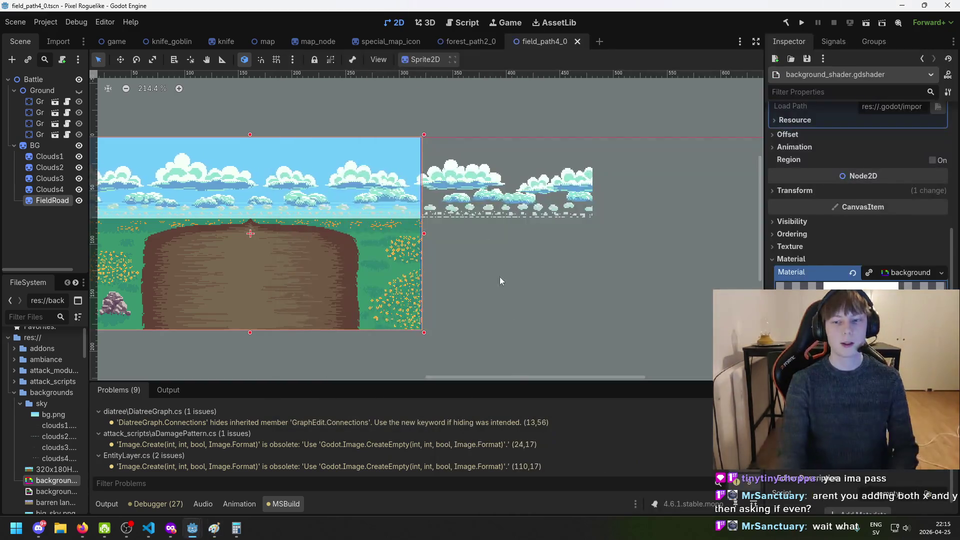
# Start typing 'int pixelNumber' inside fragment() of the background shader
pyautogui.moveTo(192, 528)
pyautogui.click(252, 494)
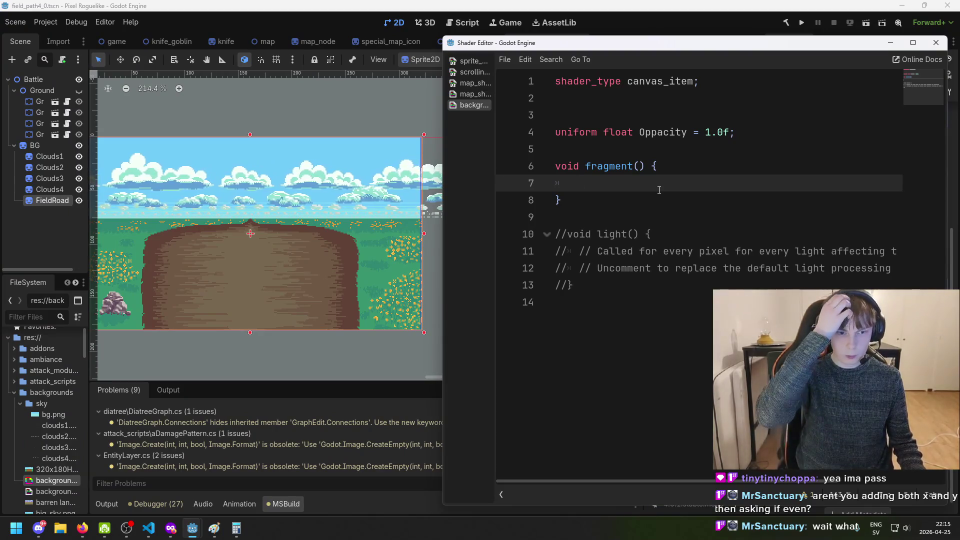
pyautogui.write('int pixel')
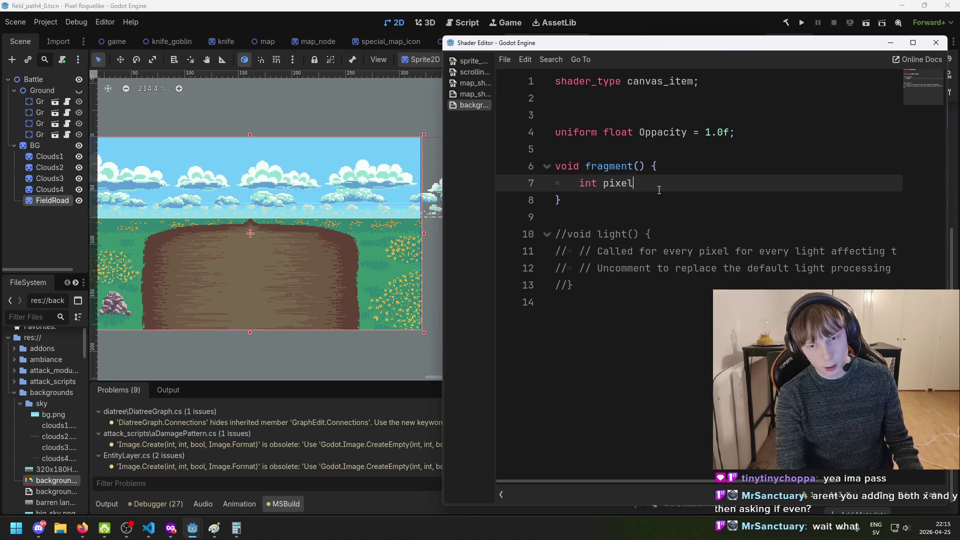
pyautogui.write('Number =')
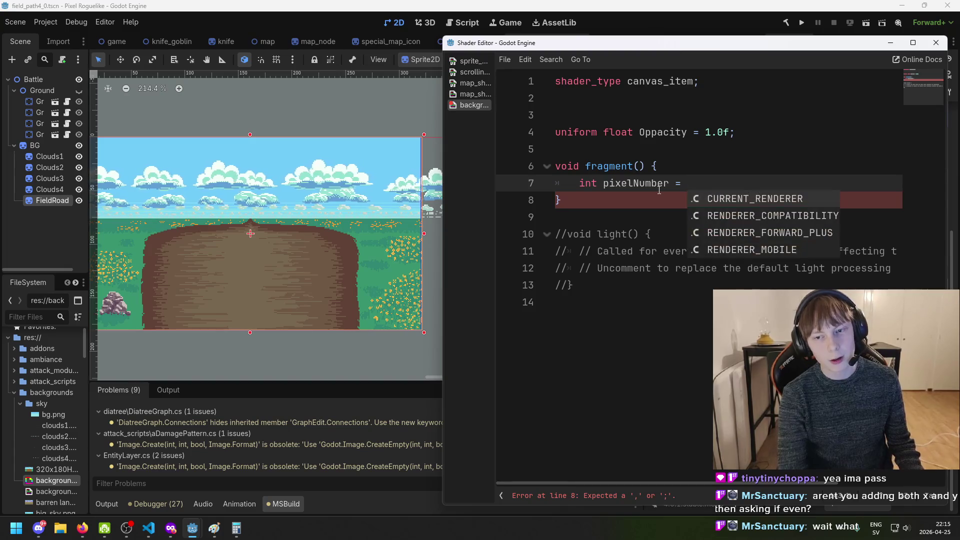
# After checking the Paint diagram, comment out the unfinished pixelNumber line with //
pyautogui.click(214, 528)
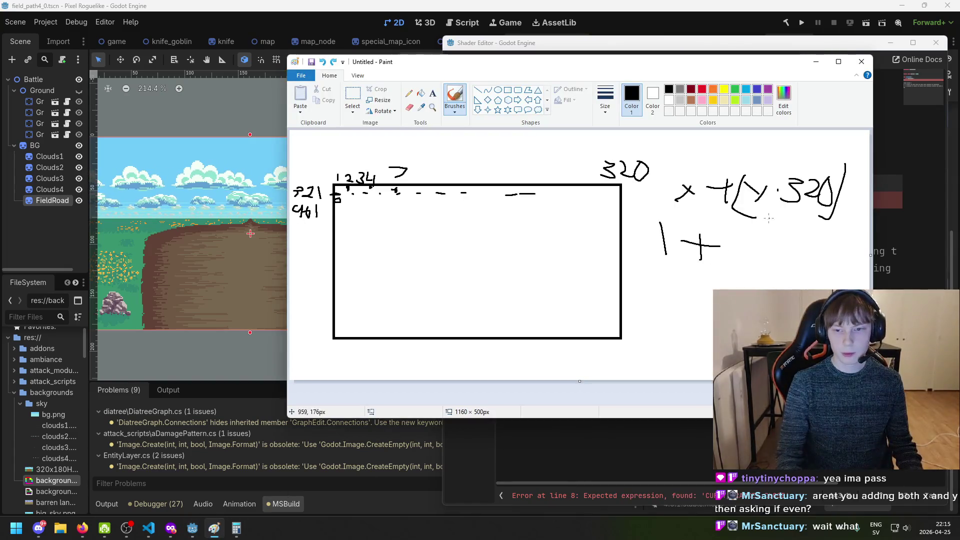
pyautogui.click(192, 528)
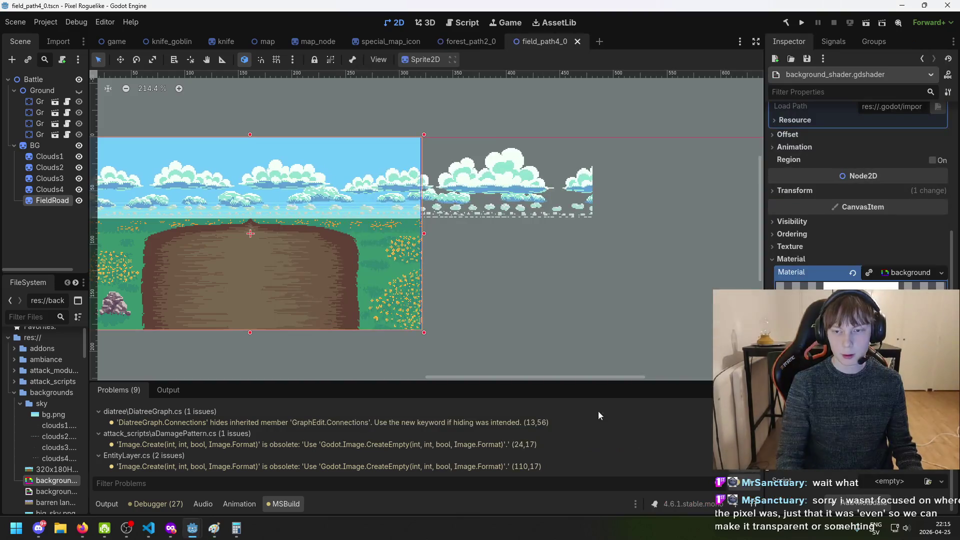
pyautogui.moveTo(193, 528)
pyautogui.click(255, 495)
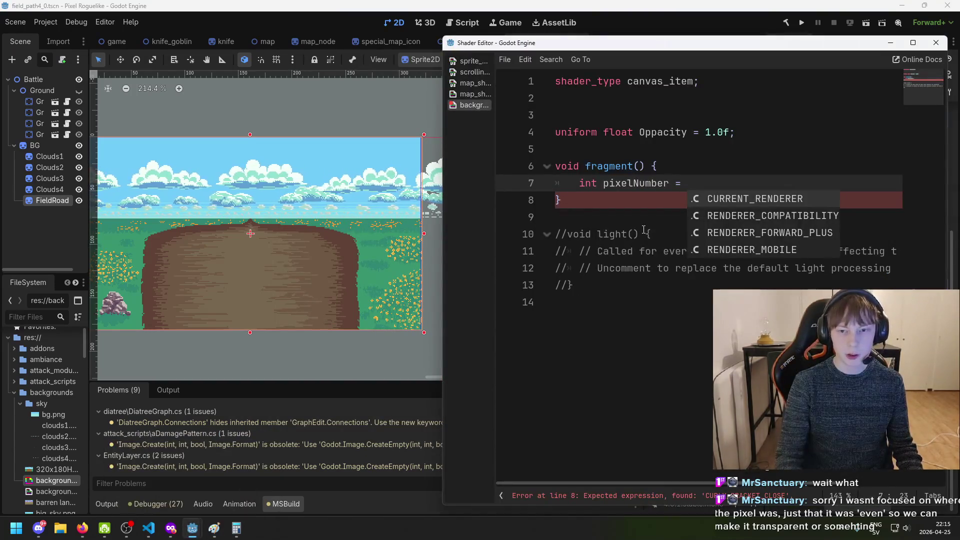
pyautogui.click(707, 172)
pyautogui.press('Down')
pyautogui.press('Home')
pyautogui.write('//')
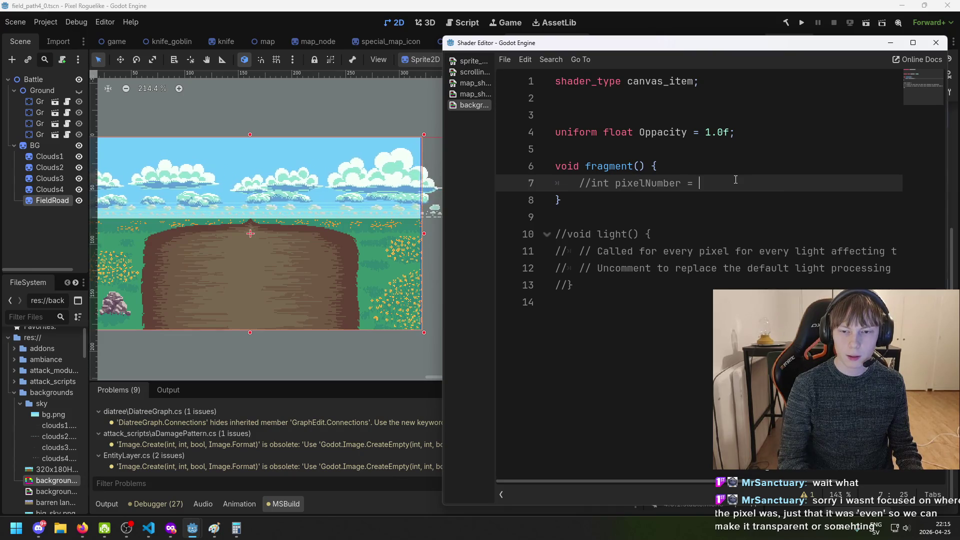
# Write 'int pixelNumber = UV.r + (UV.g * )' on a new line below the comment
pyautogui.press('Return')
pyautogui.write('UV.')
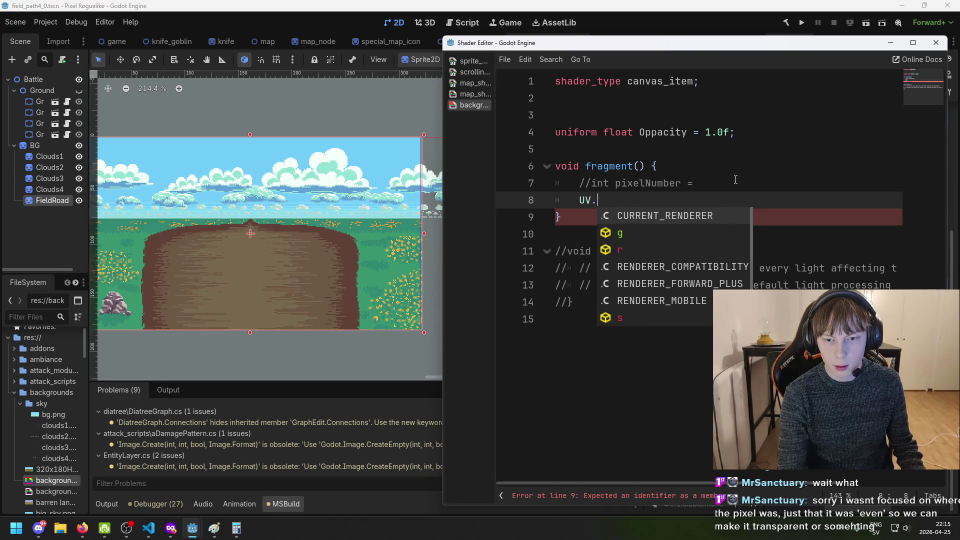
pyautogui.write('r')
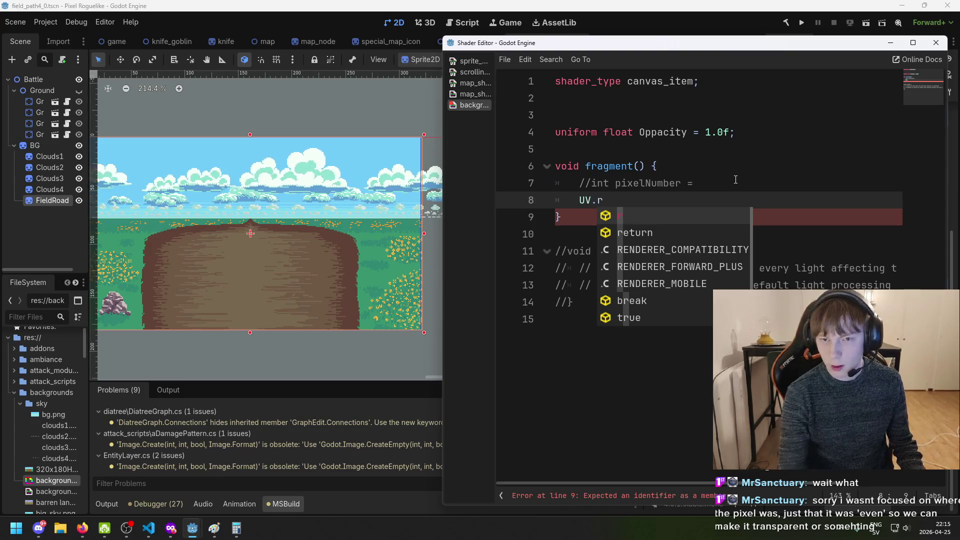
pyautogui.click(580, 200)
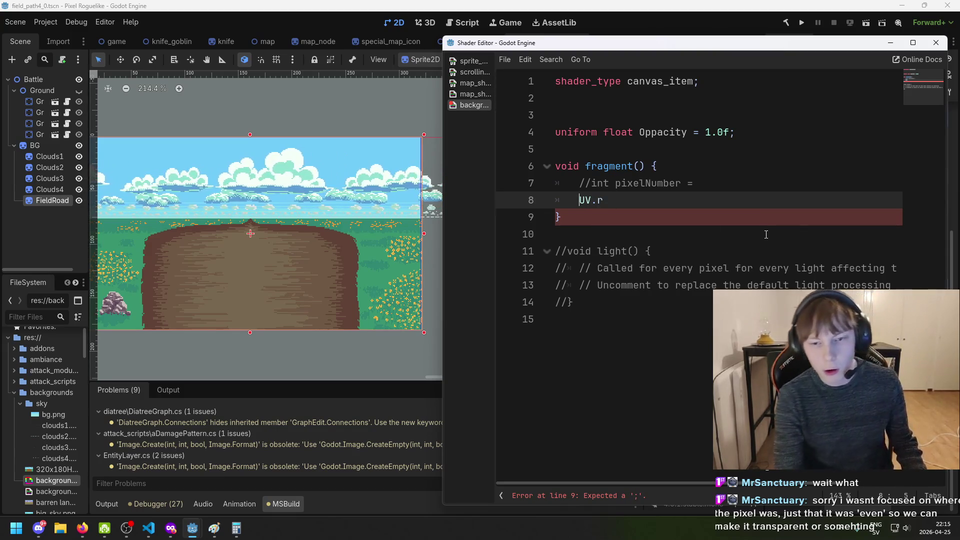
pyautogui.write('int pixelNumber =')
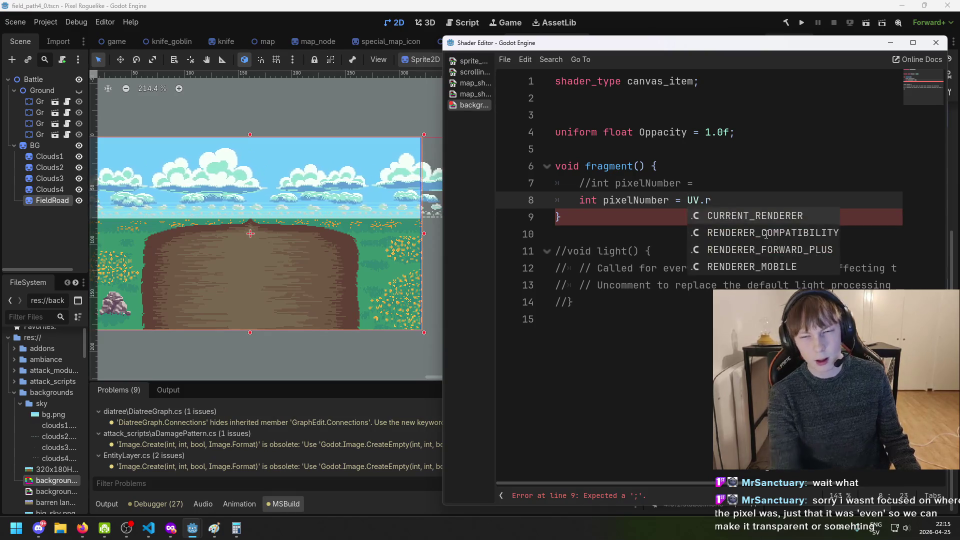
pyautogui.keyDown('shift'); pyautogui.click(721, 197); pyautogui.keyUp('shift')
pyautogui.click(720, 196)
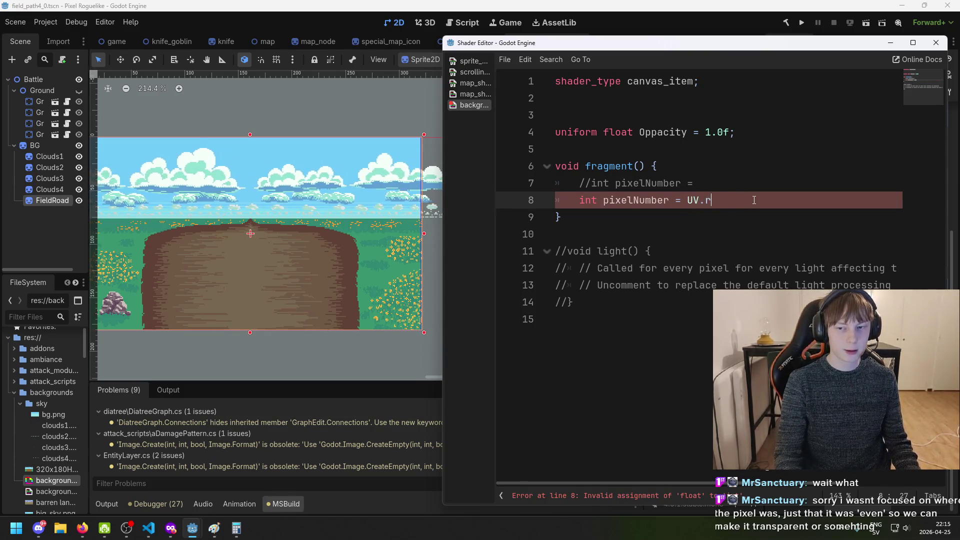
pyautogui.write('+0')
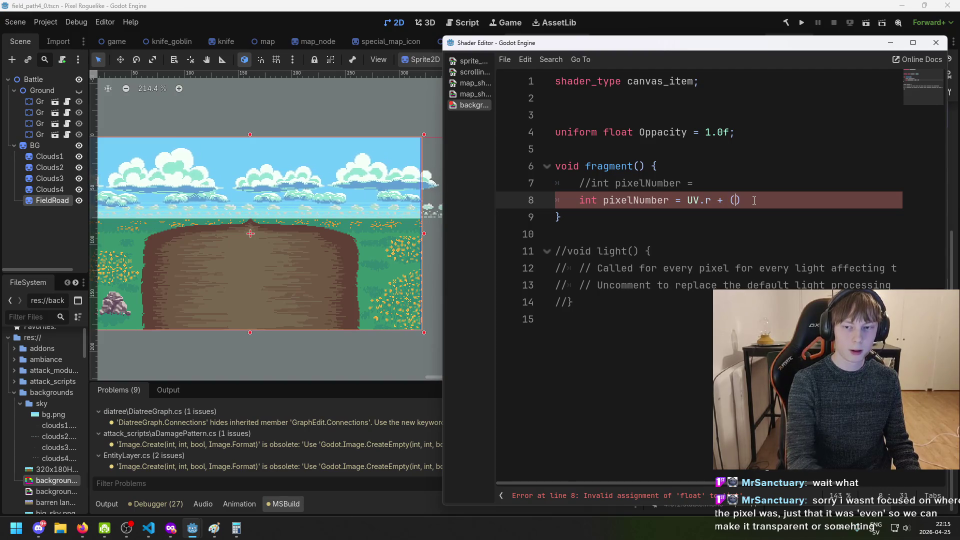
pyautogui.write('V.g Ä')
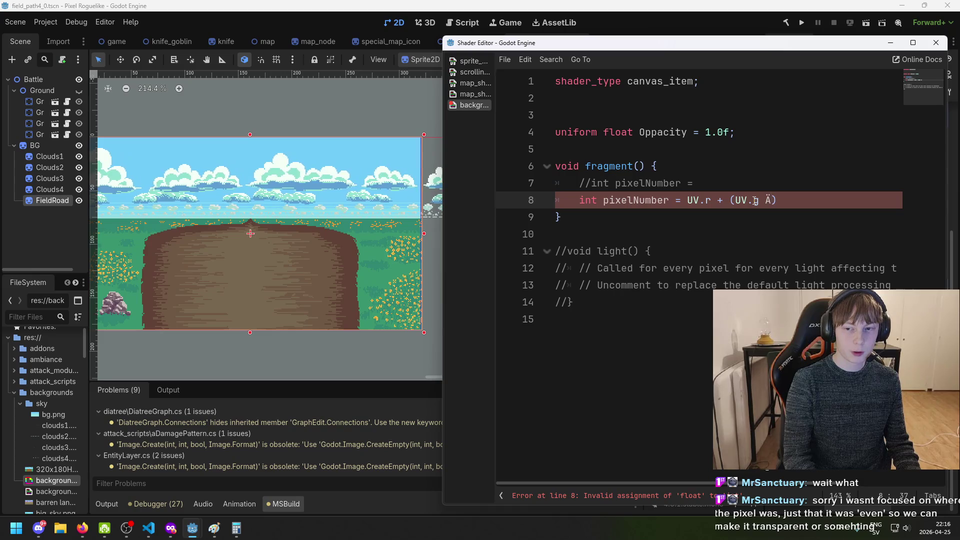
pyautogui.press('BackSpace')
pyautogui.write('*')
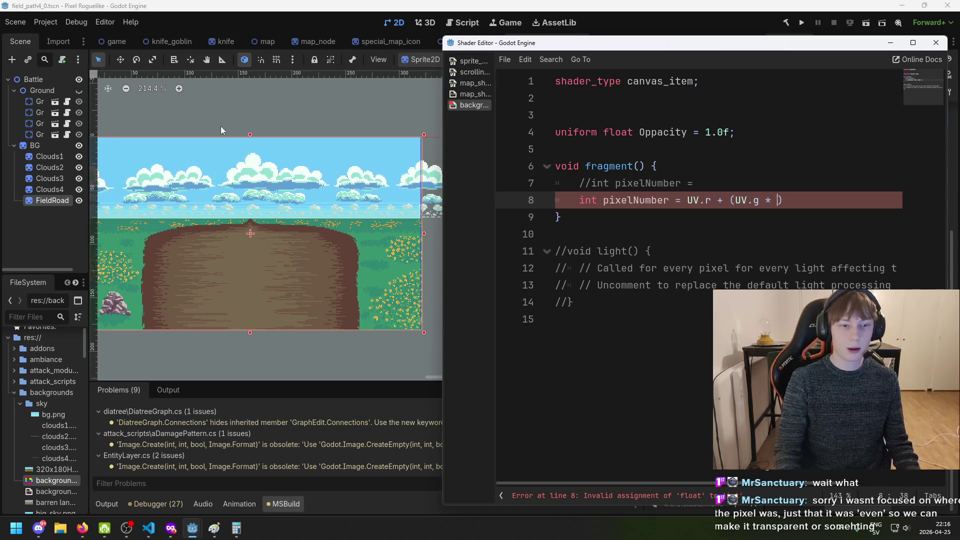
# Open a new line at the top of fragment() and begin typing 'int'
pyautogui.click(695, 172)
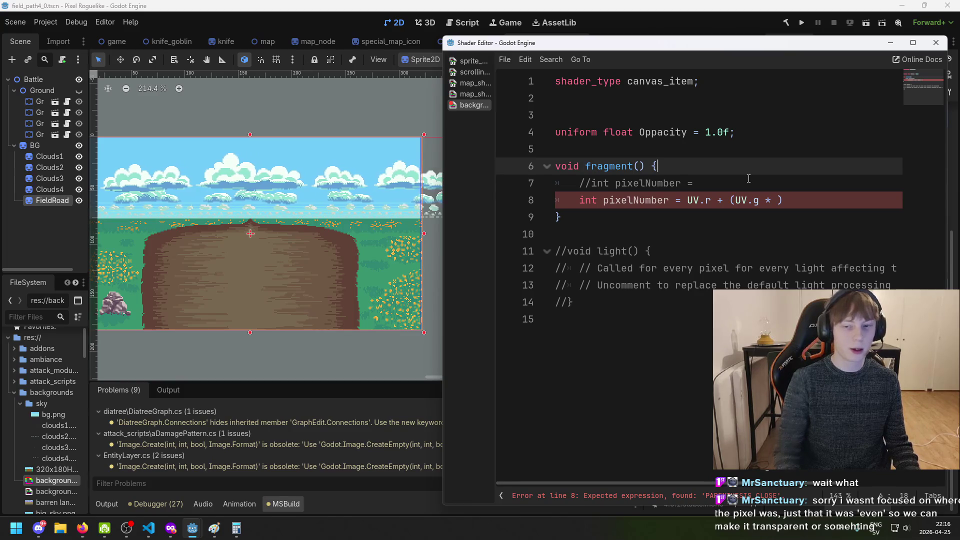
pyautogui.press('Return')
pyautogui.write('int')
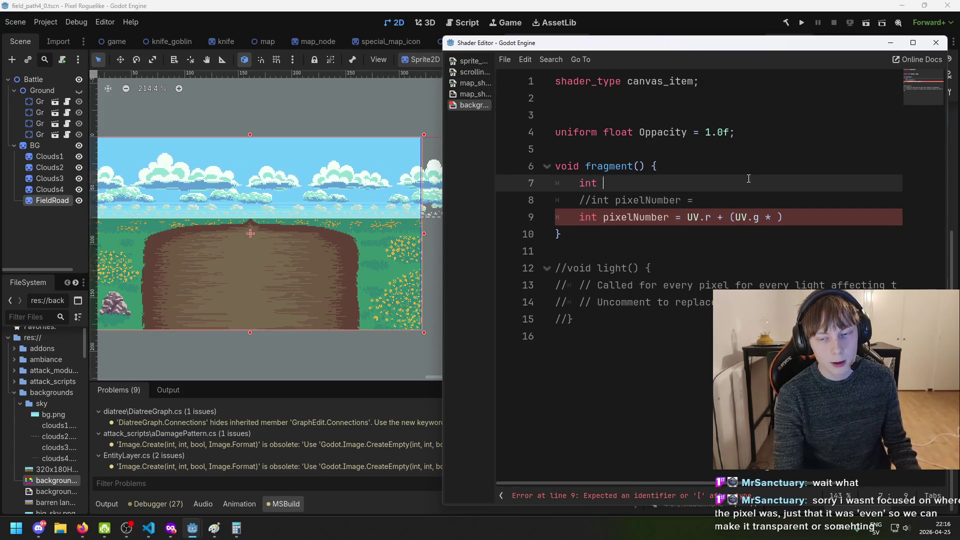
# Declare const int SCREEN_WIDTH = 320 on line 7 and save
pyautogui.press('BackSpace')
pyautogui.press('BackSpace')
pyautogui.press('BackSpace')
pyautogui.write('const int')
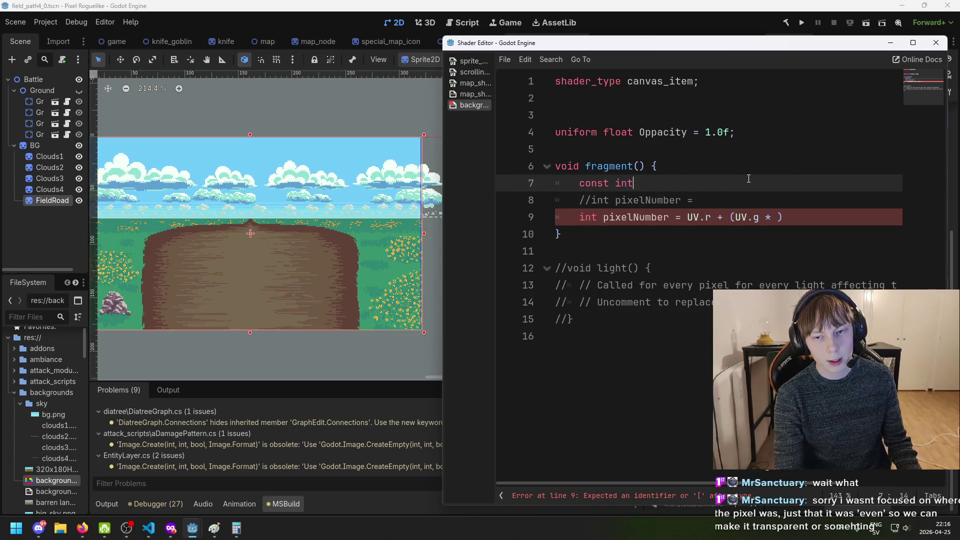
pyautogui.write('CREEN:_WIDTH =')
pyautogui.write(' 320;')
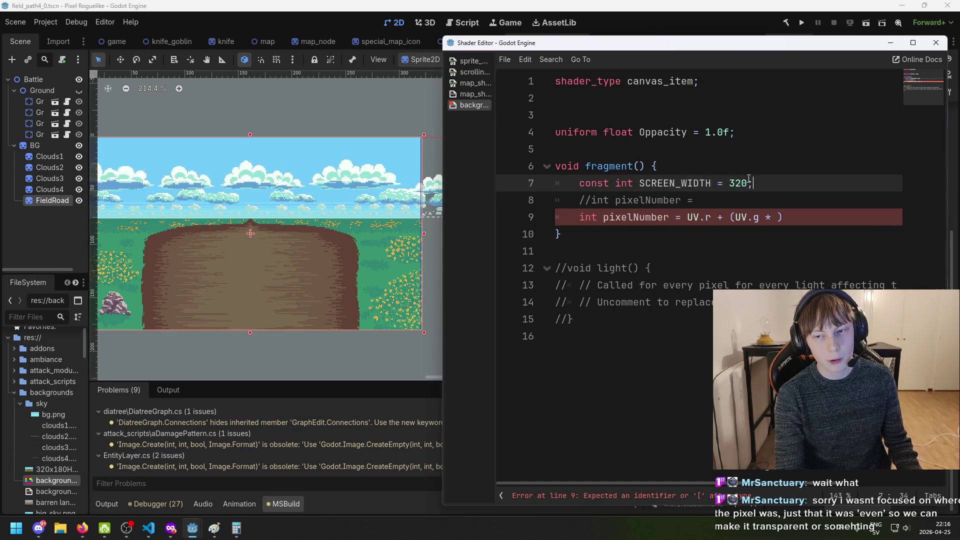
pyautogui.hotkey('ctrl', 's')
# Fill in 320 so pixelNumber reads UV.r + (UV.g * 320)
pyautogui.click(774, 217)
pyautogui.write('320')
pyautogui.press('End')
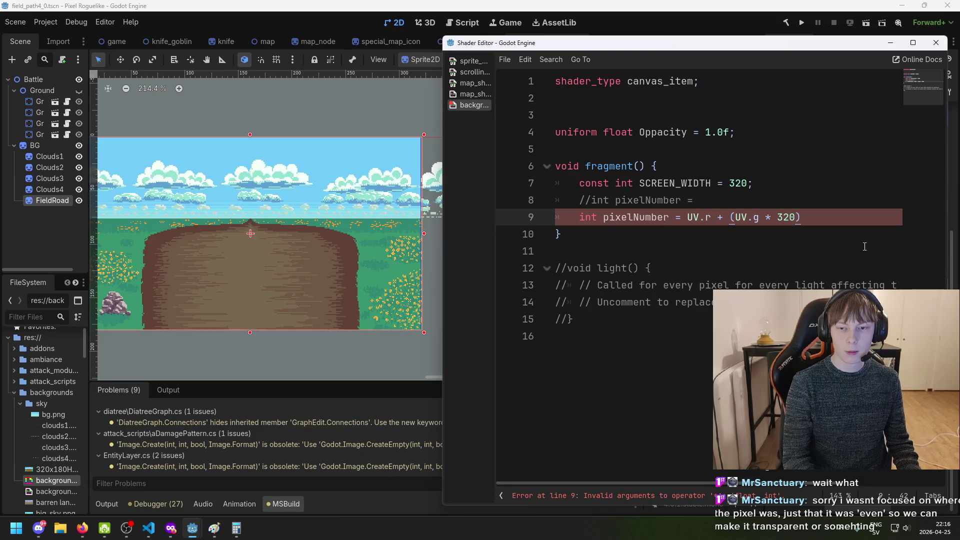
pyautogui.click(689, 220)
pyautogui.moveTo(688, 220); pyautogui.dragTo(710, 220)
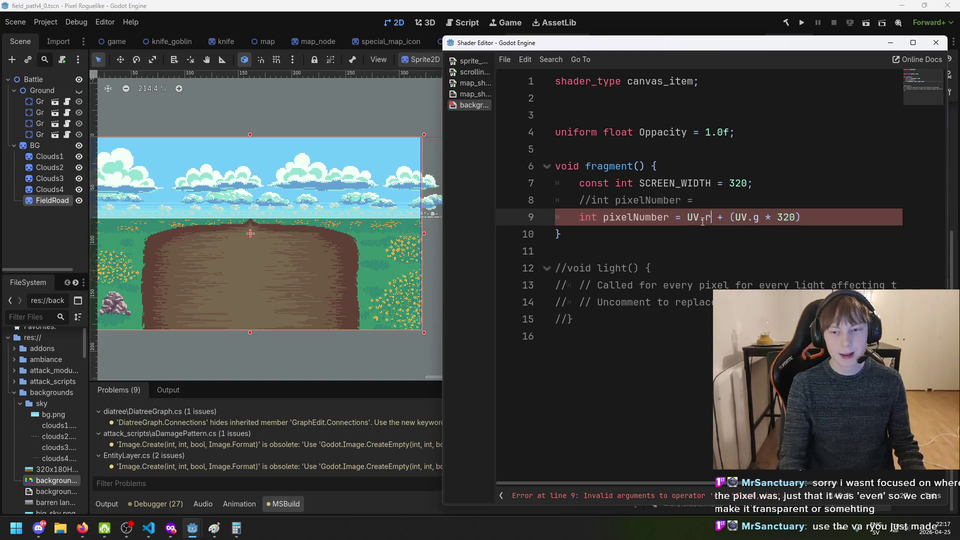
pyautogui.click(713, 201)
# Add an 'int x = UV.r' line below the comment
pyautogui.press('Return')
pyautogui.write('int x = ')
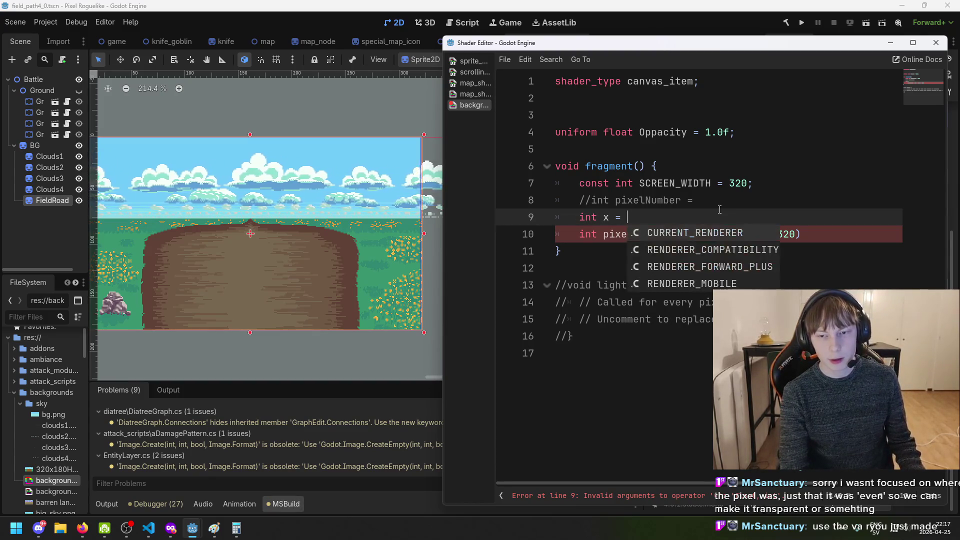
pyautogui.write('I')
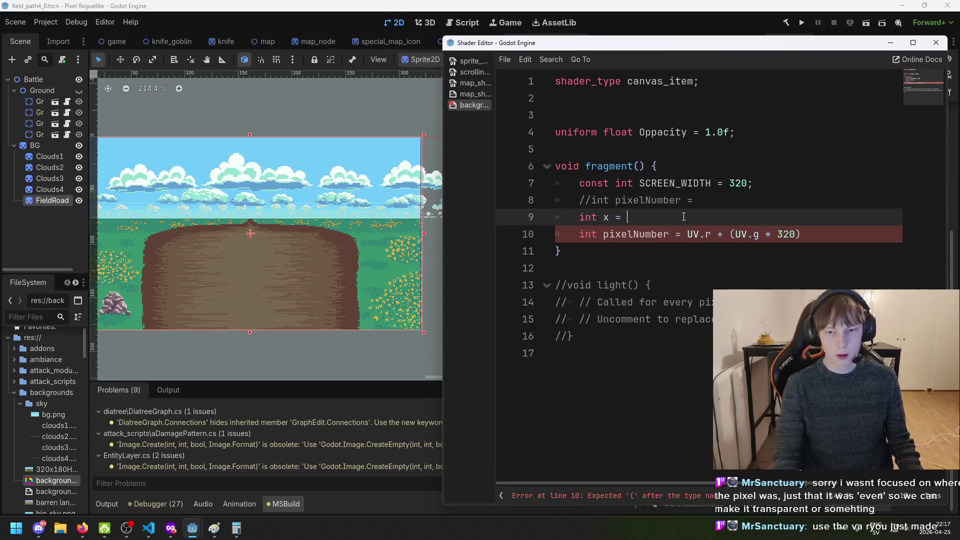
pyautogui.press('BackSpace')
pyautogui.write('UV.r')
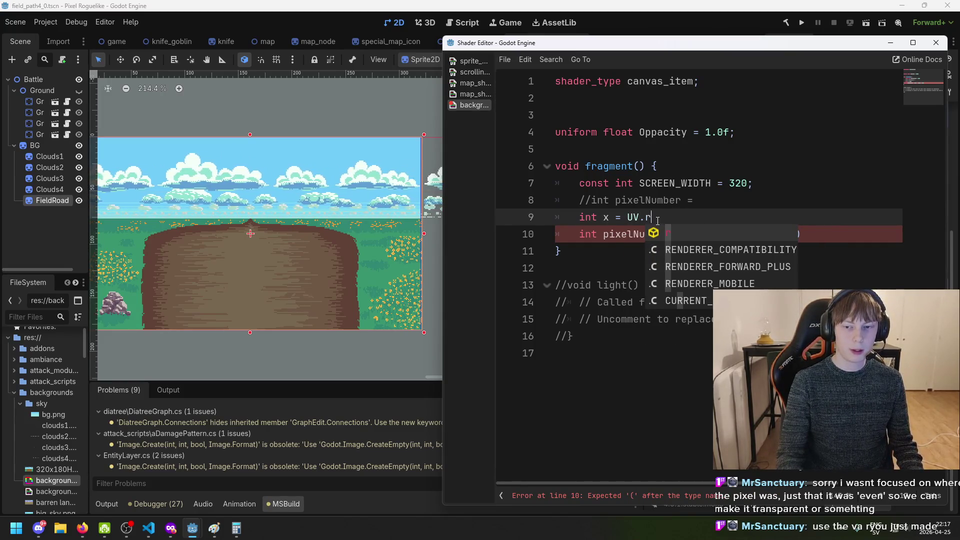
pyautogui.click(698, 207)
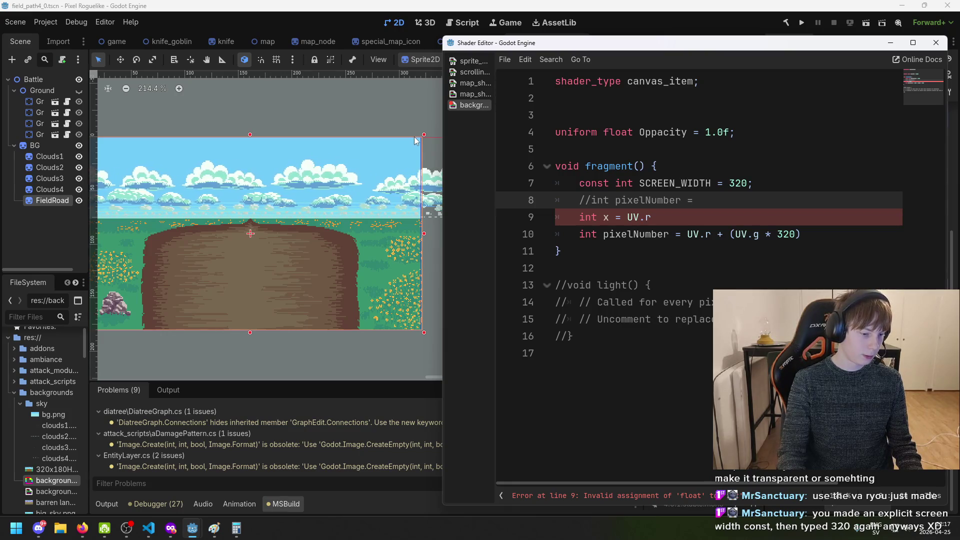
# Replace 320 with SCREEN_WIDTH in the pixelNumber formula and save
pyautogui.doubleClick(778, 234)
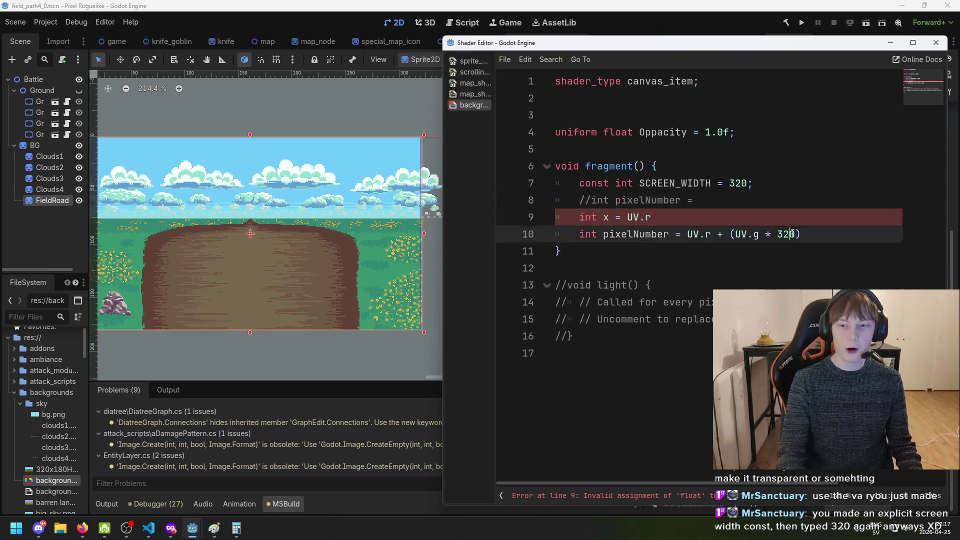
pyautogui.write('SCREEN_')
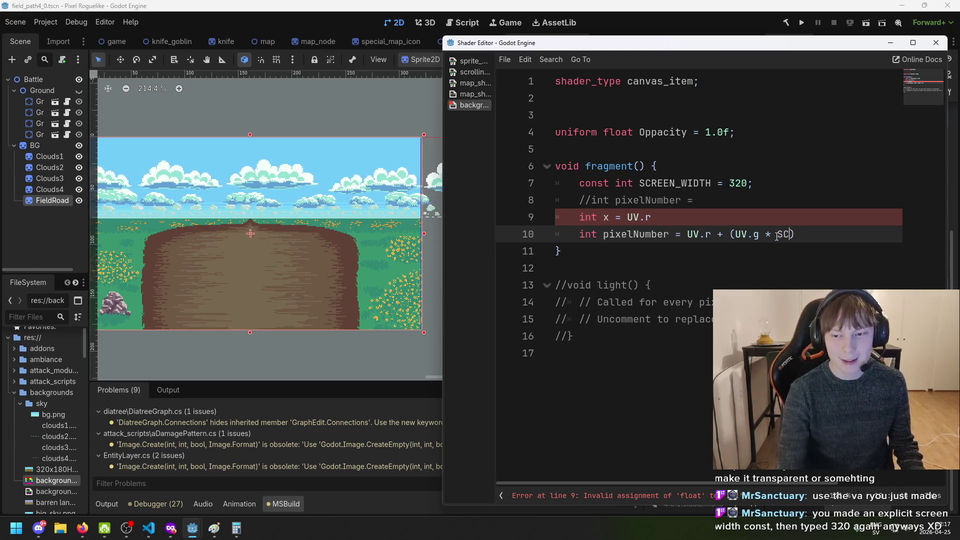
pyautogui.write('WIDTH')
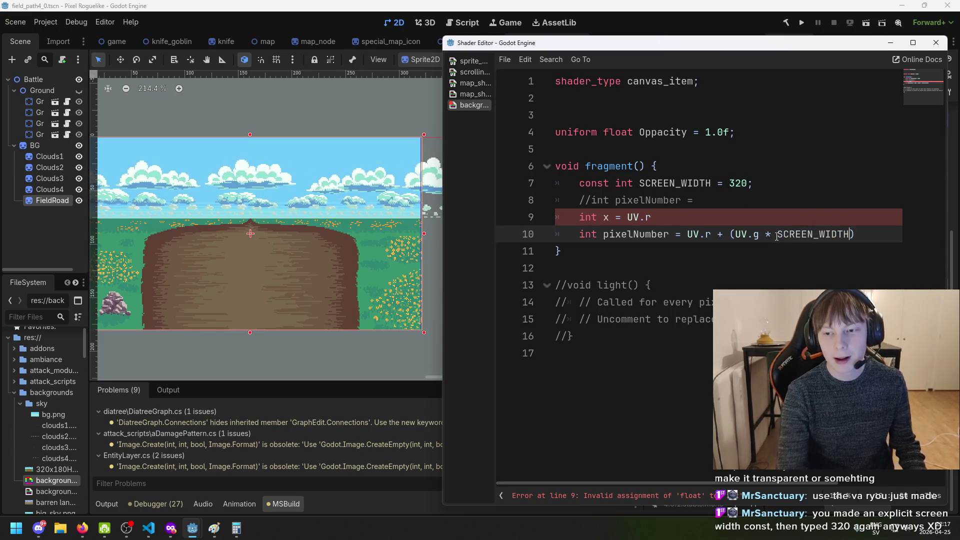
pyautogui.hotkey('ctrl', 's')
pyautogui.click(794, 210)
pyautogui.hotkey('ctrl', 's')
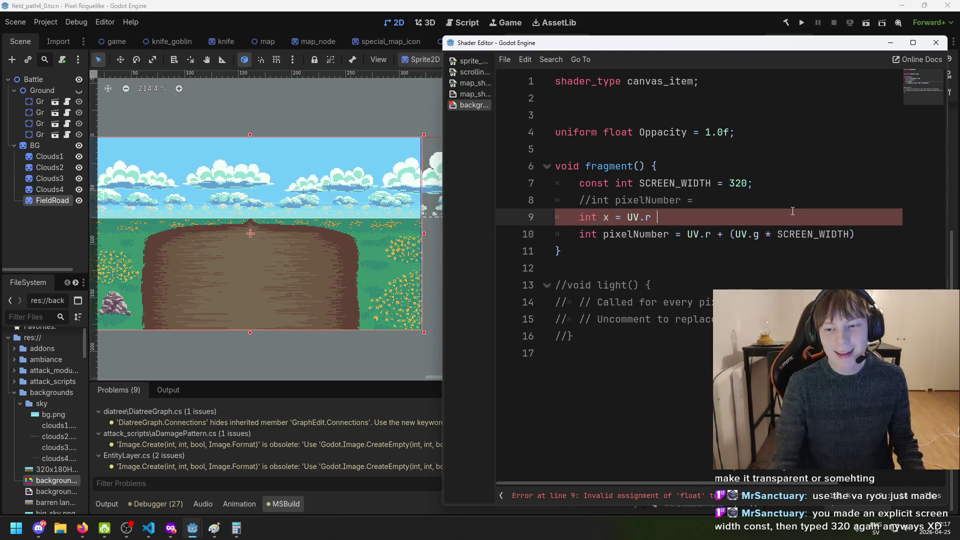
pyautogui.hotkey('ctrl', 's')
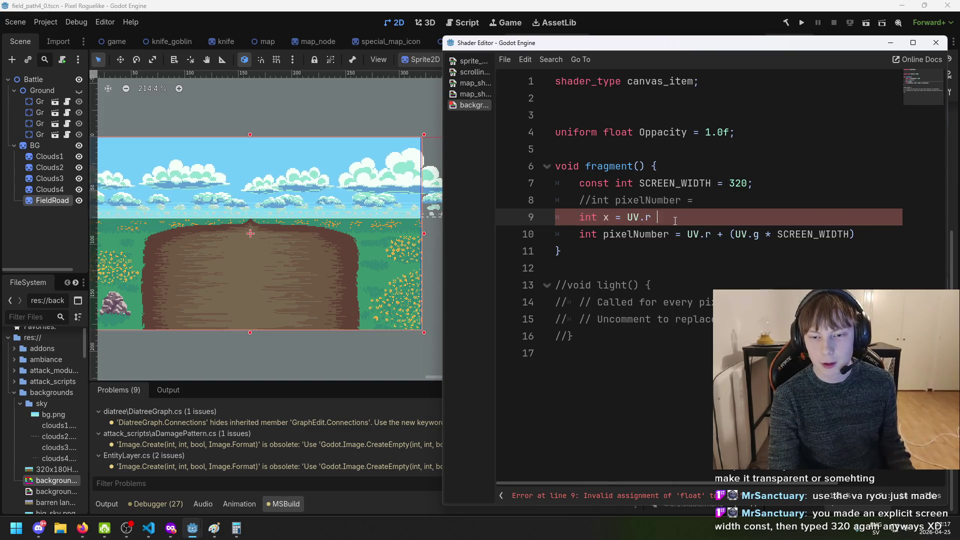
# Complete the x line as UV.r * SCREEN_WIDTH; and insert blank lines below it
pyautogui.press('BackSpace')
pyautogui.press('BackSpace')
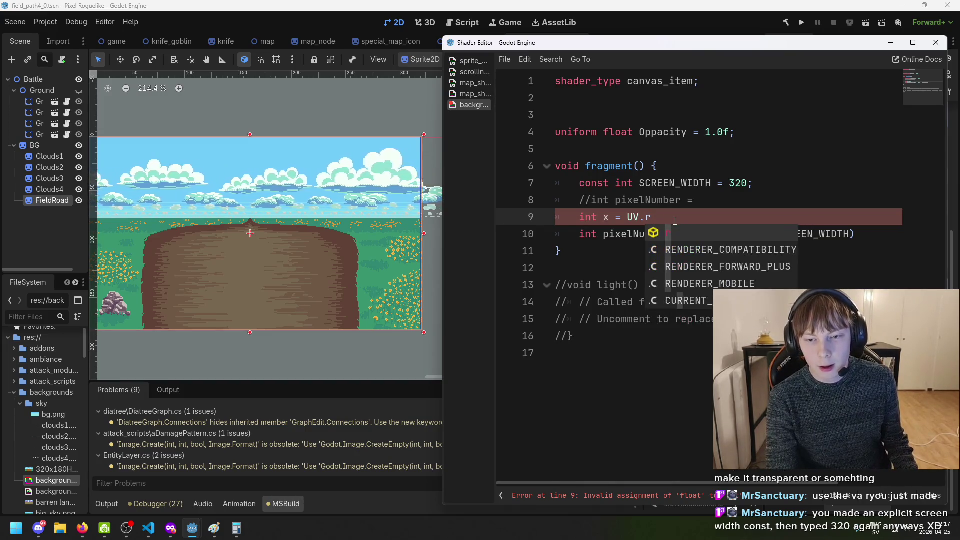
pyautogui.press('BackSpace')
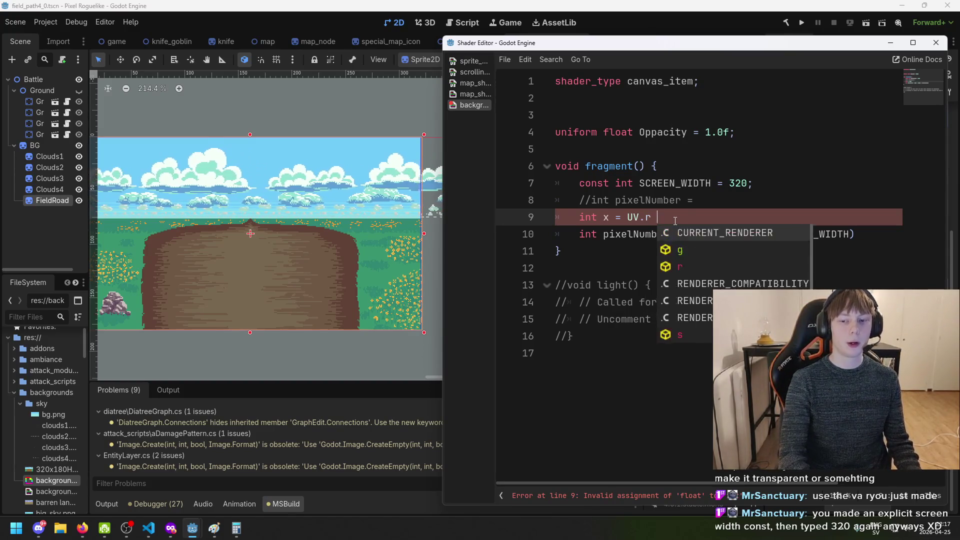
pyautogui.write('* SCREEN')
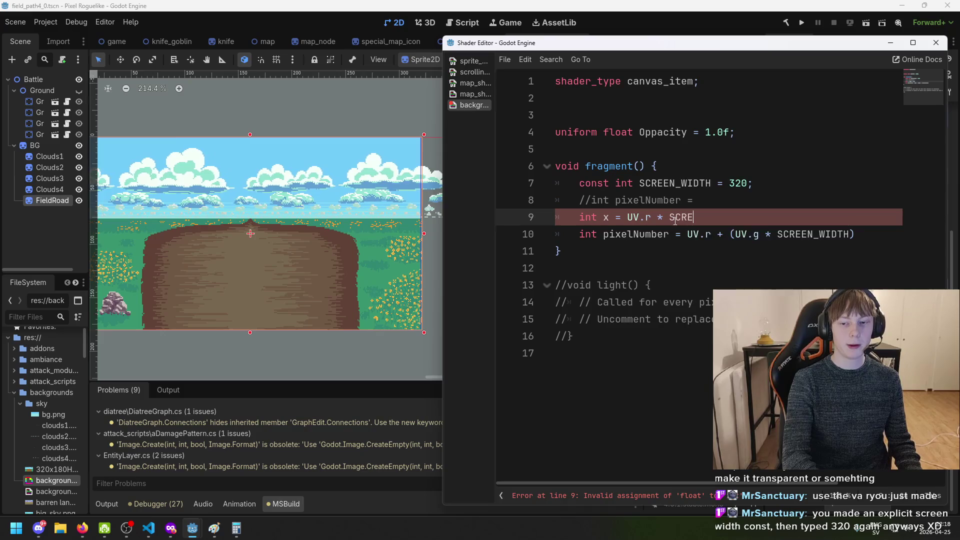
pyautogui.press('Down')
pyautogui.press('Down')
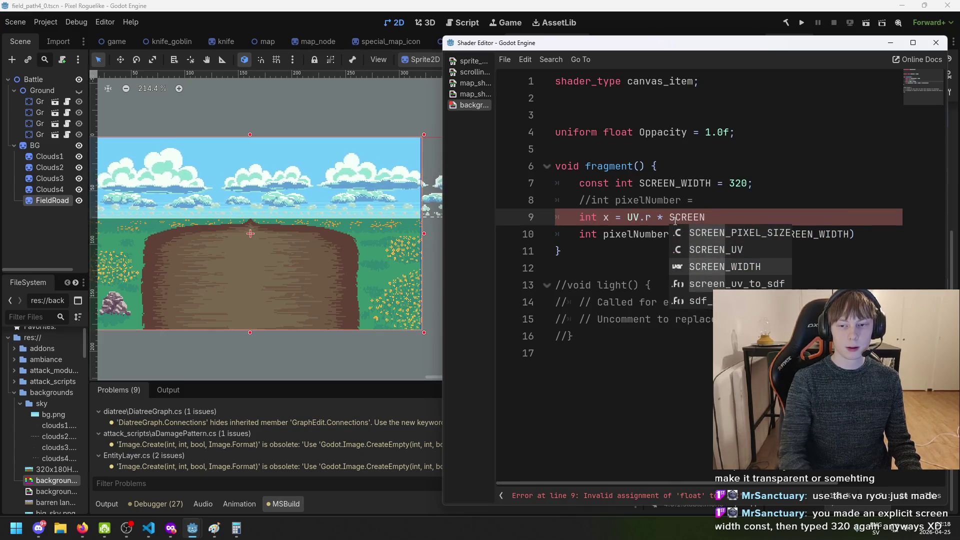
pyautogui.press('Return')
pyautogui.write(';')
pyautogui.hotkey('ctrl', 's')
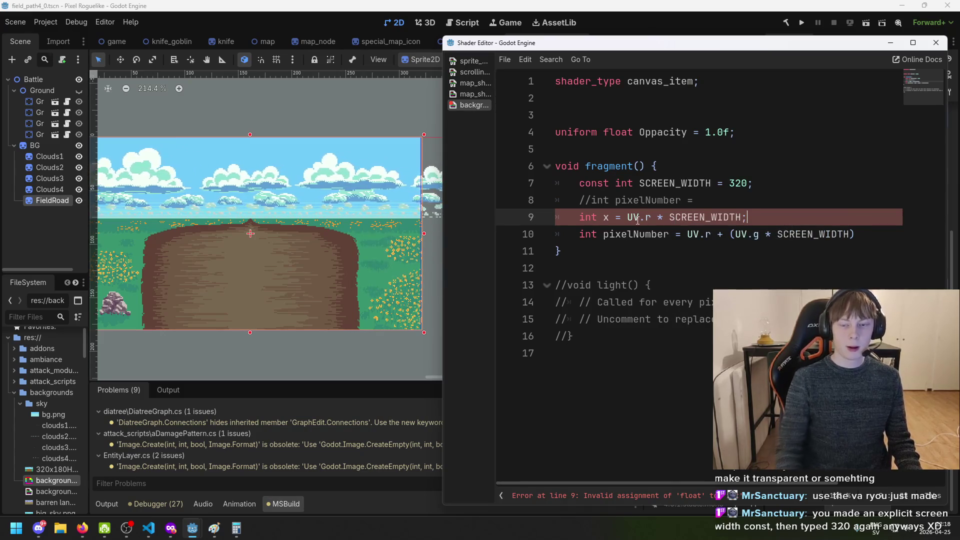
pyautogui.click(628, 217)
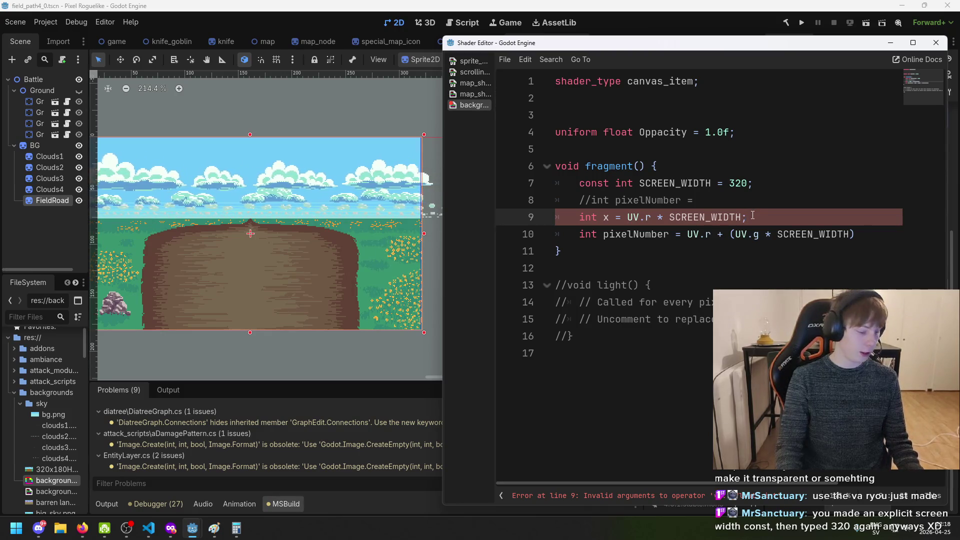
pyautogui.press('Return')
pyautogui.press('Return')
pyautogui.press('Up')
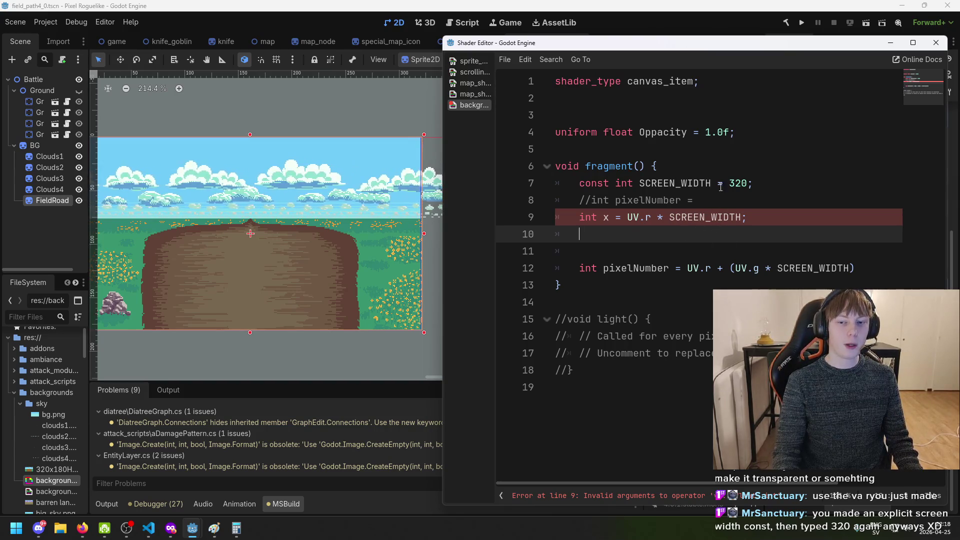
# Start an 'int y = UV.g *' line on the empty line 10
pyautogui.click(570, 220)
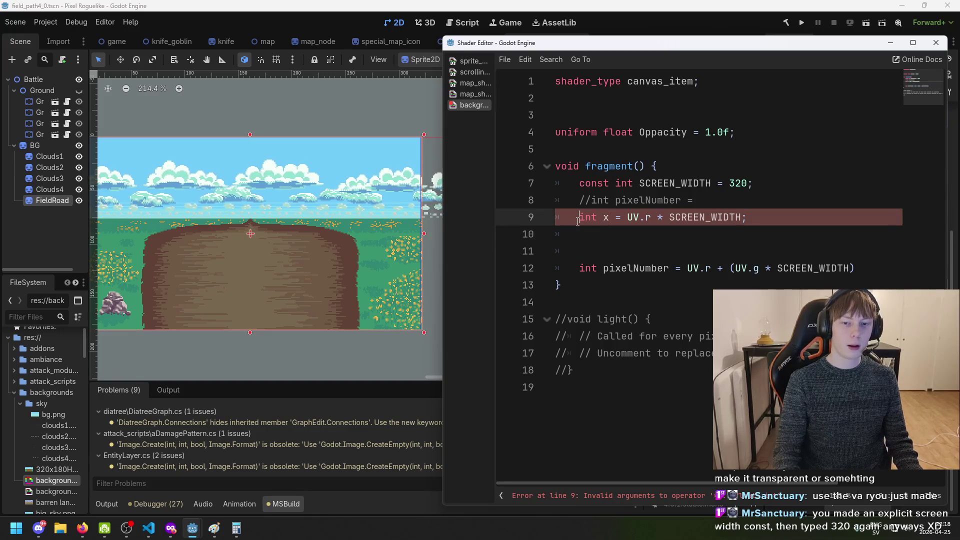
pyautogui.click(625, 230)
pyautogui.write('int y = UV.')
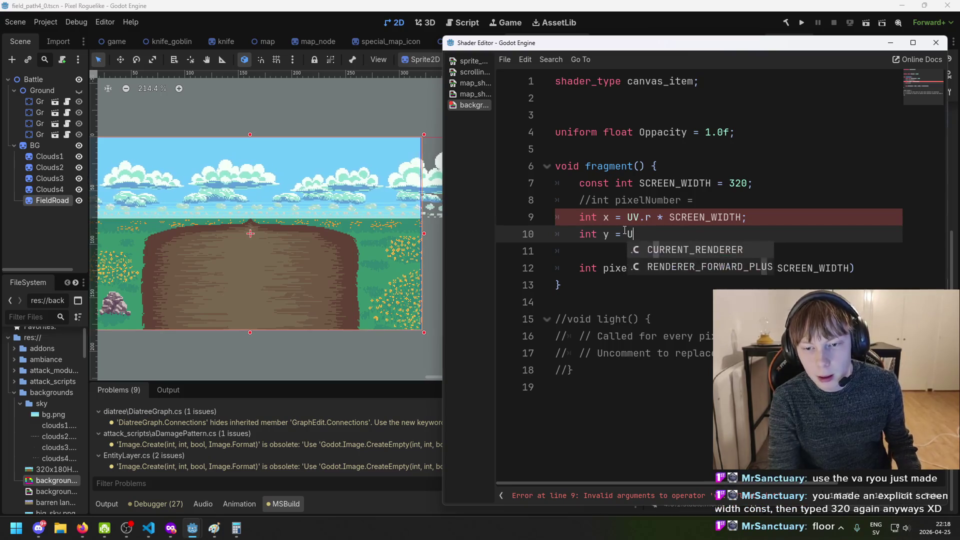
pyautogui.write('g ^Ä')
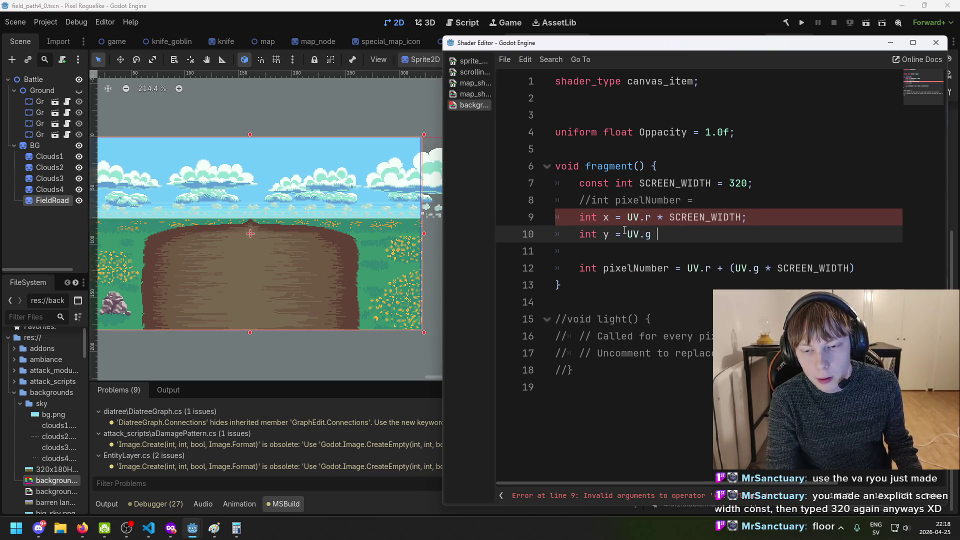
pyautogui.press('BackSpace')
pyautogui.press('BackSpace')
pyautogui.write('*')
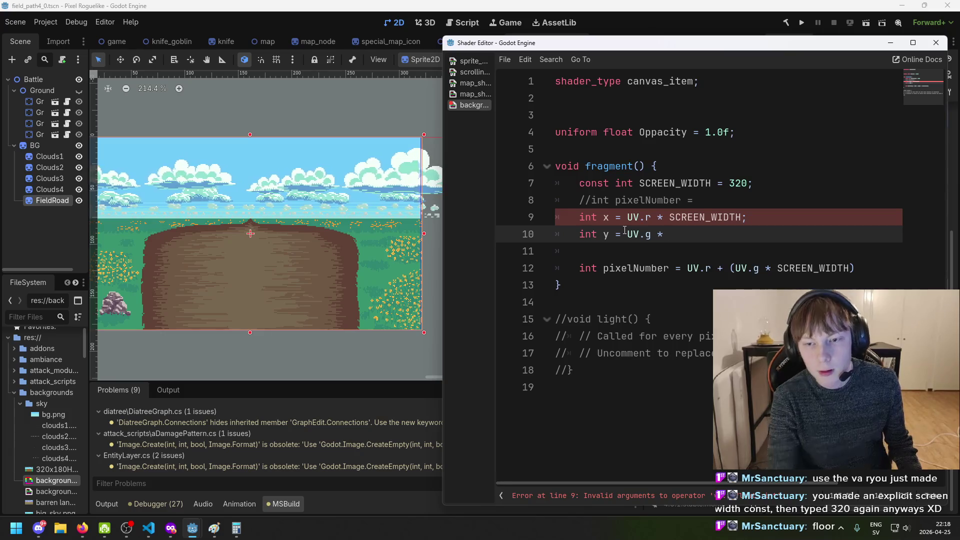
# Duplicate the SCREEN_WIDTH line as a SCREEN_HEIGHT = 180 constant and finish the y multiplication
pyautogui.tripleClick(755, 185)
pyautogui.click(778, 187)
pyautogui.hotkey('ctrl', 'shift', 'd')
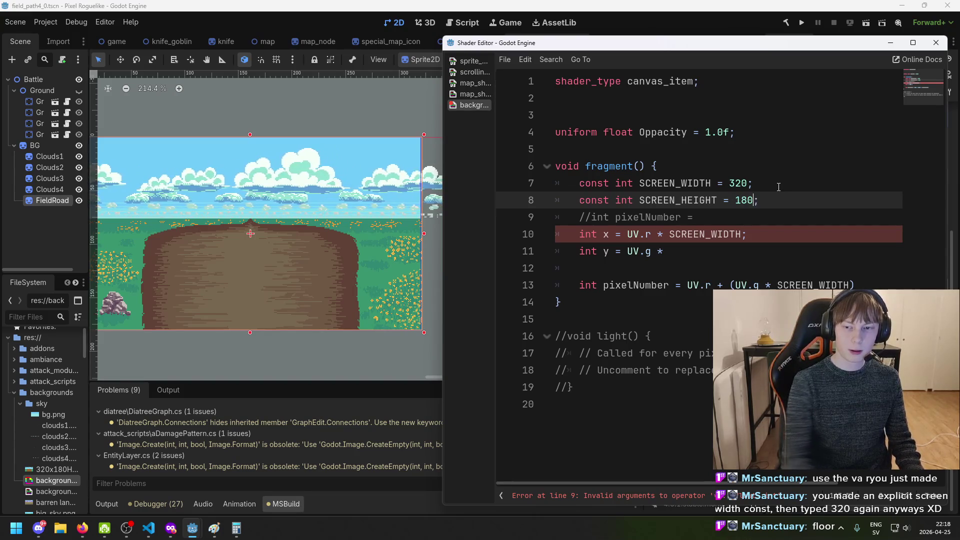
pyautogui.click(755, 250)
pyautogui.write('SCREEN_HEIGHT;')
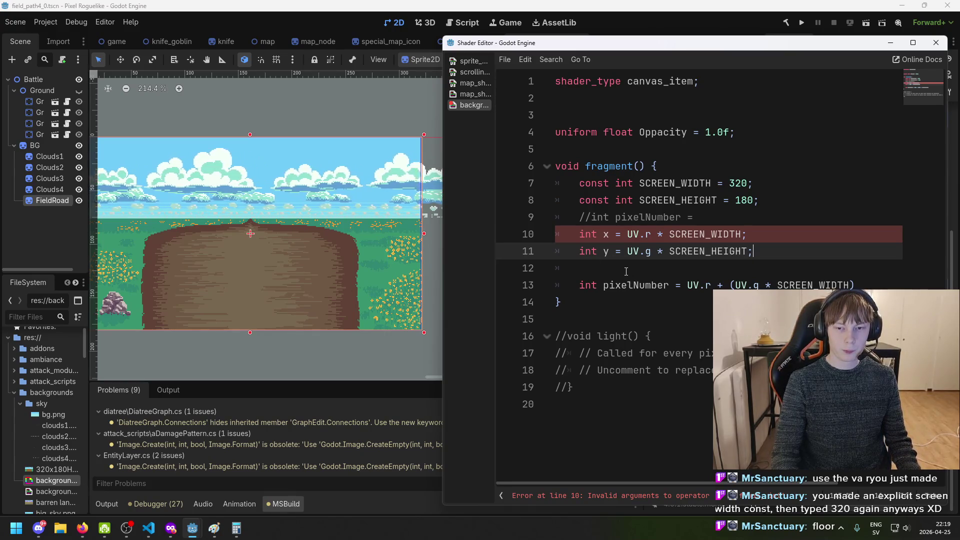
# Swap UV.r and UV.g for x and y so pixelNumber = x + (y * SCREEN_WIDTH)
pyautogui.moveTo(716, 285)
pyautogui.mouseDown()
pyautogui.moveTo(687, 285)
pyautogui.moveTo(718, 285)
pyautogui.mouseUp()
pyautogui.write('x')
pyautogui.click(715, 284)
pyautogui.write('y')
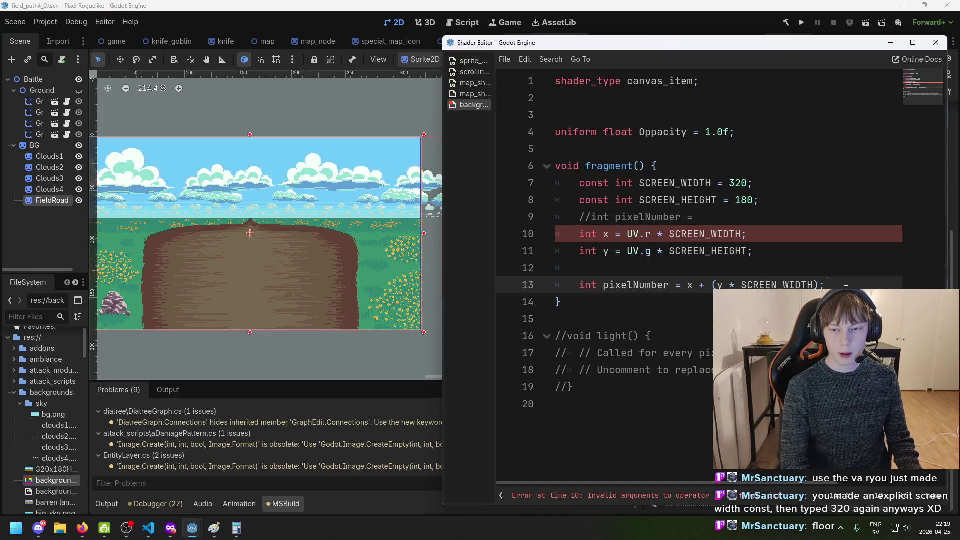
pyautogui.press('Return')
pyautogui.press('Return')
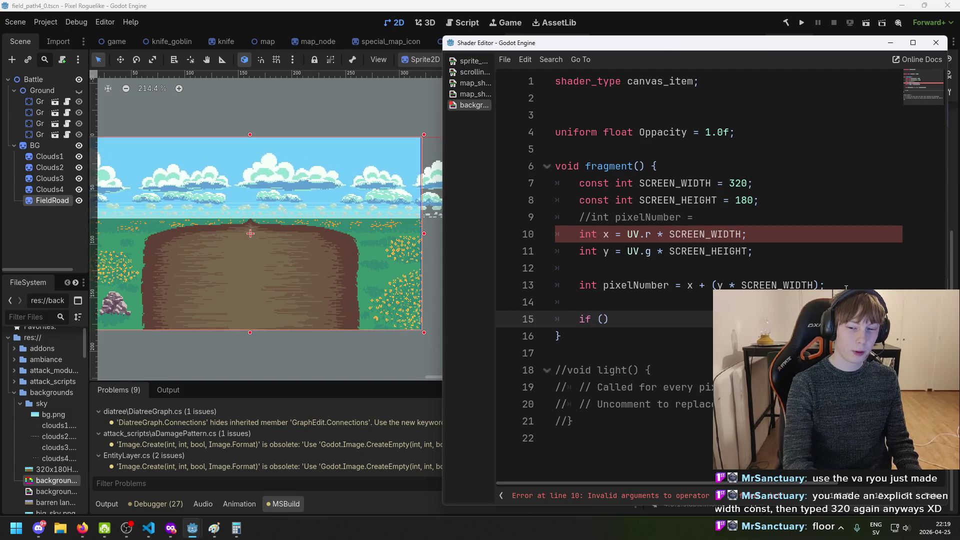
# Finish the if test on pixelNumber % 2 and open an empty line inside its braces
pyautogui.press('BackSpace')
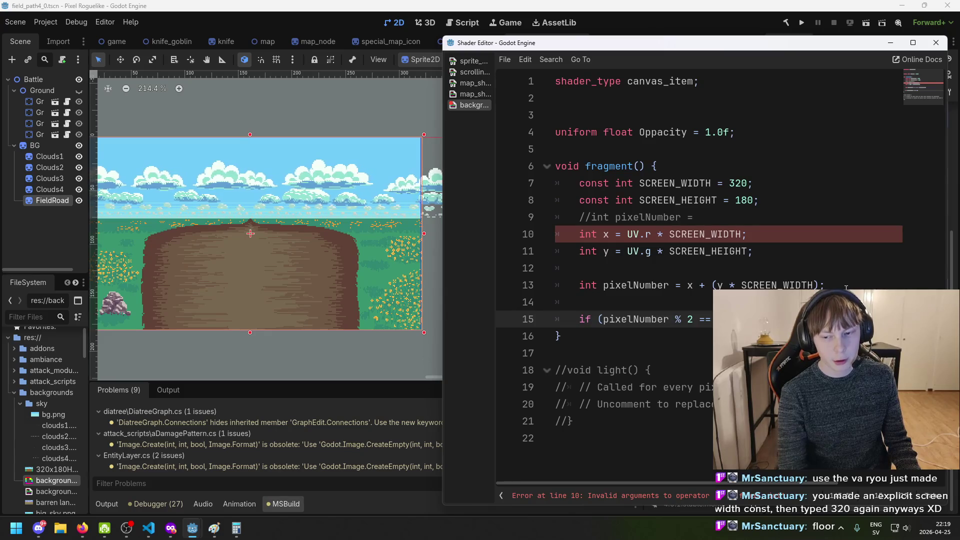
pyautogui.doubleClick(684, 319)
pyautogui.moveTo(664, 319)
pyautogui.mouseDown()
pyautogui.moveTo(608, 318)
pyautogui.moveTo(651, 320)
pyautogui.mouseUp()
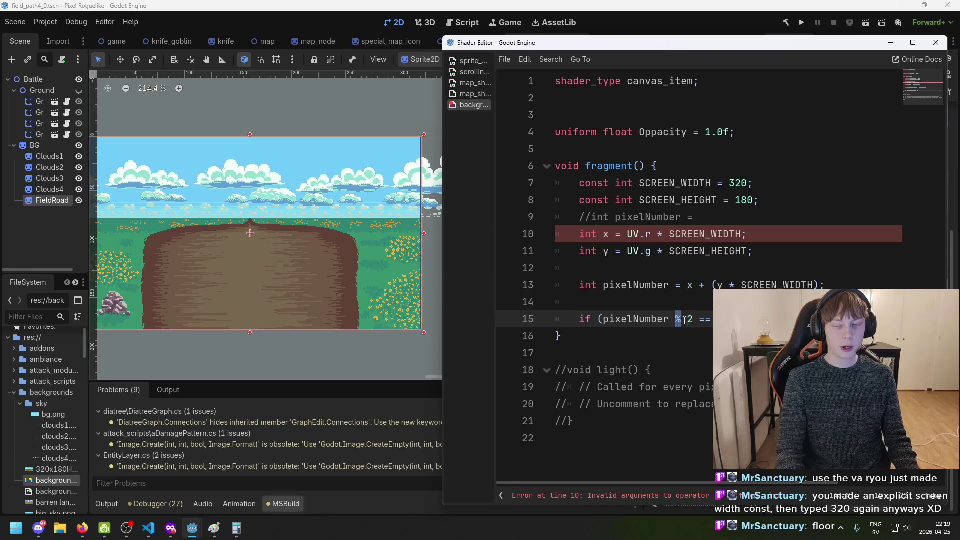
pyautogui.moveTo(692, 319)
pyautogui.mouseDown()
pyautogui.moveTo(618, 319)
pyautogui.moveTo(677, 318)
pyautogui.mouseUp()
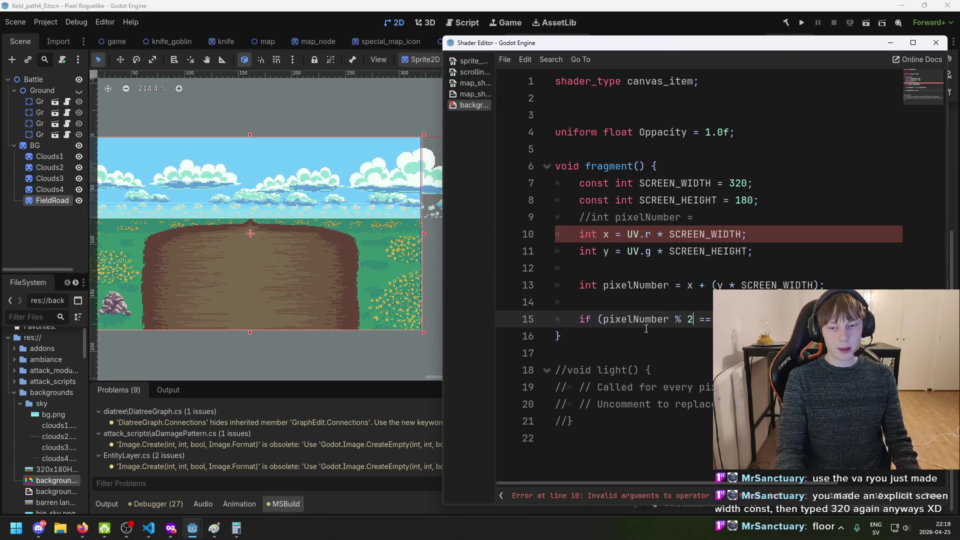
pyautogui.moveTo(606, 319)
pyautogui.mouseDown()
pyautogui.moveTo(694, 318)
pyautogui.moveTo(623, 320)
pyautogui.mouseUp()
pyautogui.click(691, 318)
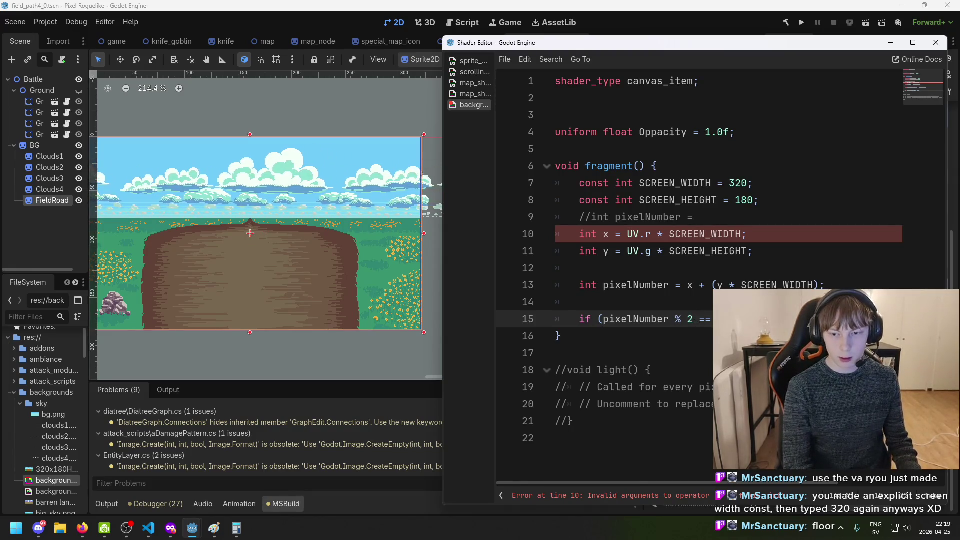
pyautogui.press('Return')
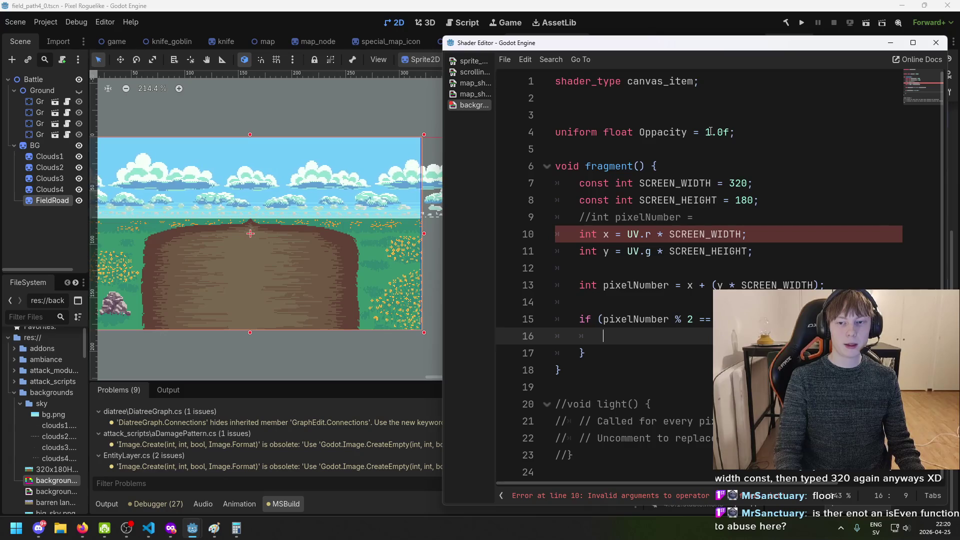
# Review the modulo test, leave the if body empty, and open the map shader for reference
pyautogui.doubleClick(690, 320)
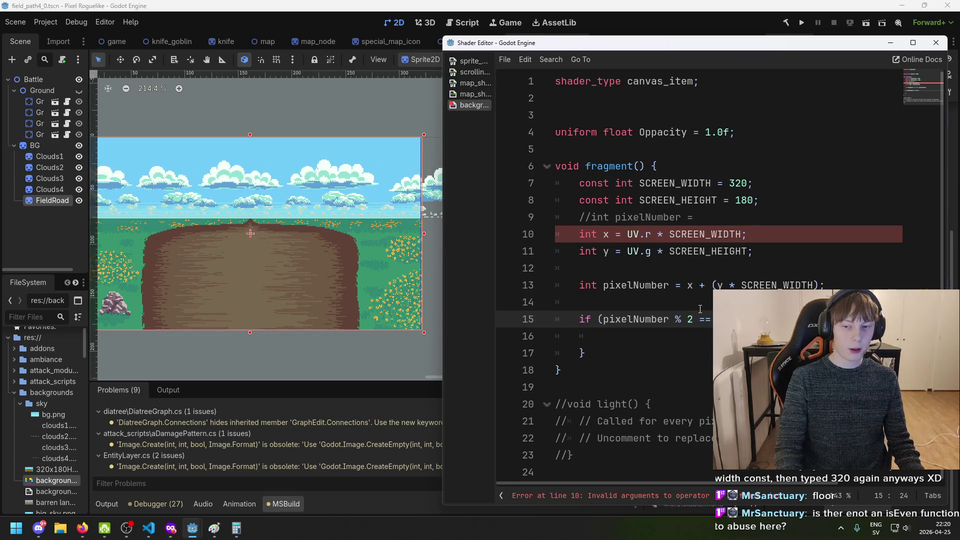
pyautogui.click(627, 329)
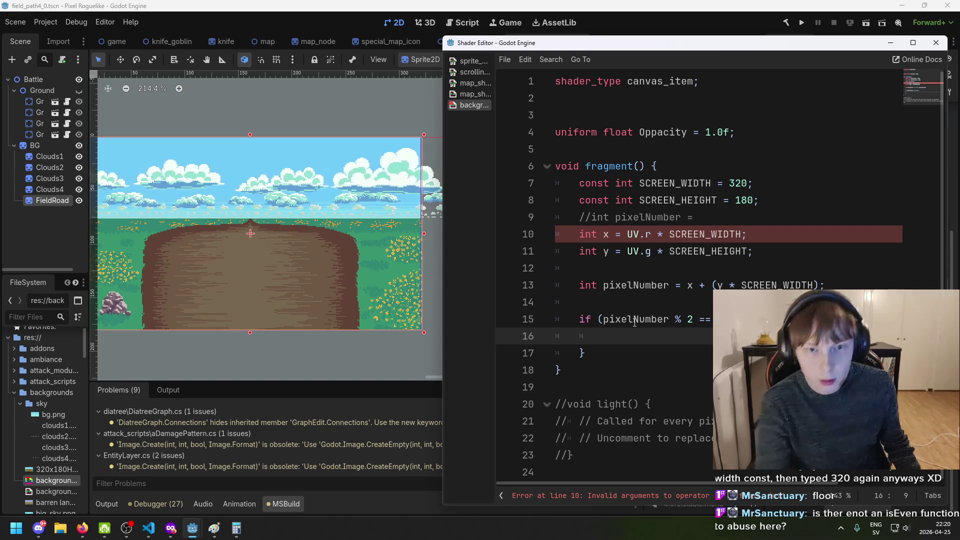
pyautogui.click(473, 94)
# Review the map shader's COLOR.rgba assignment near line 89, then bring background_shader.gdshader back up
pyautogui.scroll(-8, 650, 278)
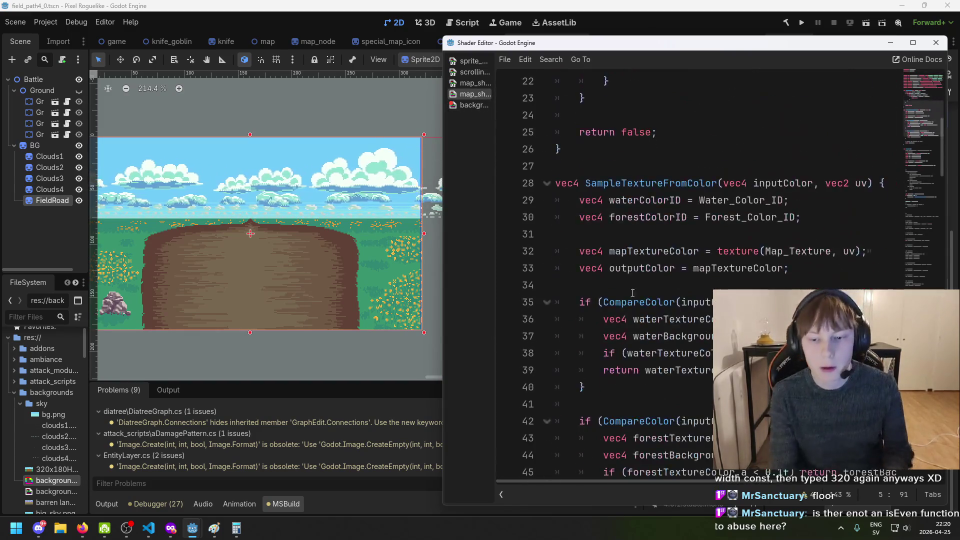
pyautogui.scroll(4, 650, 277)
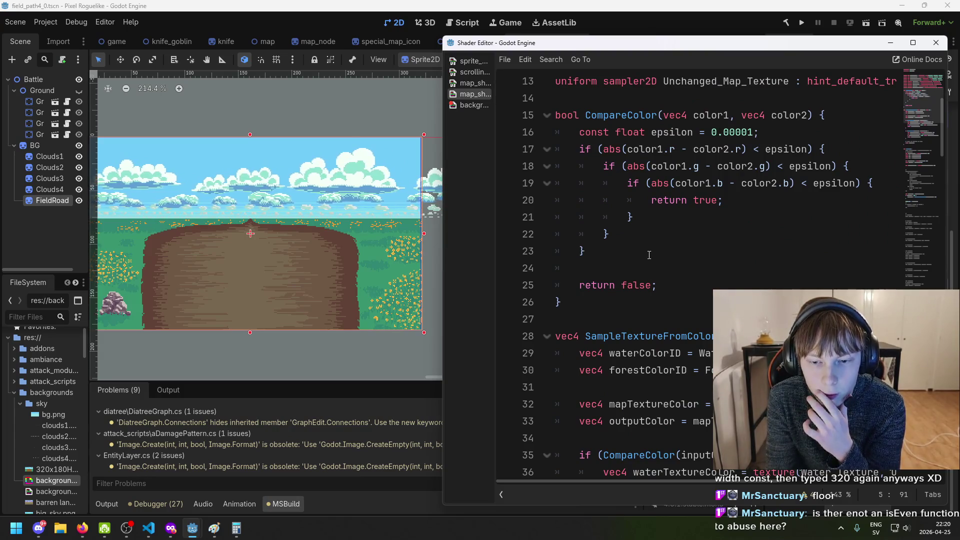
pyautogui.scroll(-8, 650, 278)
pyautogui.scroll(-20, 650, 280)
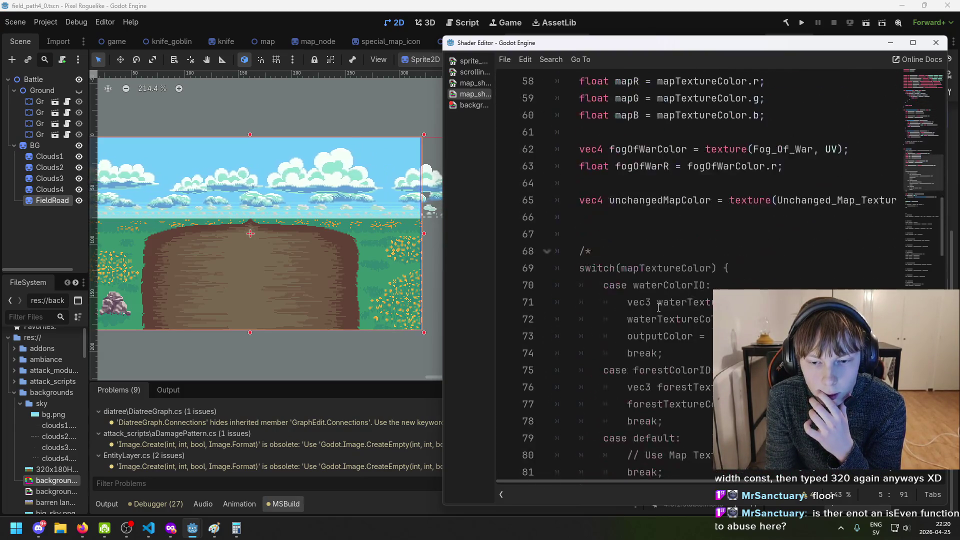
pyautogui.scroll(-13, 660, 312)
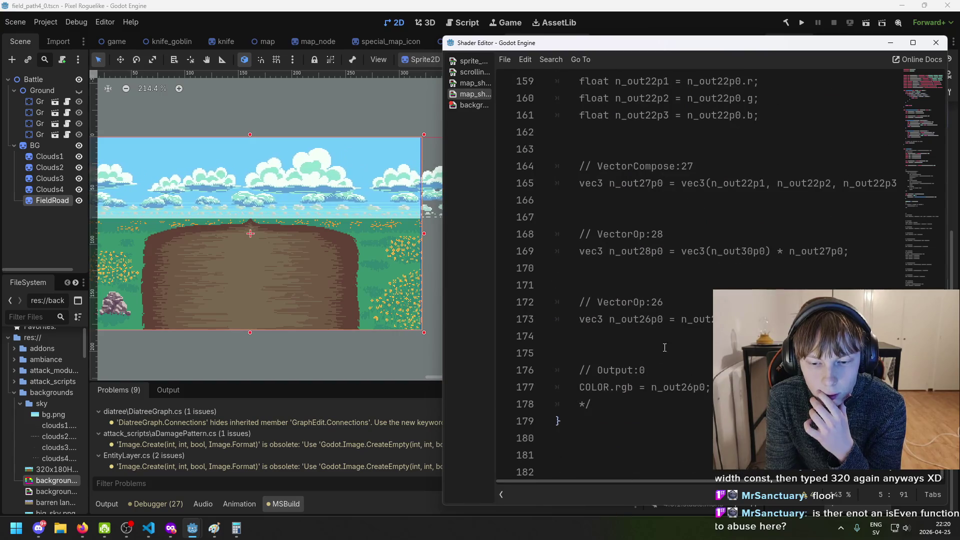
pyautogui.scroll(7, 649, 360)
pyautogui.scroll(-9, 641, 406)
pyautogui.scroll(11, 642, 406)
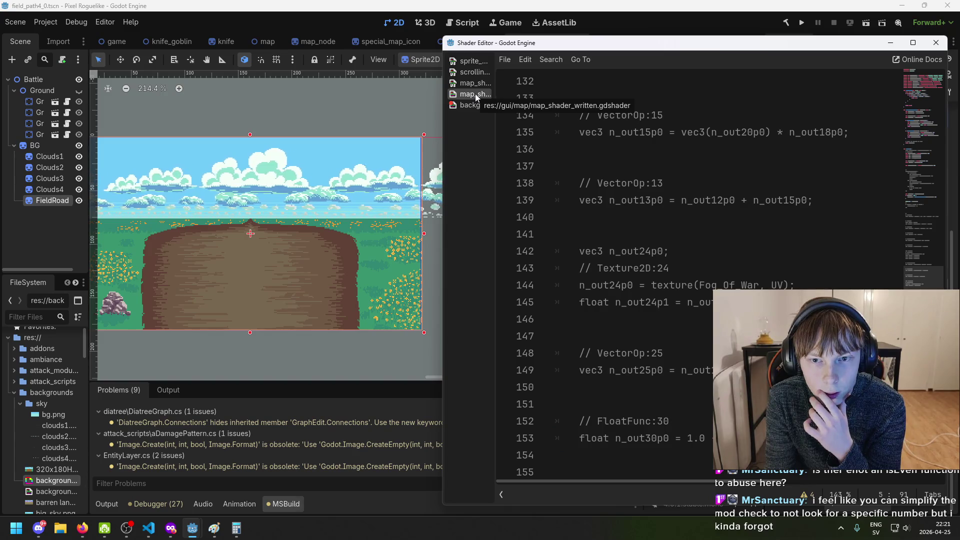
pyautogui.scroll(14, 691, 269)
pyautogui.scroll(7, 692, 270)
pyautogui.scroll(-2, 692, 269)
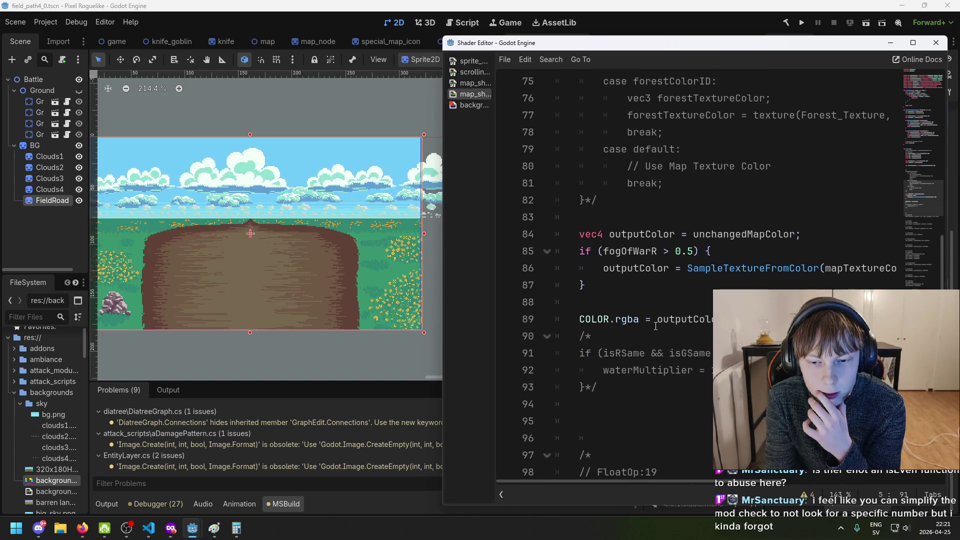
pyautogui.moveTo(579, 319); pyautogui.dragTo(638, 320)
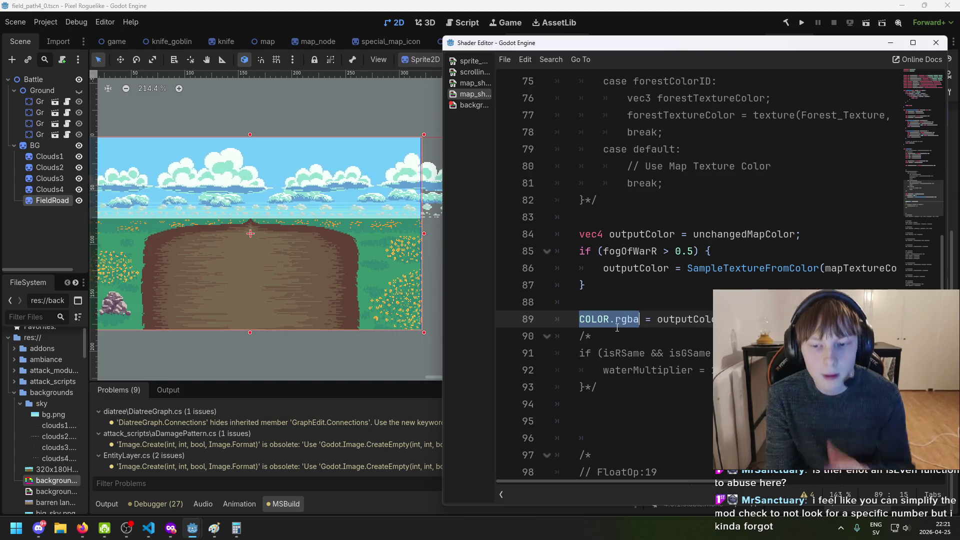
pyautogui.click(462, 107)
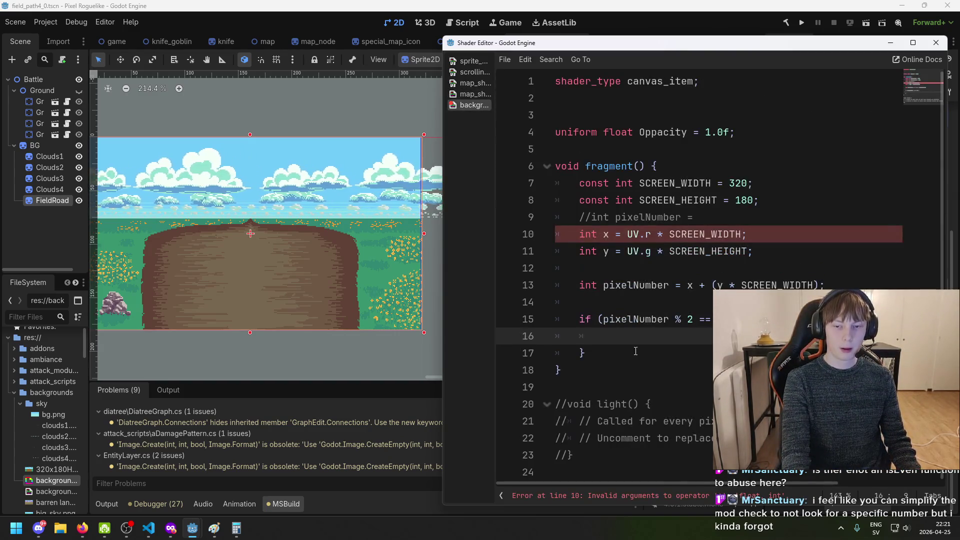
# Add a '// Turn pixel off' comment inside the even-pixel branch on line 16
pyautogui.write('COLOR')
pyautogui.press('BackSpace')
pyautogui.press('BackSpace')
pyautogui.press('BackSpace')
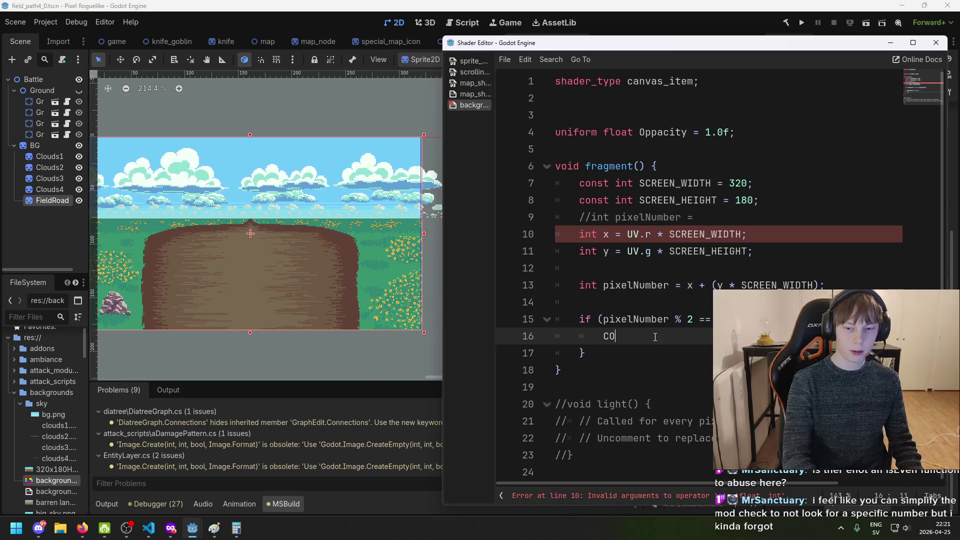
pyautogui.write('Tu')
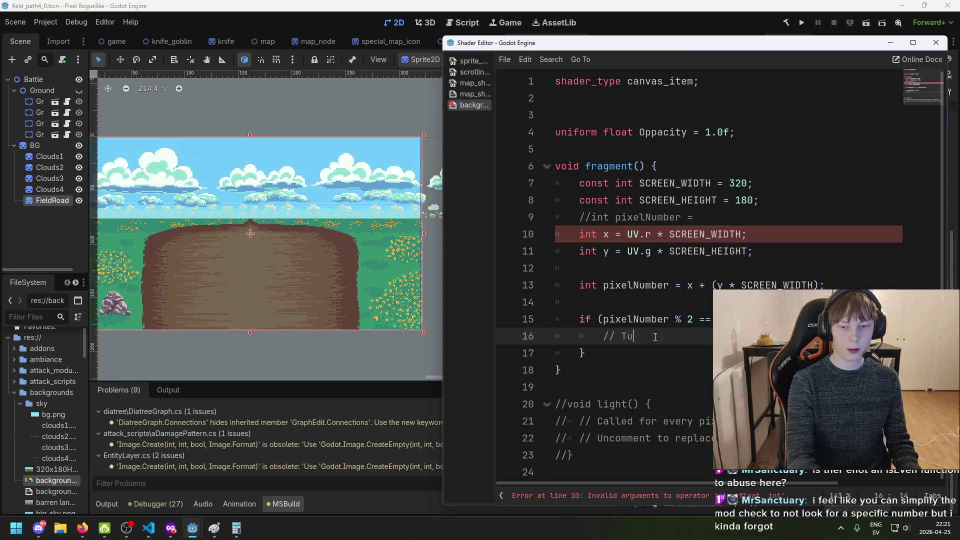
pyautogui.write('rn pixel off')
pyautogui.press('Return')
# Begin a COLOR.rgba assignment below the comment, checking the map shader's syntax for reference
pyautogui.write('COLOR.rg')
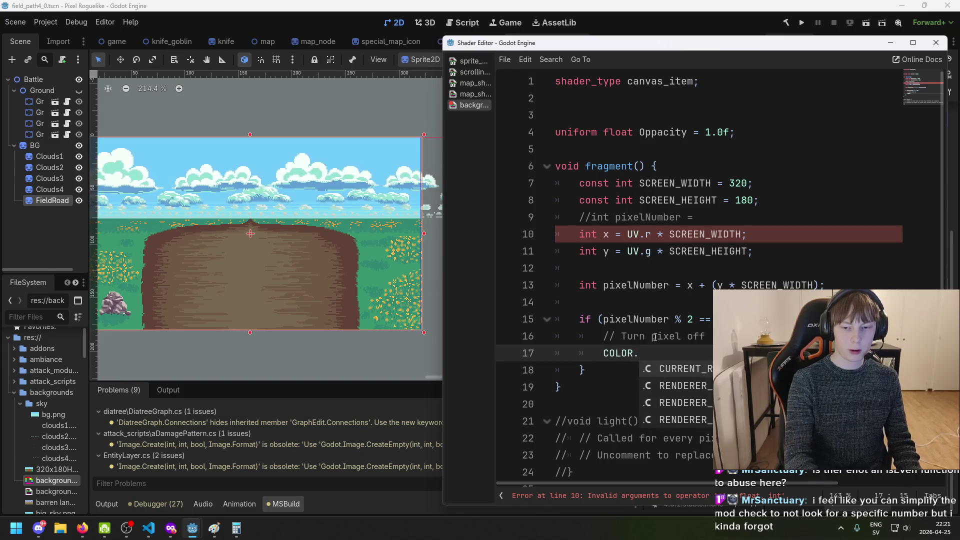
pyautogui.write('ba = new')
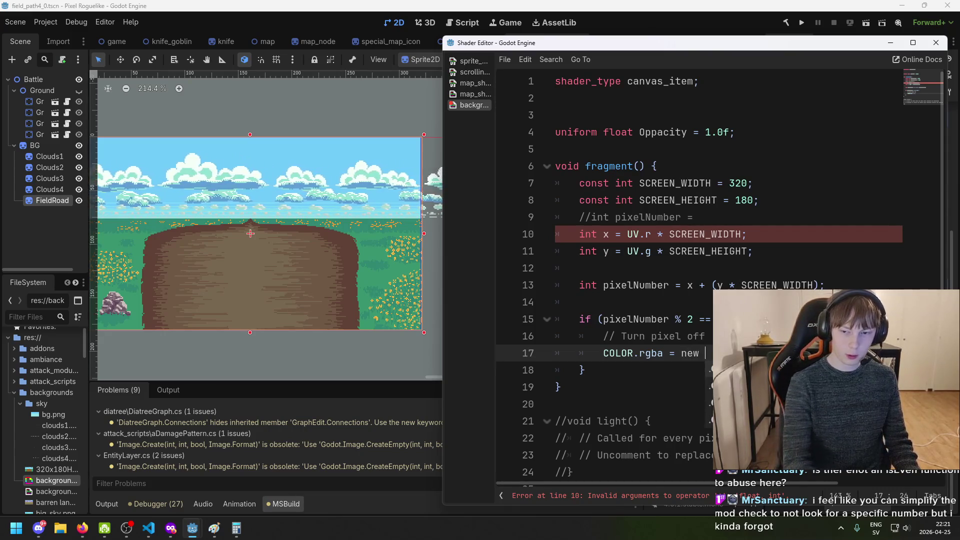
pyautogui.press('BackSpace')
pyautogui.press('BackSpace')
pyautogui.press('BackSpace')
pyautogui.write('rgba = ne')
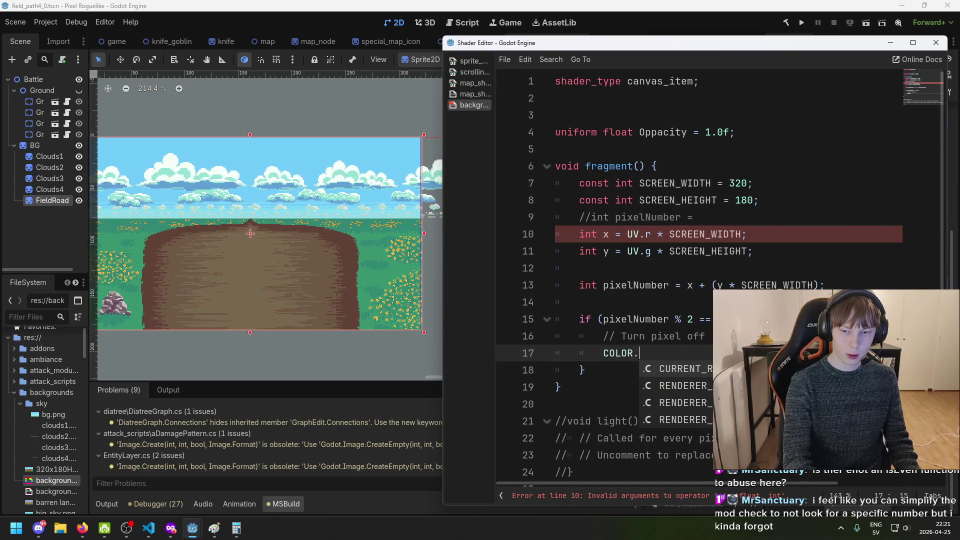
pyautogui.press('BackSpace')
pyautogui.press('BackSpace')
pyautogui.write('COLOL')
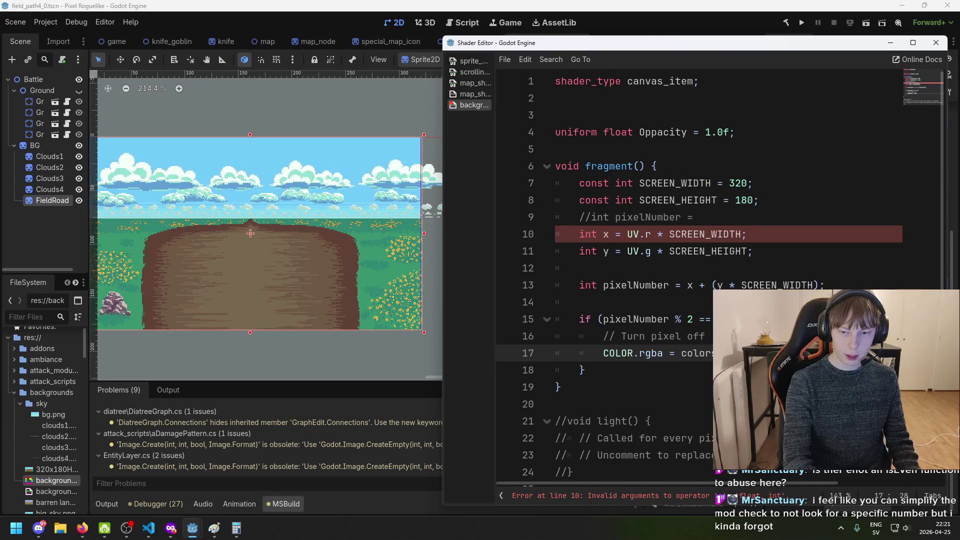
pyautogui.click(466, 95)
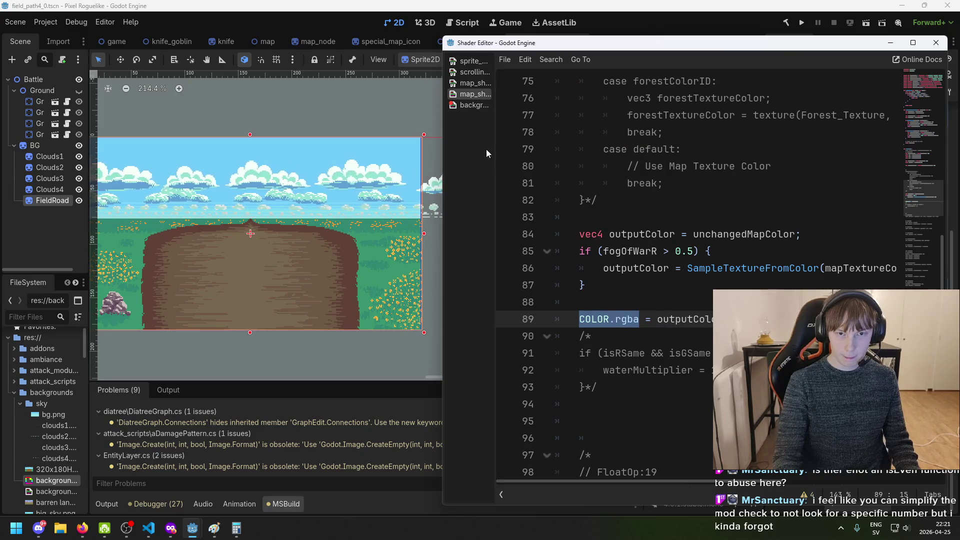
pyautogui.hotkey('alt', 'Left')
# Complete the zero-valued COLOR.rgba assignment with a semicolon, save, and jump to line 10's error
pyautogui.write('new Vec')
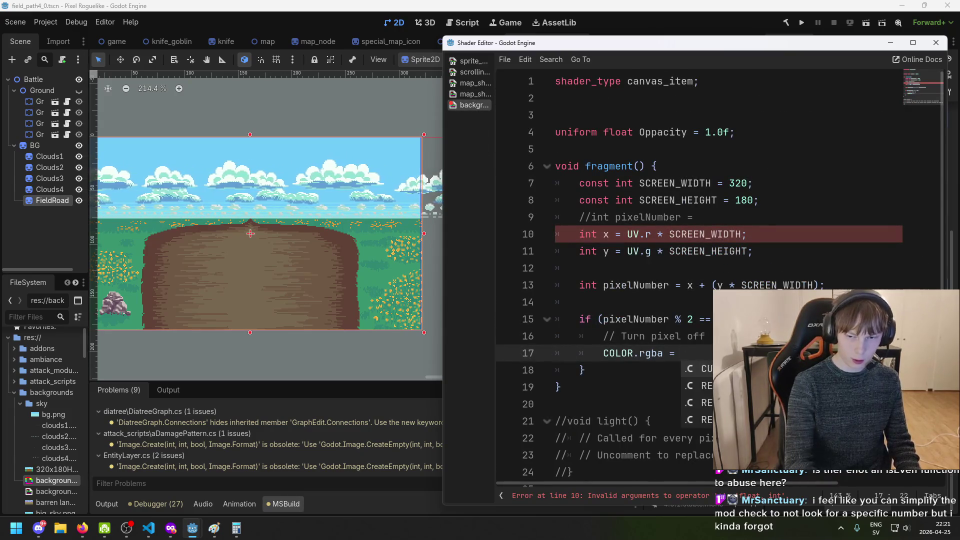
pyautogui.write('(0, 0')
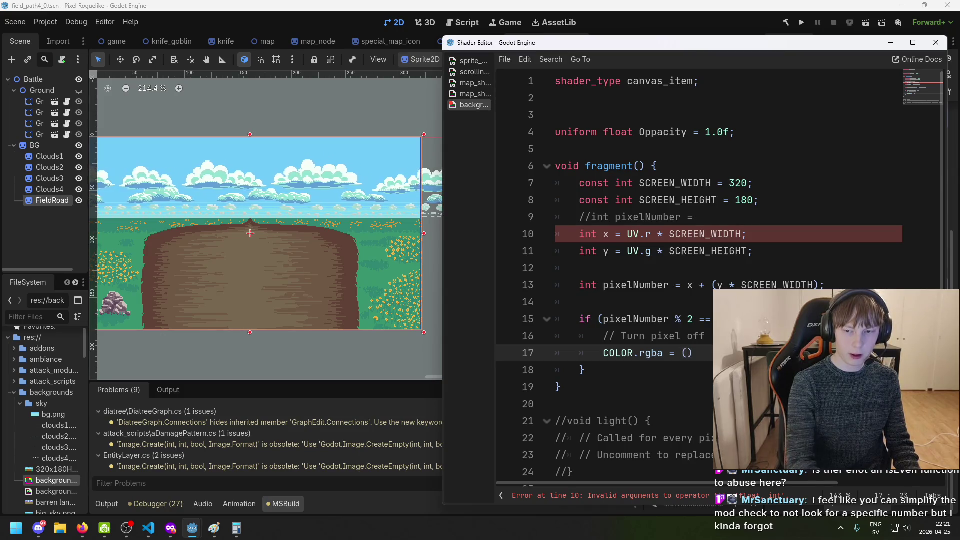
pyautogui.press('BackSpace')
pyautogui.press('BackSpace')
pyautogui.press('BackSpace')
pyautogui.write('.0,')
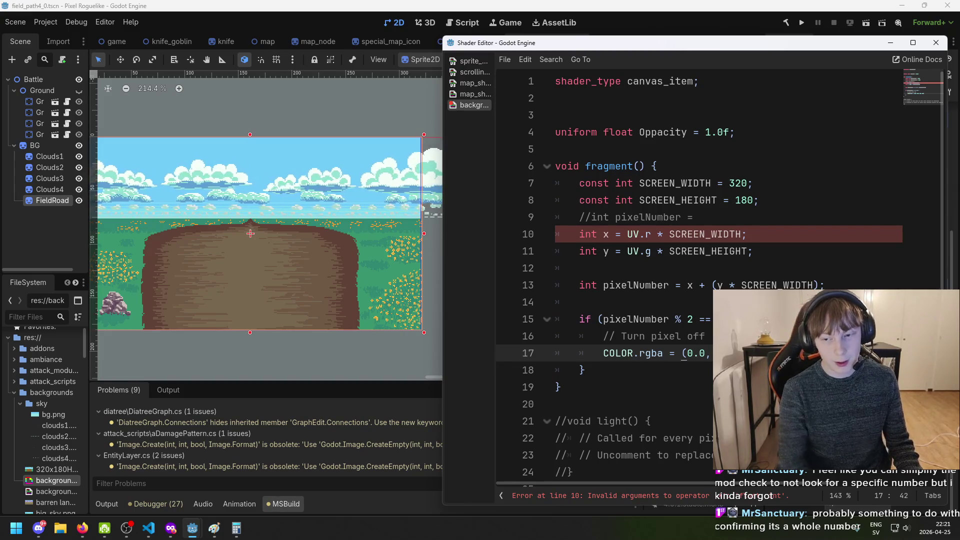
pyautogui.write(';')
pyautogui.hotkey('ctrl', 's')
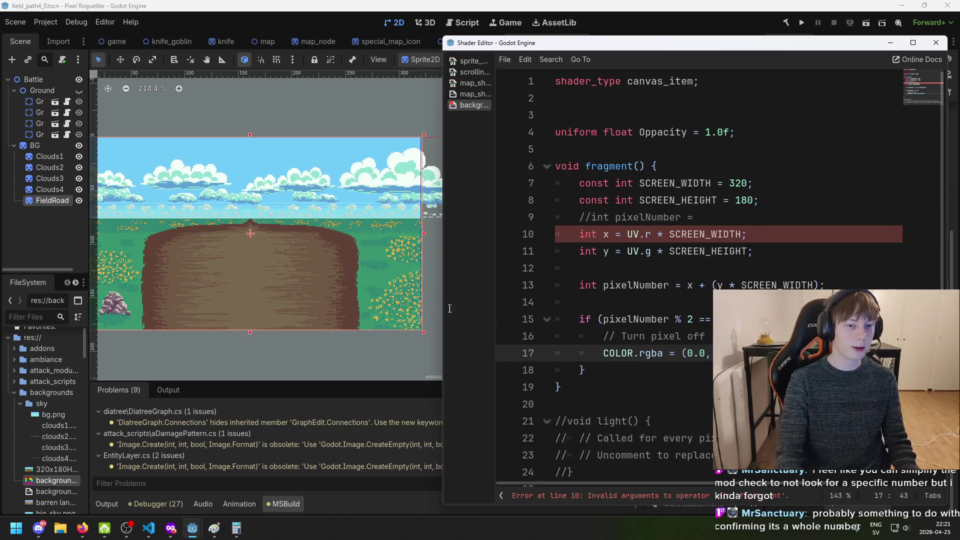
pyautogui.click(727, 497)
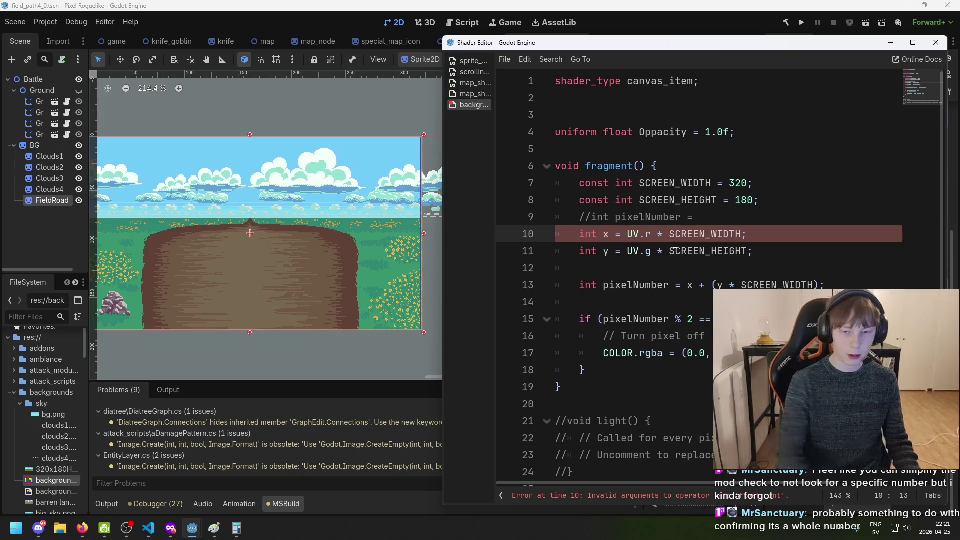
# Wrap the x pixel calculation on line 10 in an (int)( … ) cast
pyautogui.write('(i')
pyautogui.write('nt)(')
pyautogui.press('End')
pyautogui.press('Left')
pyautogui.press('End')
pyautogui.press('Left')
pyautogui.write(')')
pyautogui.press('Down')
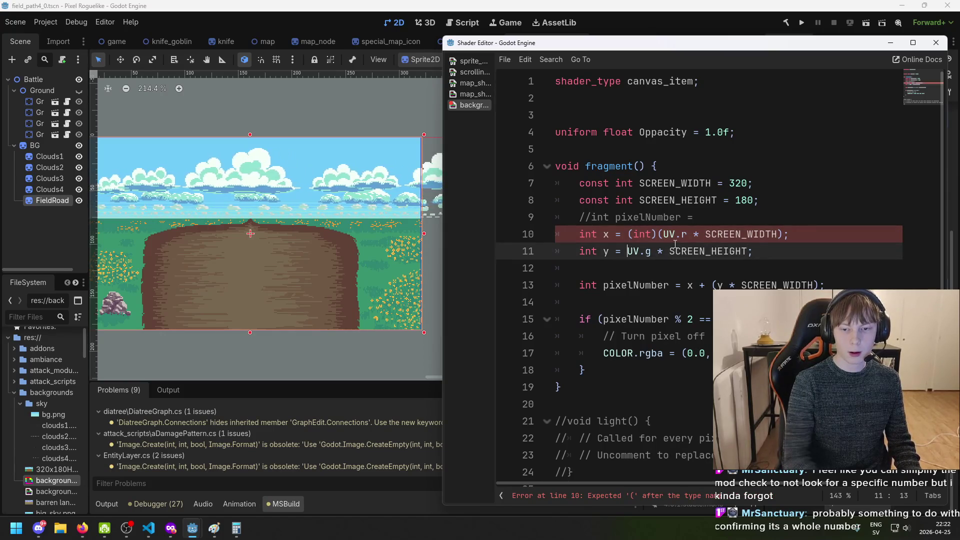
# Wrap the y pixel calculation on line 11 in an (int)( … ) cast and check line 10's error
pyautogui.write('(int)(')
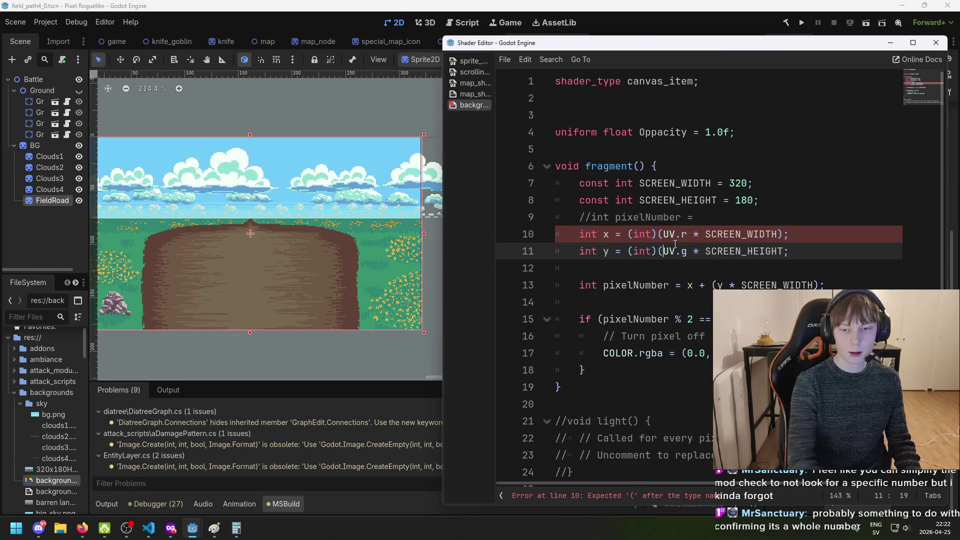
pyautogui.press('End')
pyautogui.write(')')
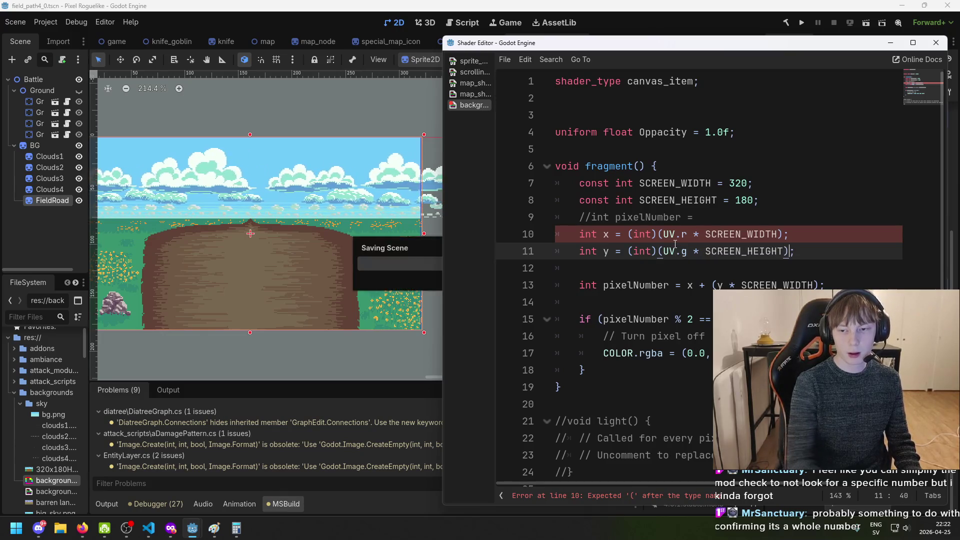
pyautogui.press('Down')
pyautogui.press('Down')
pyautogui.press('Down')
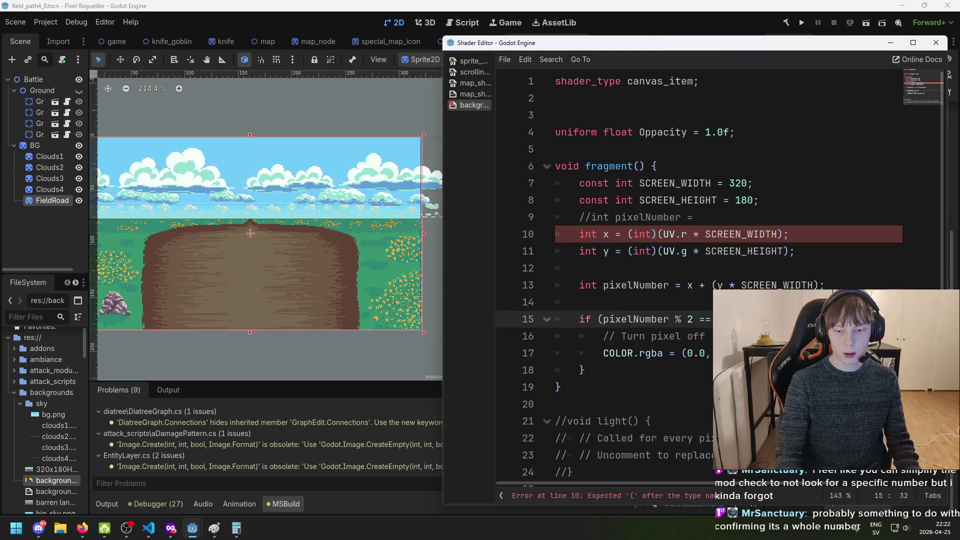
pyautogui.click(813, 245)
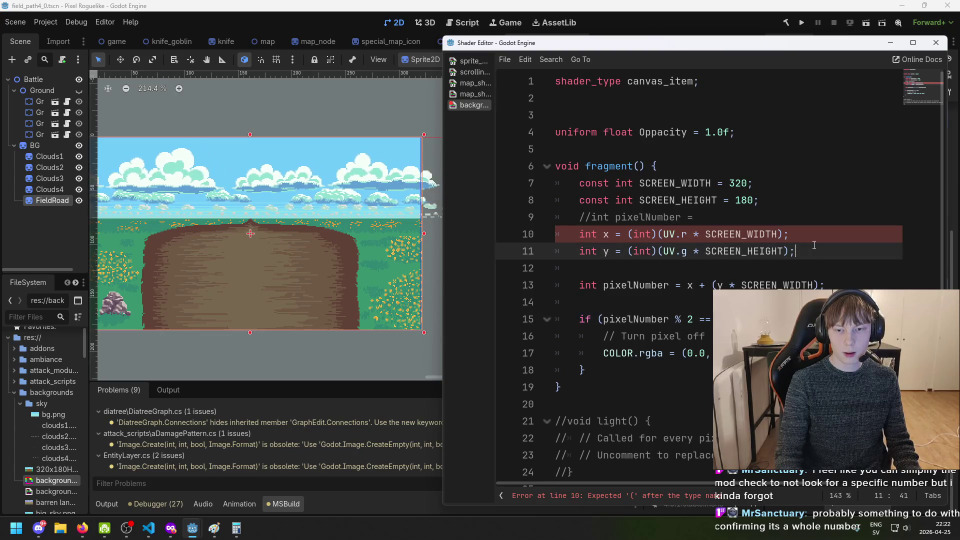
pyautogui.click(713, 497)
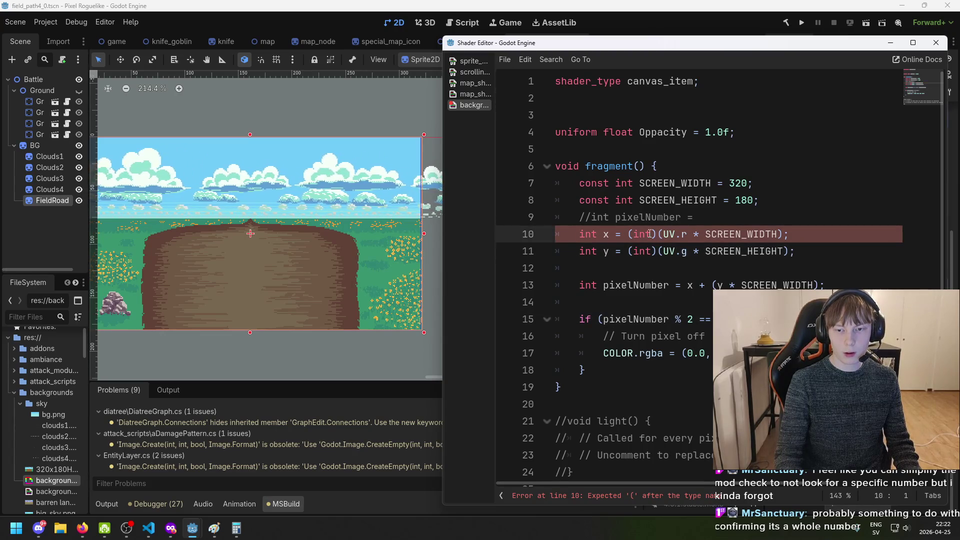
# Scroll through the map shader for comparison, then return to the background shader
pyautogui.click(469, 95)
pyautogui.scroll(8, 683, 240)
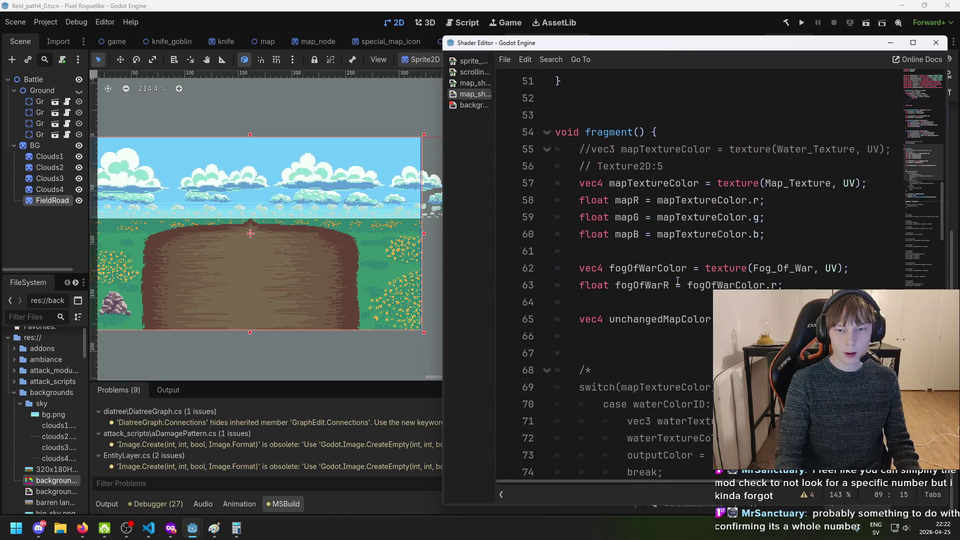
pyautogui.scroll(5, 745, 286)
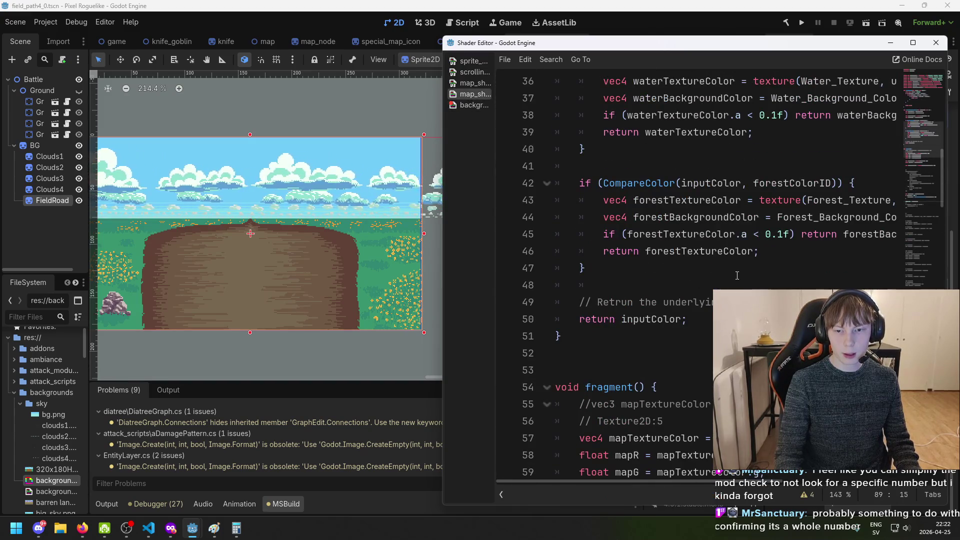
pyautogui.scroll(10, 737, 275)
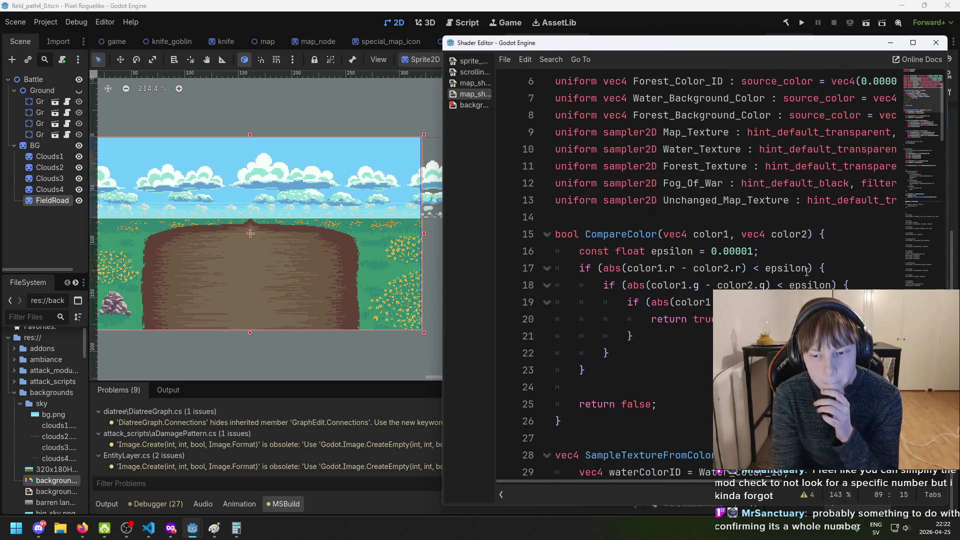
pyautogui.scroll(2, 782, 280)
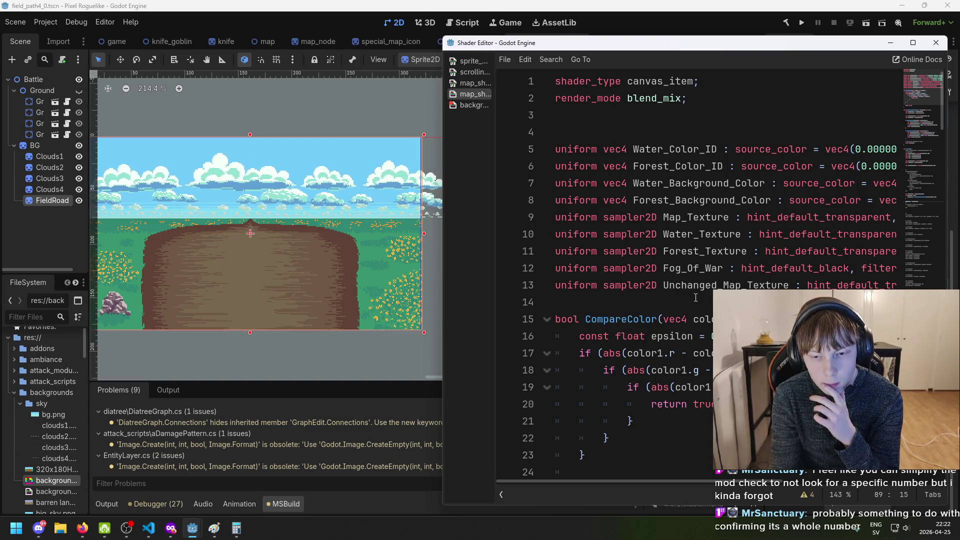
pyautogui.click(461, 106)
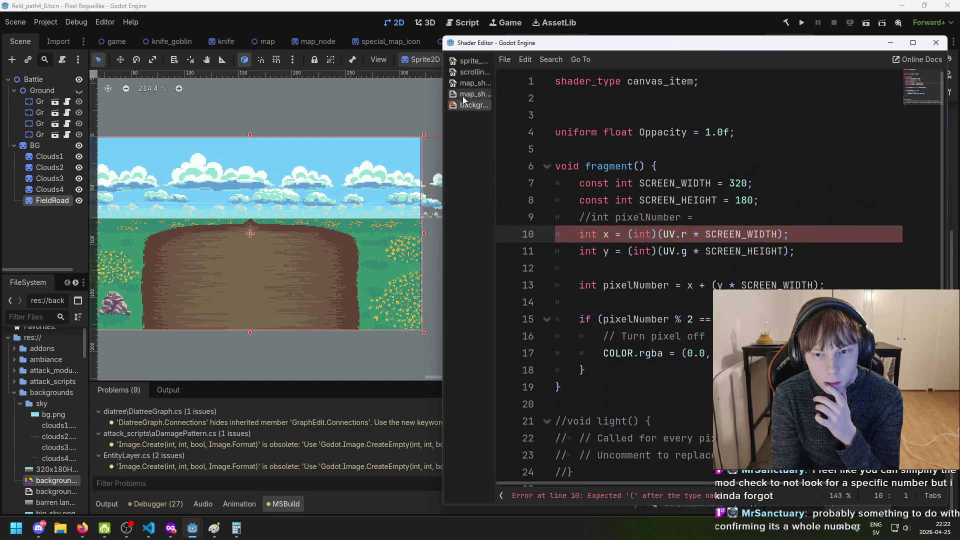
# Replace the int casts on lines 10 and 11 with ceil calls
pyautogui.moveTo(657, 235); pyautogui.dragTo(628, 234)
pyautogui.write('ceil')
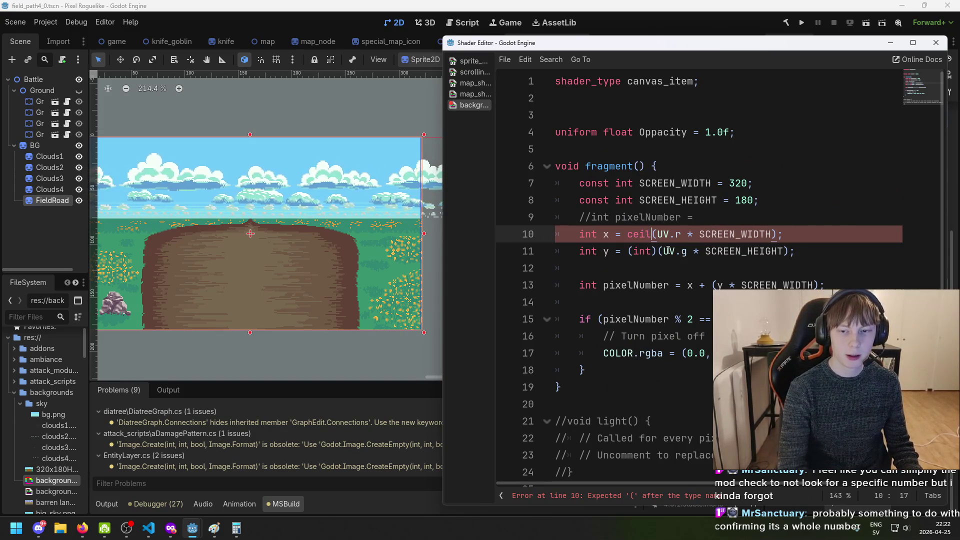
pyautogui.press('Right')
pyautogui.press('Right')
pyautogui.press('Right')
pyautogui.moveTo(658, 251); pyautogui.dragTo(628, 252)
pyautogui.write('ceil')
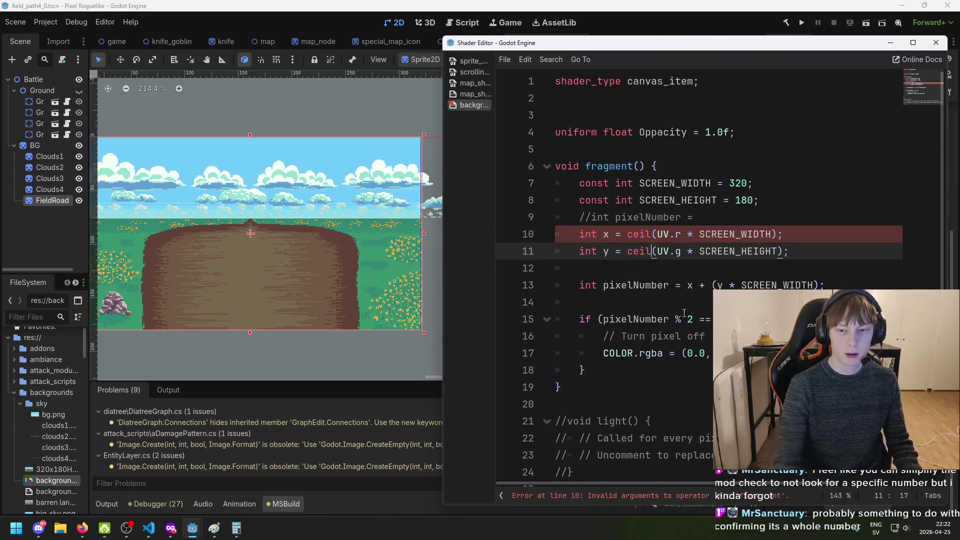
pyautogui.click(697, 495)
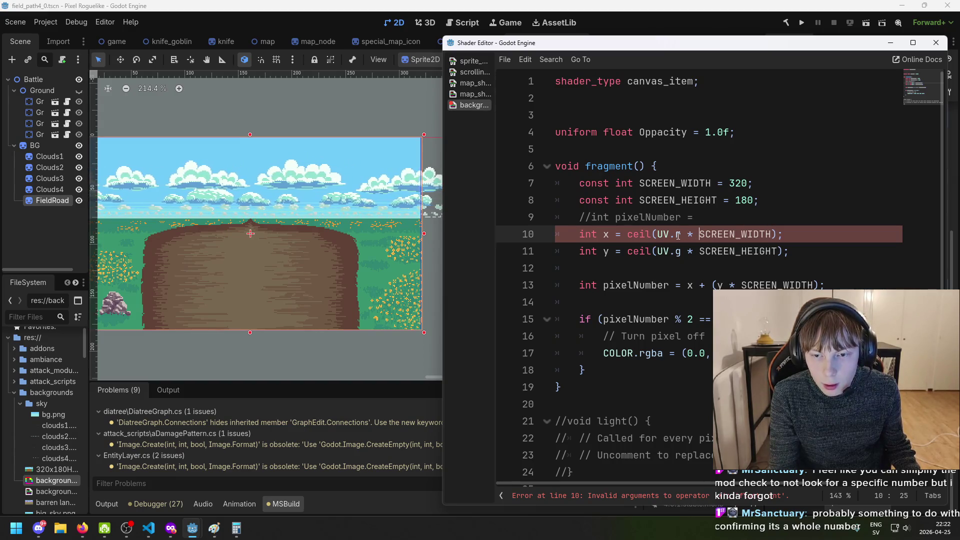
# Insert (float) before SCREEN_WIDTH and SCREEN_HEIGHT on both lines, then save
pyautogui.hotkey('shift', 'alt', 'Down')
pyautogui.write('(float)')
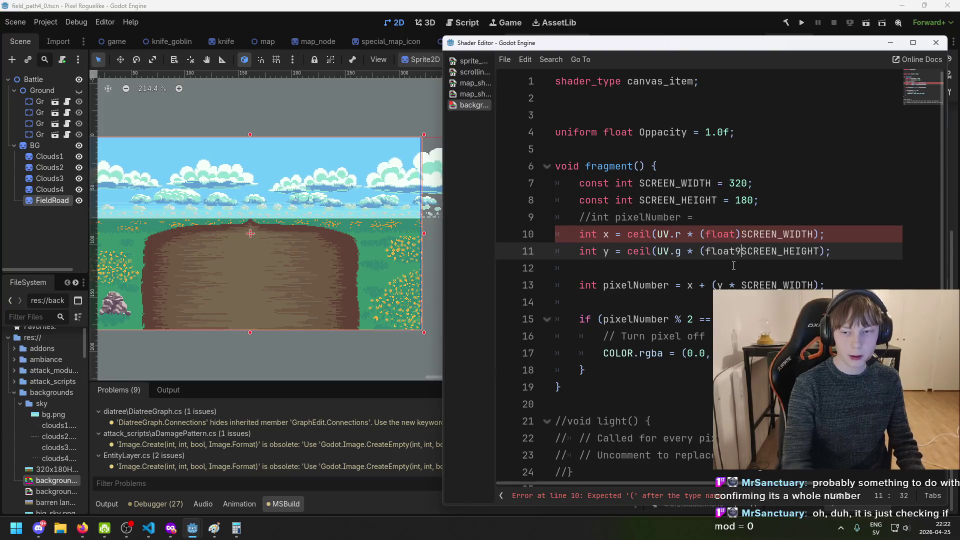
pyautogui.click(735, 500)
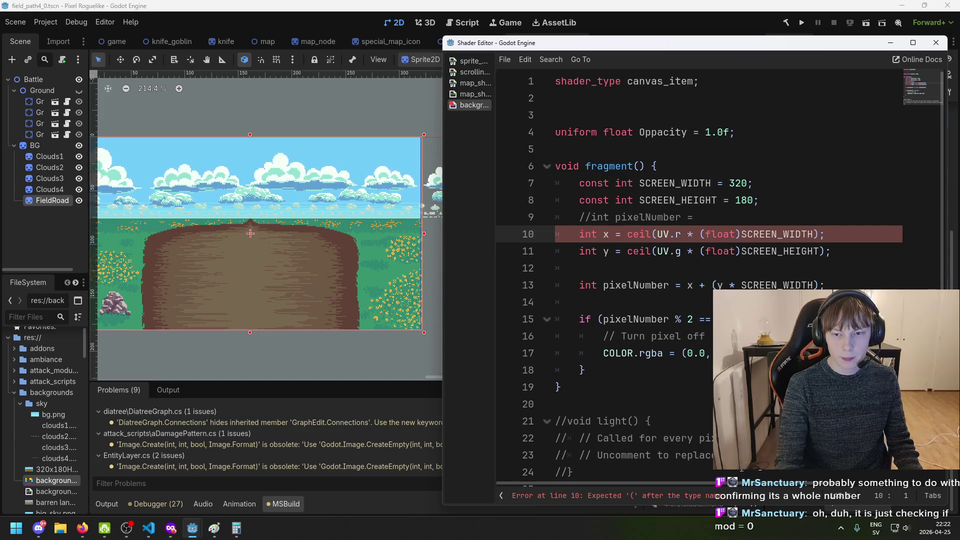
pyautogui.hotkey('ctrl', 's')
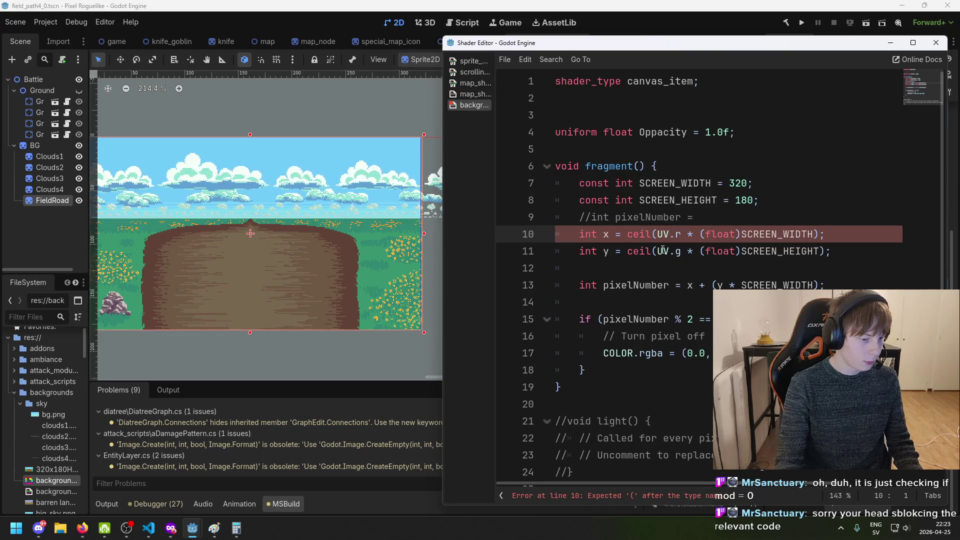
pyautogui.moveTo(603, 48)
pyautogui.mouseDown()
pyautogui.moveTo(411, 42)
pyautogui.moveTo(514, 21)
pyautogui.moveTo(546, 31)
pyautogui.mouseUp()
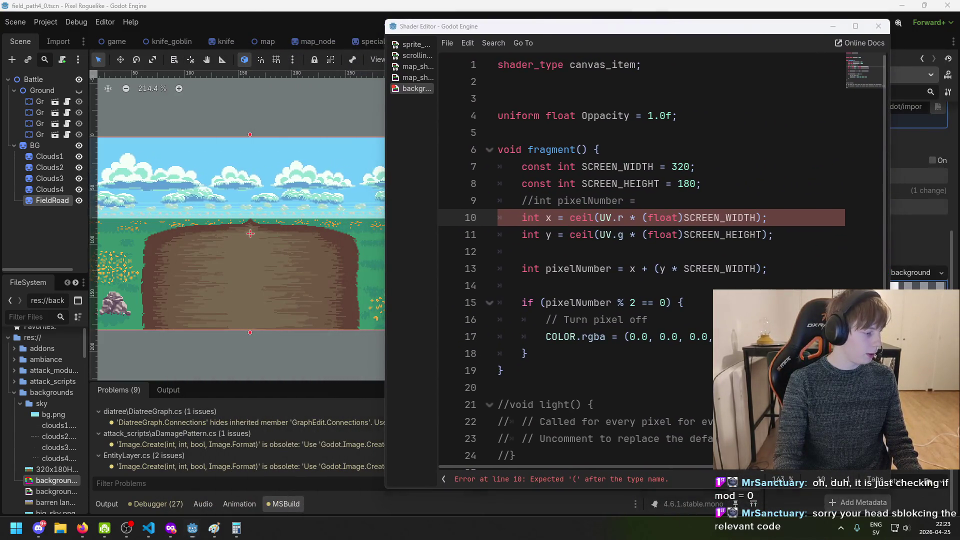
pyautogui.hotkey('alt', 'Tab')
pyautogui.moveTo(632, 237)
pyautogui.mouseDown()
pyautogui.moveTo(328, 263)
pyautogui.moveTo(265, 241)
pyautogui.mouseUp()
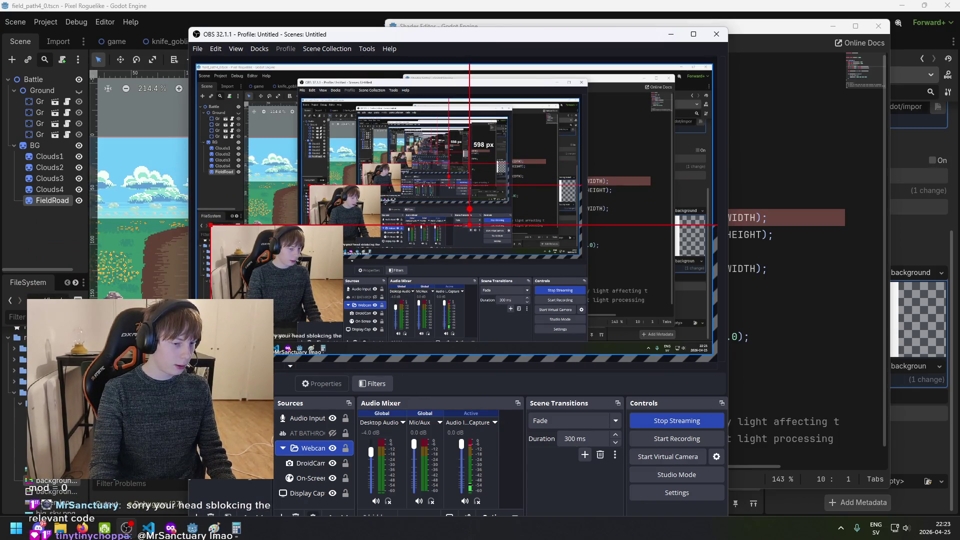
pyautogui.click(670, 34)
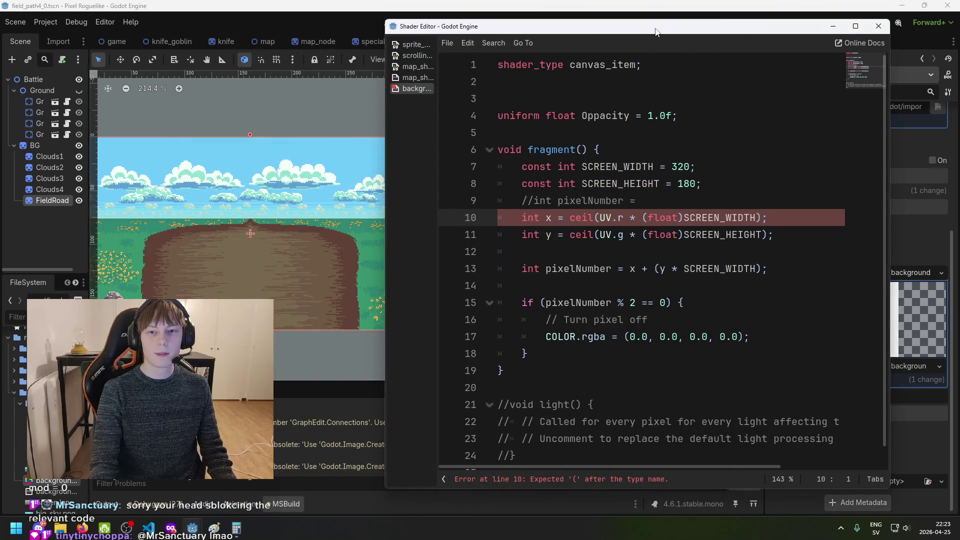
pyautogui.moveTo(552, 302); pyautogui.dragTo(723, 297)
pyautogui.click(723, 296)
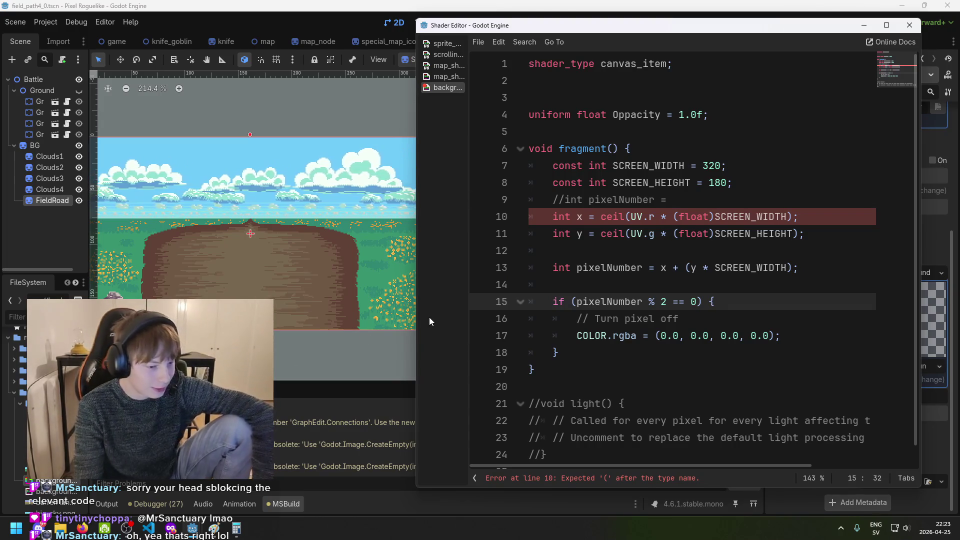
pyautogui.click(661, 243)
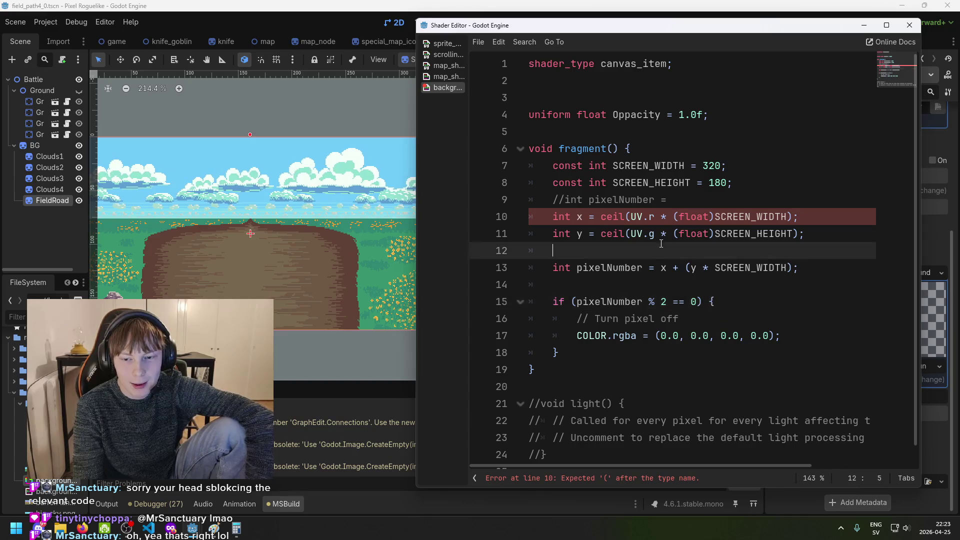
pyautogui.click(674, 267)
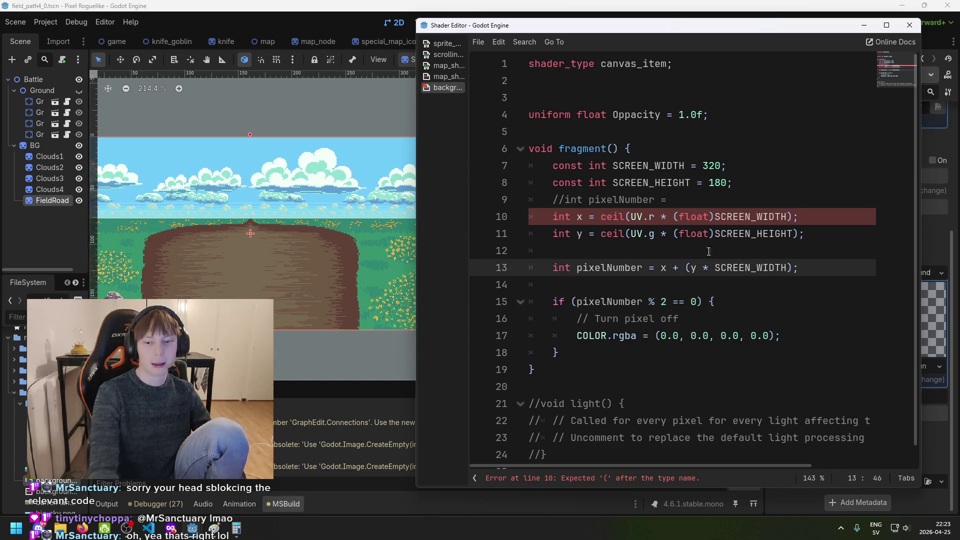
pyautogui.click(613, 479)
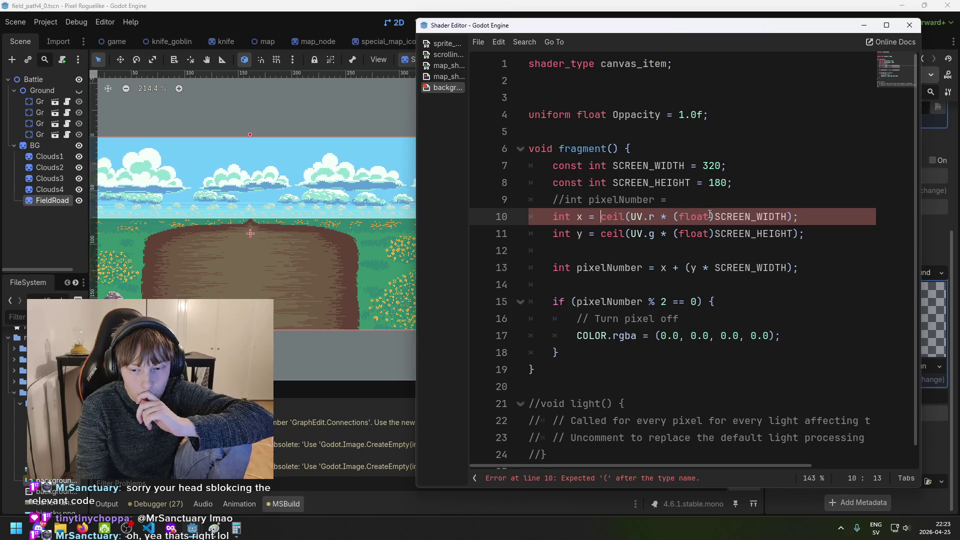
pyautogui.moveTo(714, 217); pyautogui.dragTo(674, 216)
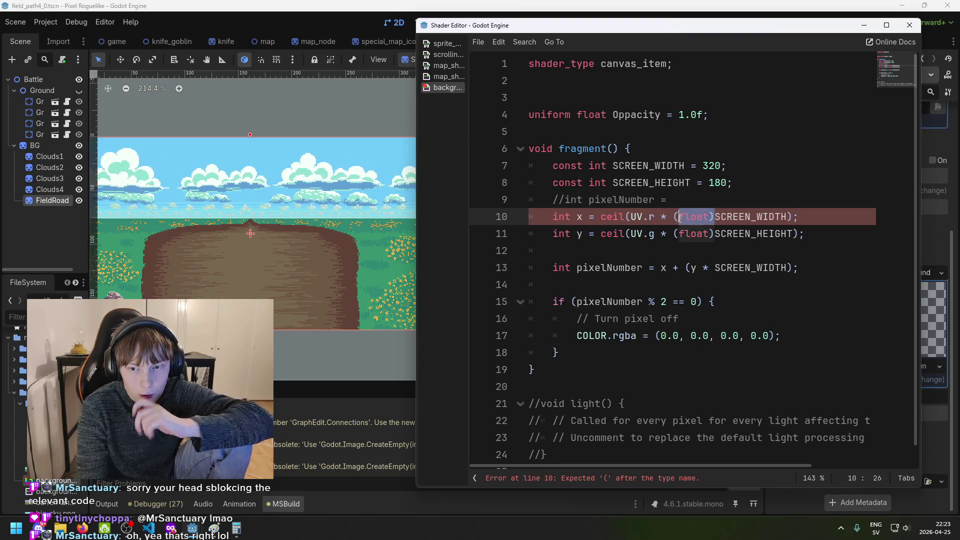
# Remove the (float) cast from line 10 and discard a half-typed .to conversion
pyautogui.press('BackSpace')
pyautogui.hotkey('ctrl', 'Right')
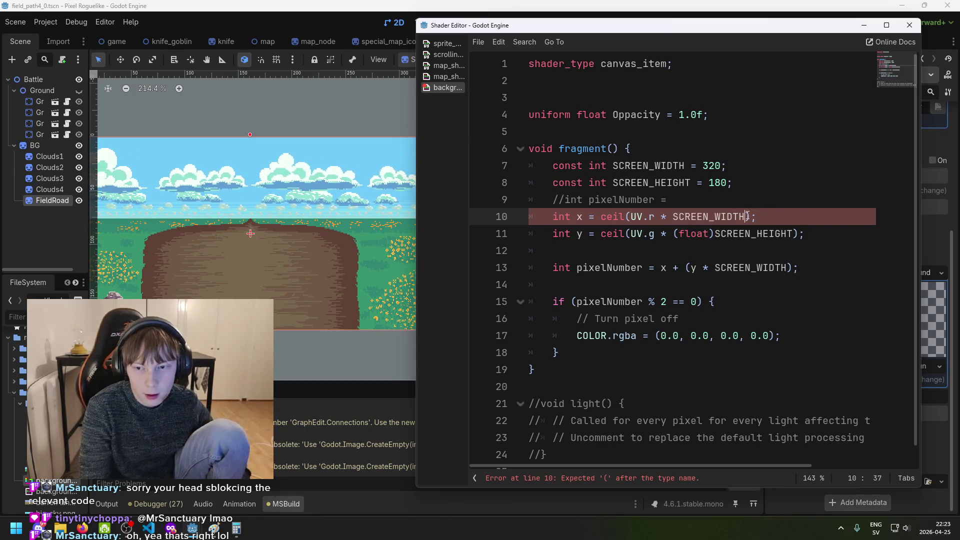
pyautogui.write('.tofl')
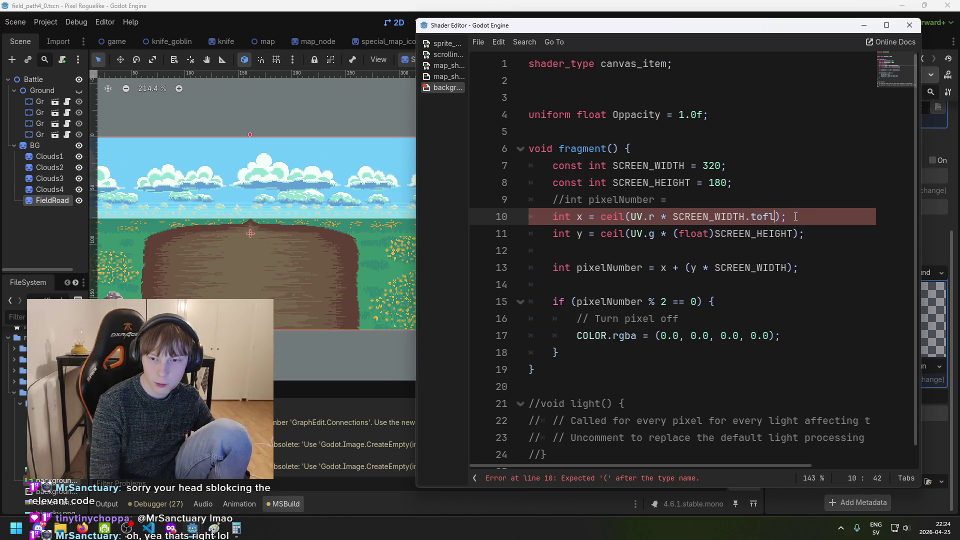
pyautogui.press('BackSpace')
pyautogui.press('BackSpace')
pyautogui.press('BackSpace')
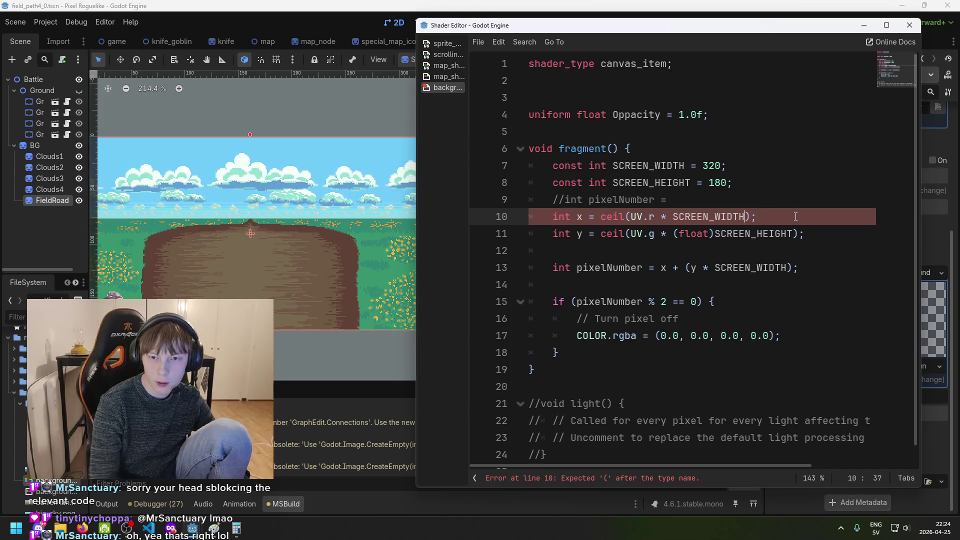
# Scroll through the map shader to check how its output colour is assigned
pyautogui.click(451, 78)
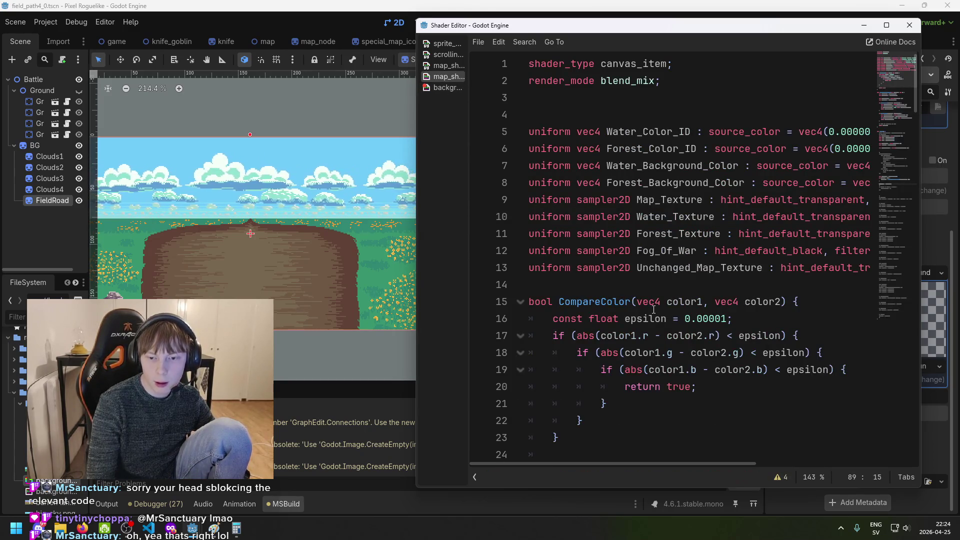
pyautogui.scroll(-5, 645, 310)
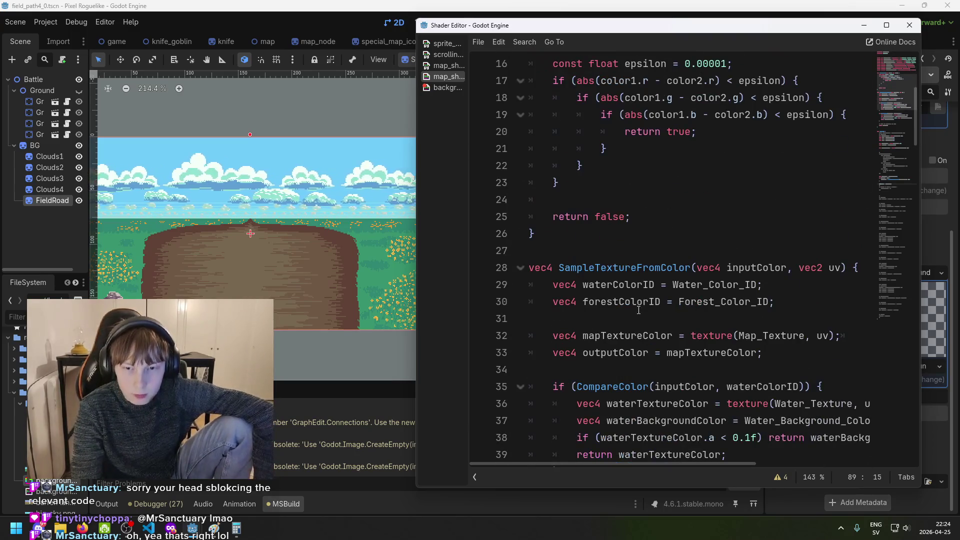
pyautogui.scroll(-1, 640, 310)
pyautogui.scroll(-1, 644, 288)
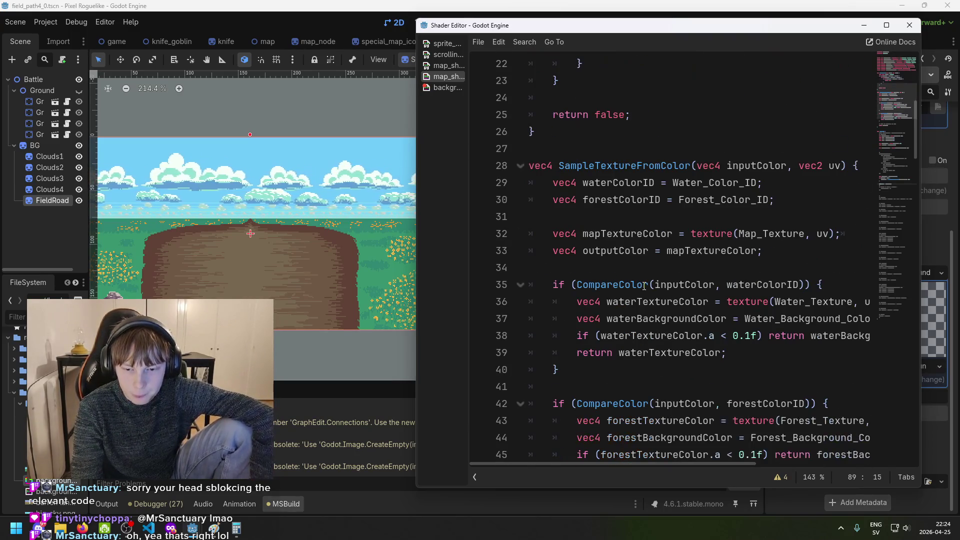
pyautogui.scroll(-8, 640, 287)
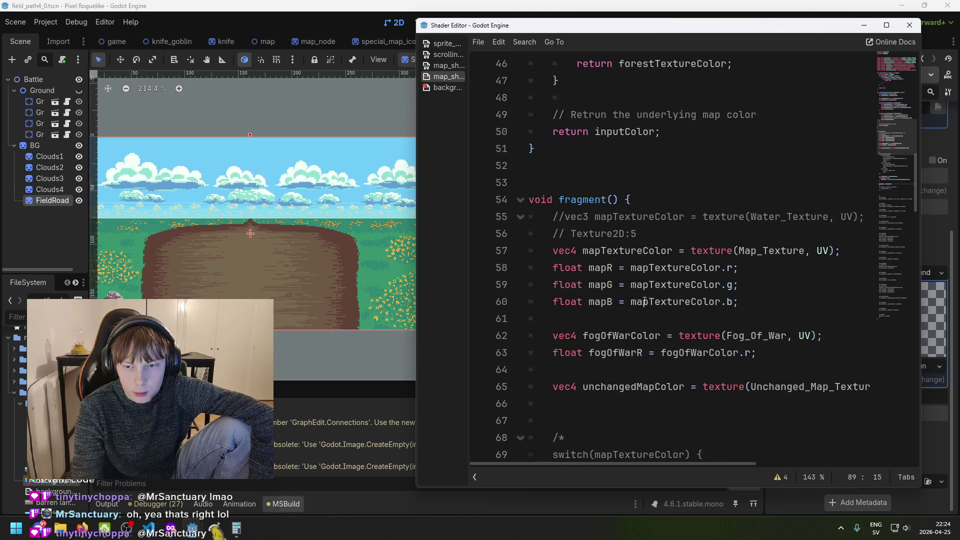
pyautogui.scroll(-1, 645, 302)
pyautogui.scroll(-3, 649, 284)
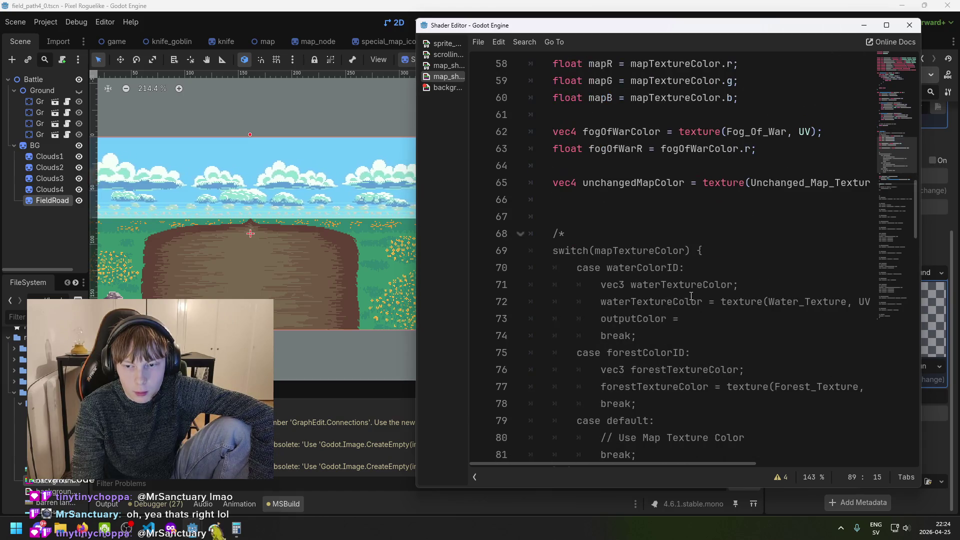
pyautogui.scroll(-6, 687, 295)
pyautogui.click(694, 279)
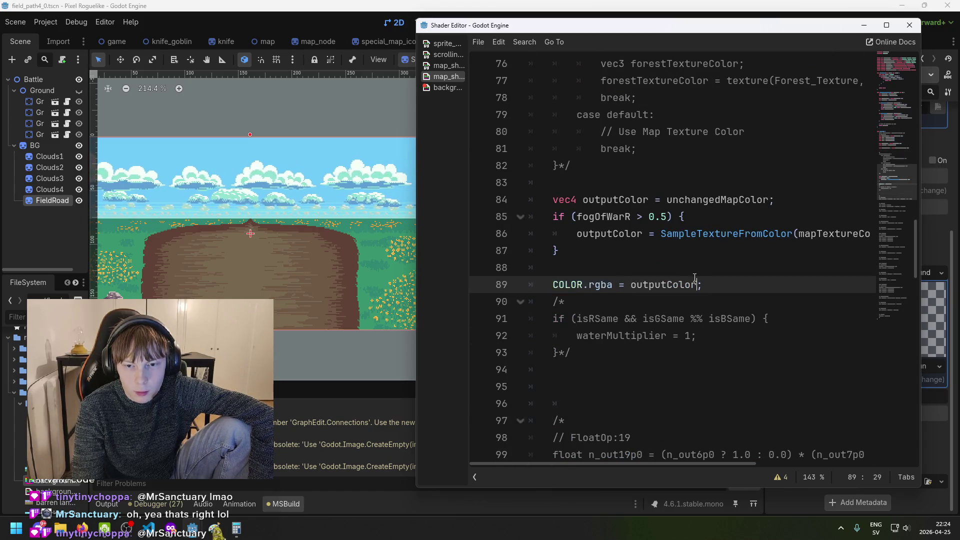
pyautogui.scroll(-14, 698, 288)
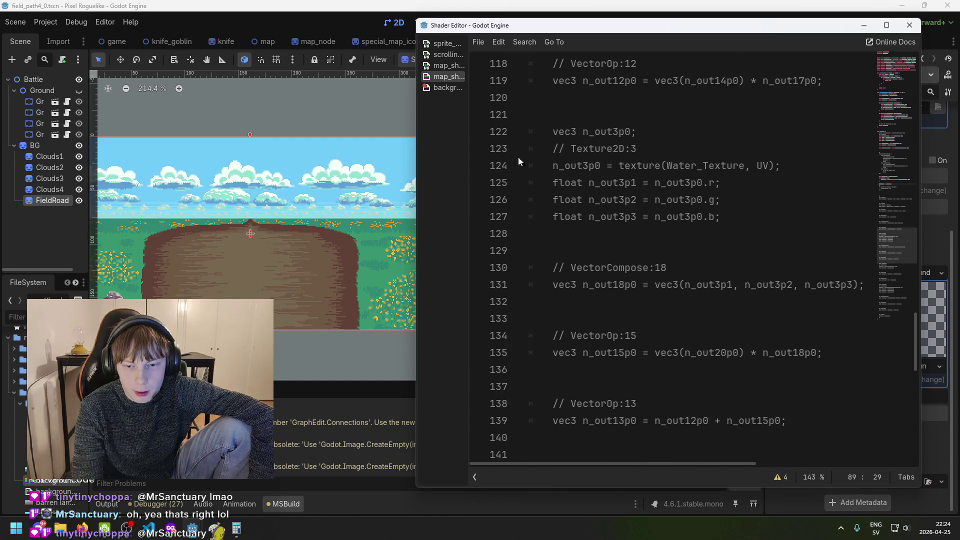
# Back in the background shader, insert a blank line after line 9, then switch to the browser
pyautogui.click(444, 86)
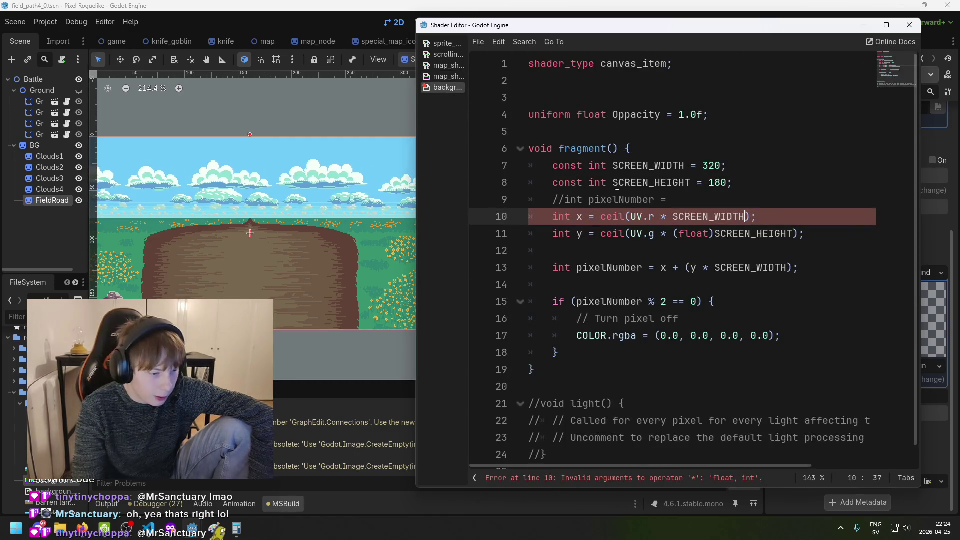
pyautogui.click(752, 204)
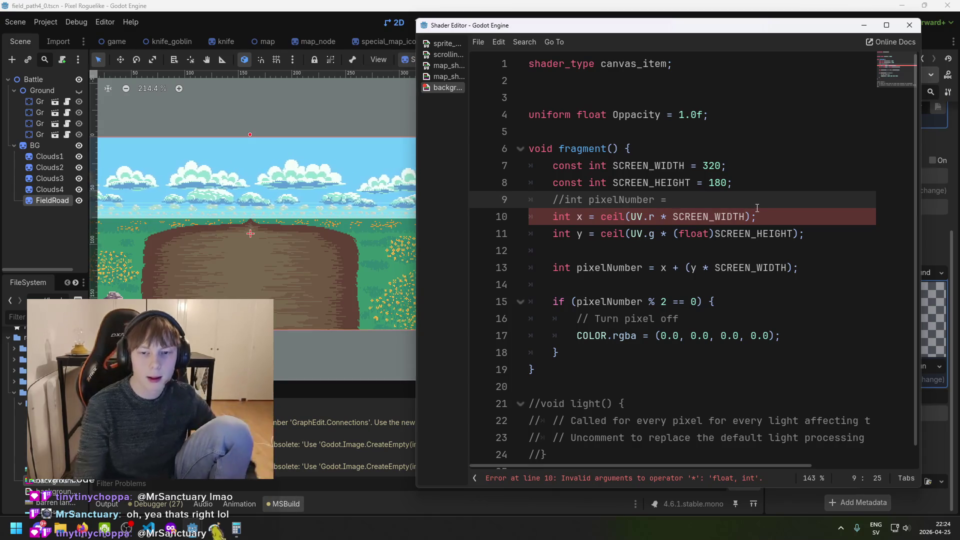
pyautogui.press('Return')
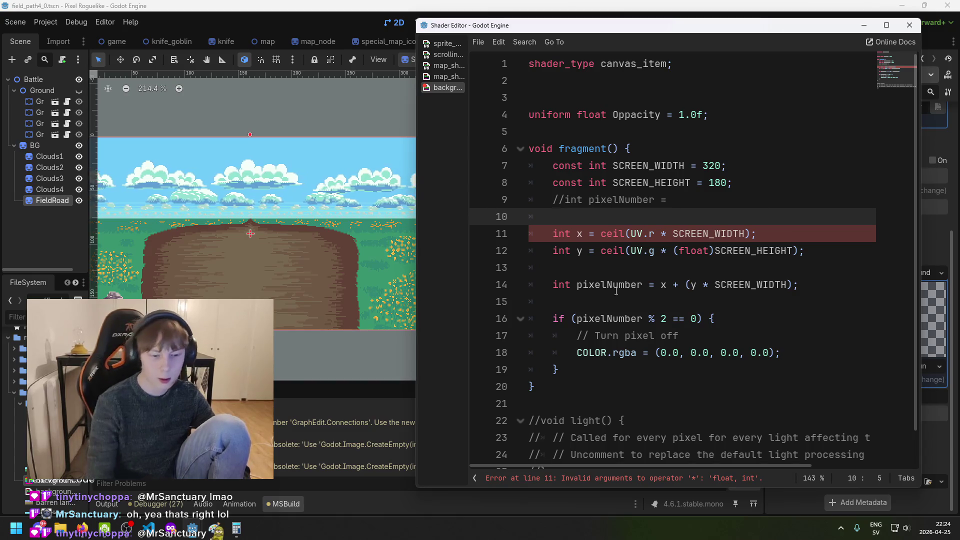
pyautogui.hotkey('alt', 'Tab')
# Search the web for 'gd shader how to cast' on shader casting, dismiss Google's notice, and return to Godot
pyautogui.click(489, 11)
pyautogui.click(380, 11)
pyautogui.click(410, 31)
pyautogui.write('gd shader how to cast')
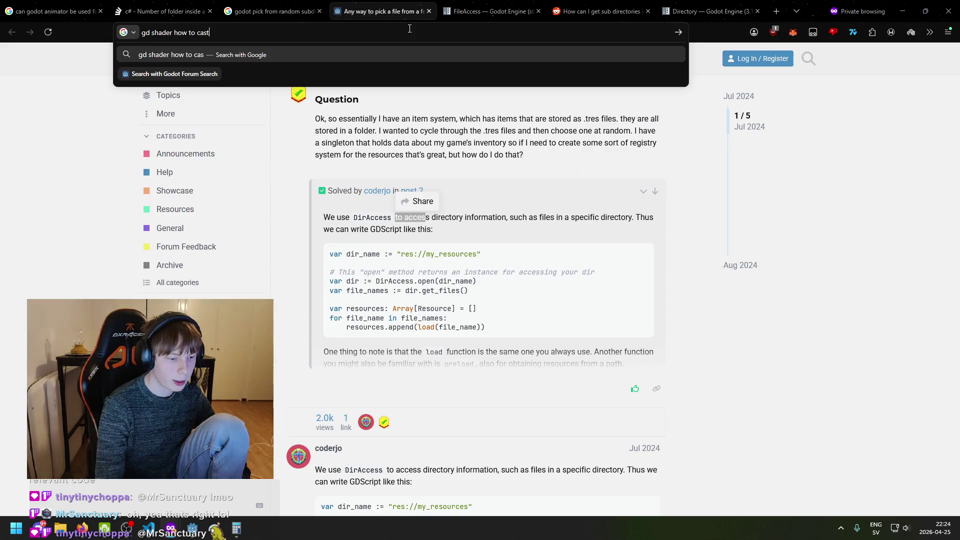
pyautogui.press('Return')
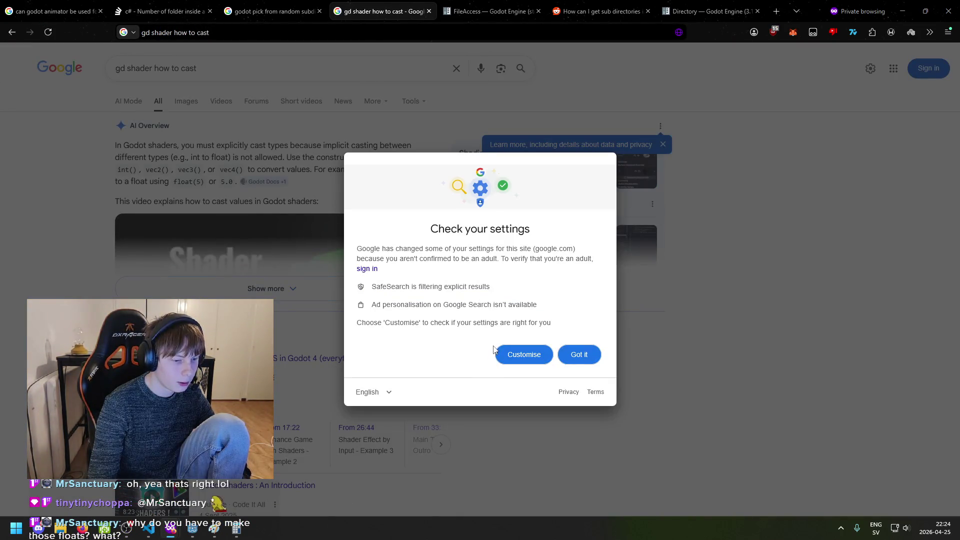
pyautogui.click(576, 353)
pyautogui.click(193, 530)
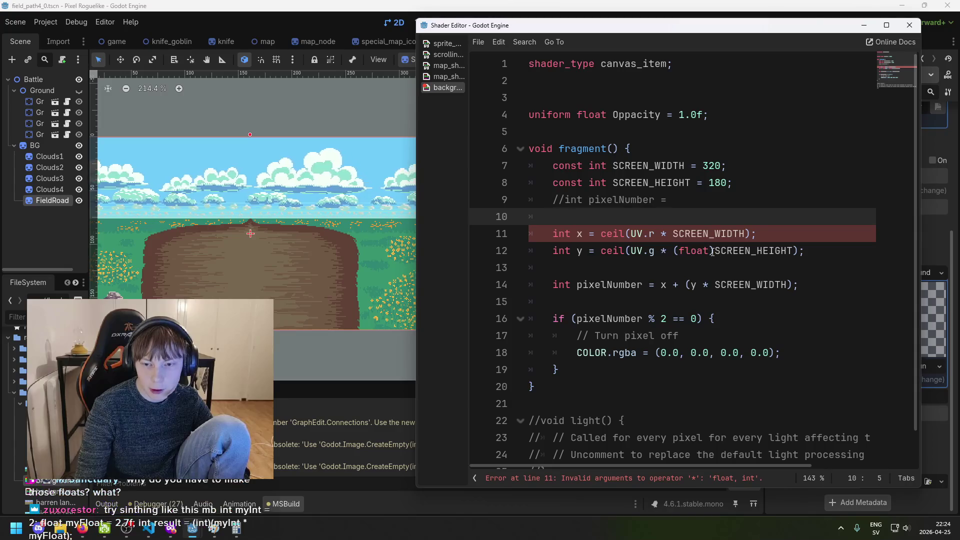
pyautogui.moveTo(713, 251); pyautogui.dragTo(673, 251)
pyautogui.press('BackSpace')
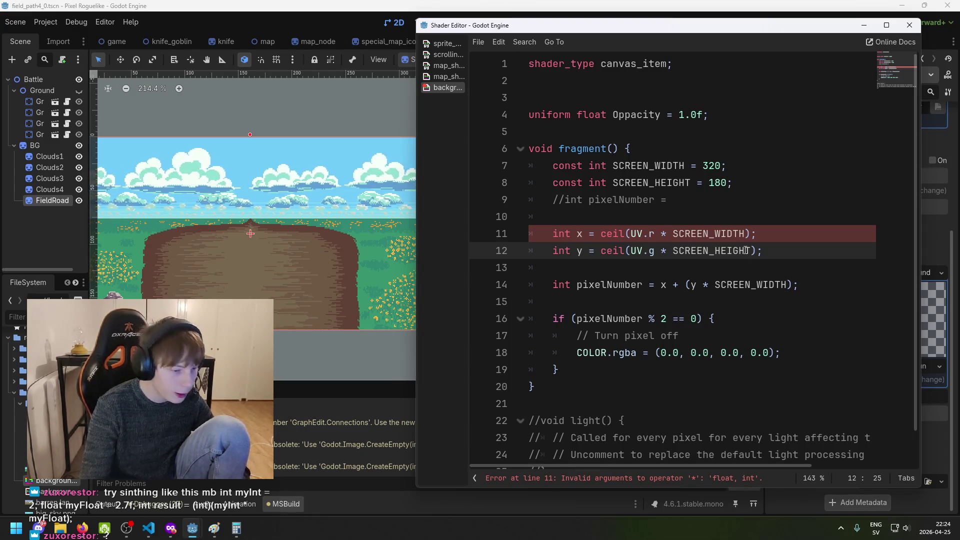
pyautogui.write('(float)')
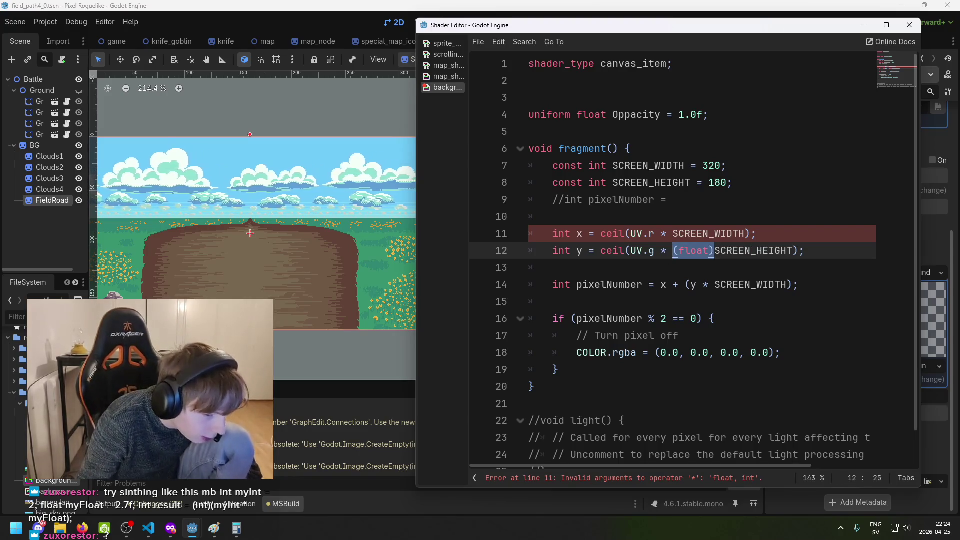
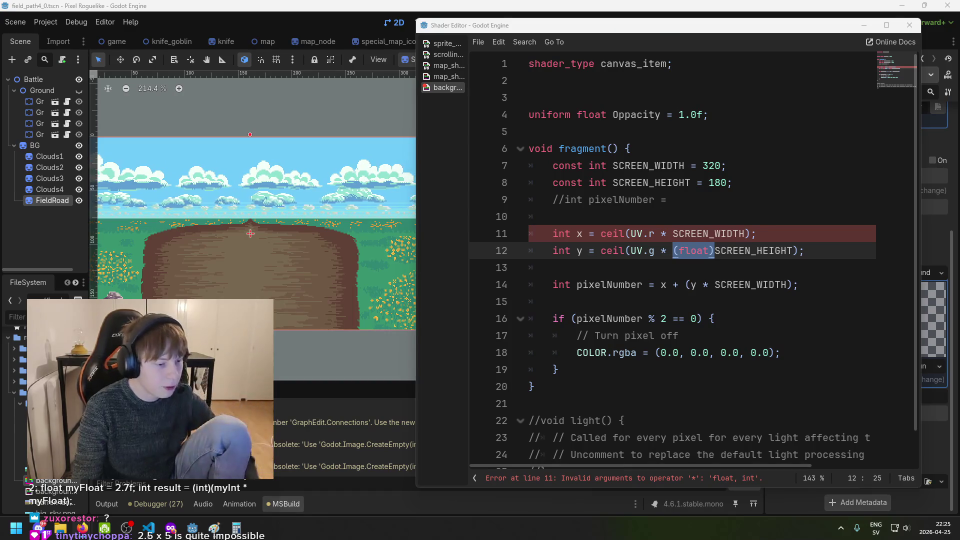
# Paste the myInt/myFloat cast test on line 10, prefix it with 'int', and split it into three lines
pyautogui.click(600, 216)
pyautogui.hotkey('ctrl', 'v')
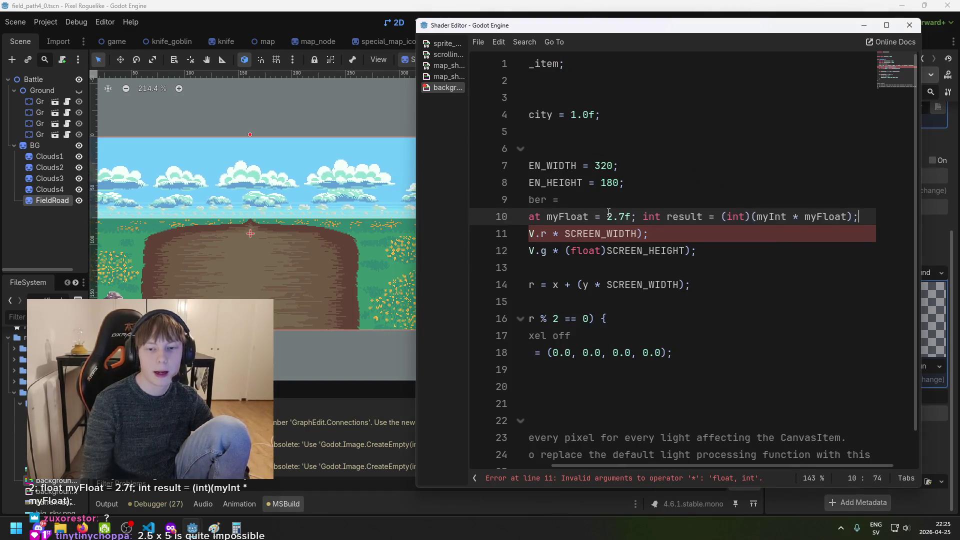
pyautogui.hscroll(-5, 657, 466)
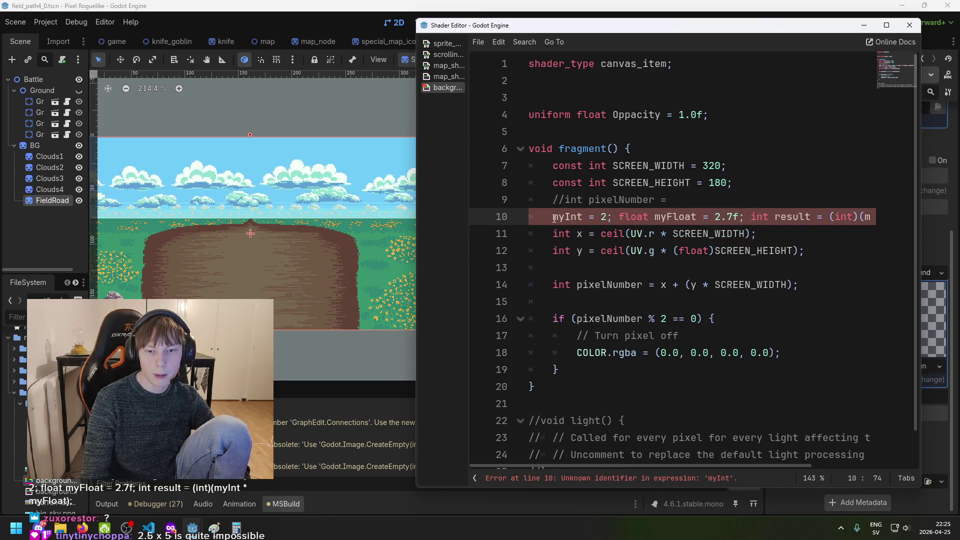
pyautogui.write('int')
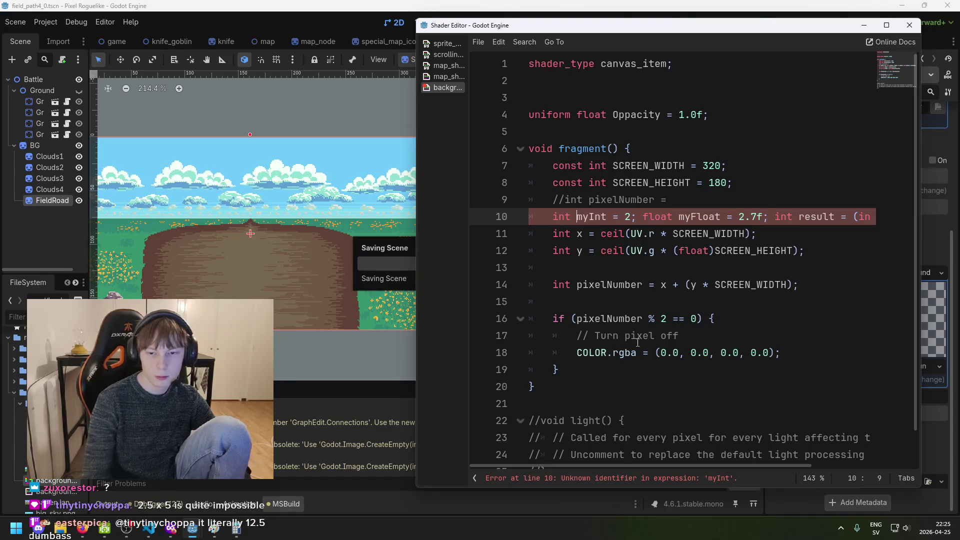
pyautogui.click(645, 455)
pyautogui.click(644, 214)
pyautogui.press('Return')
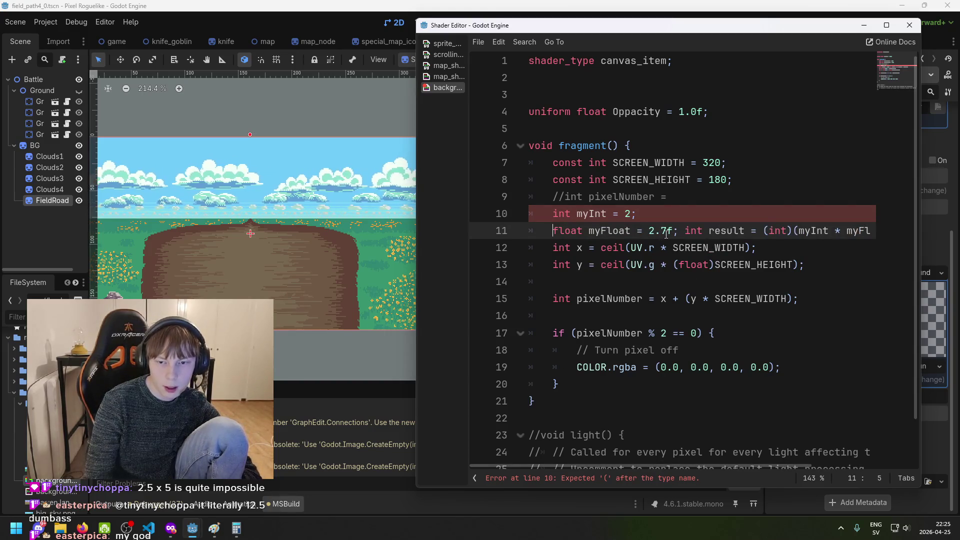
pyautogui.press('Return')
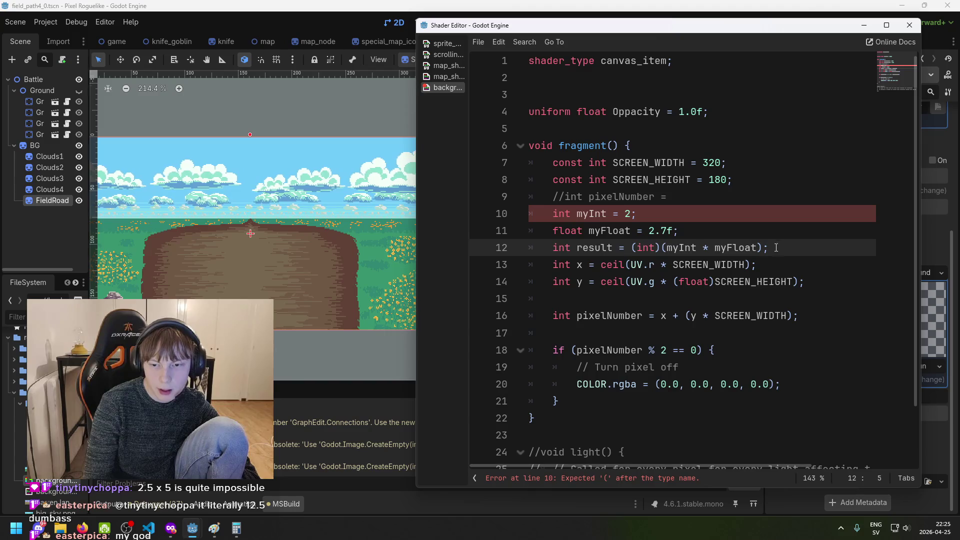
# Check the error message on the cast test lines and save the scene
pyautogui.click(773, 248)
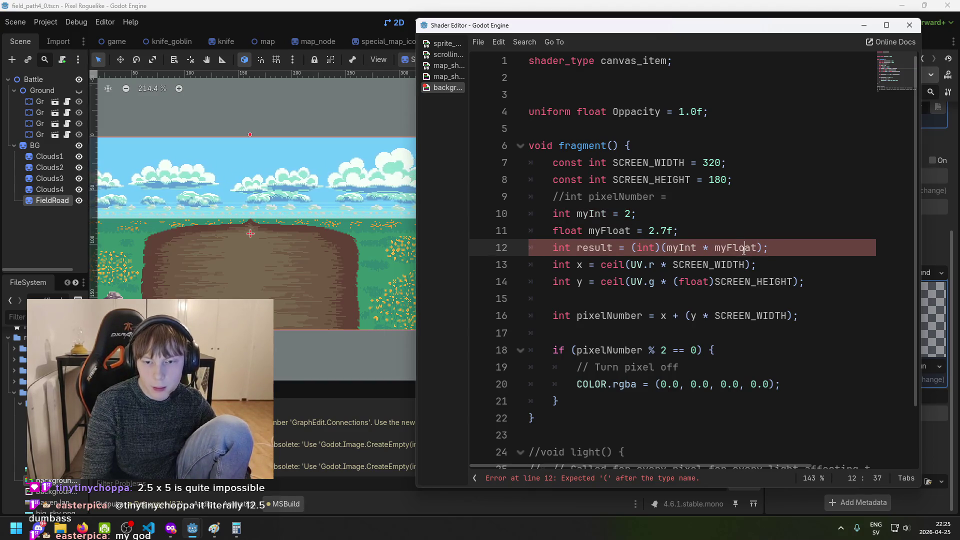
pyautogui.doubleClick(670, 480)
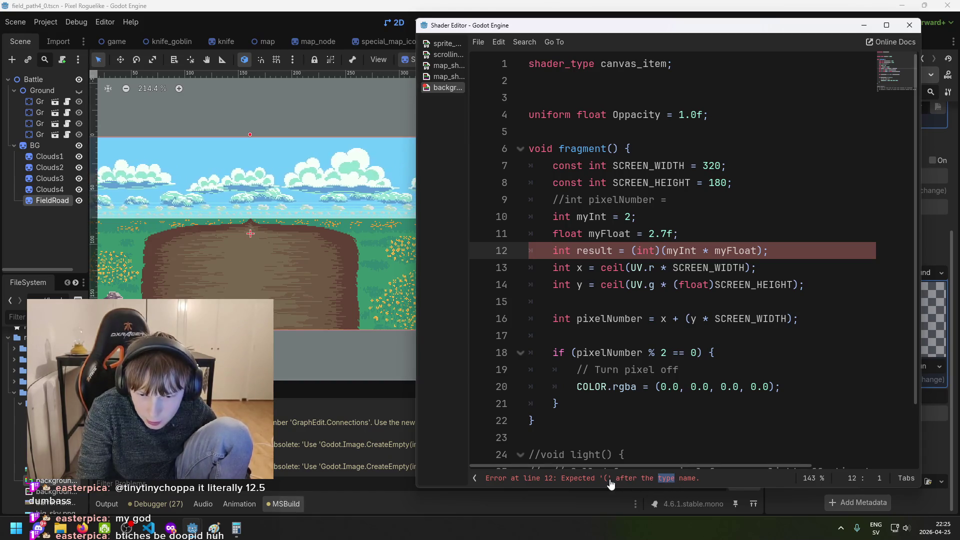
pyautogui.click(665, 251)
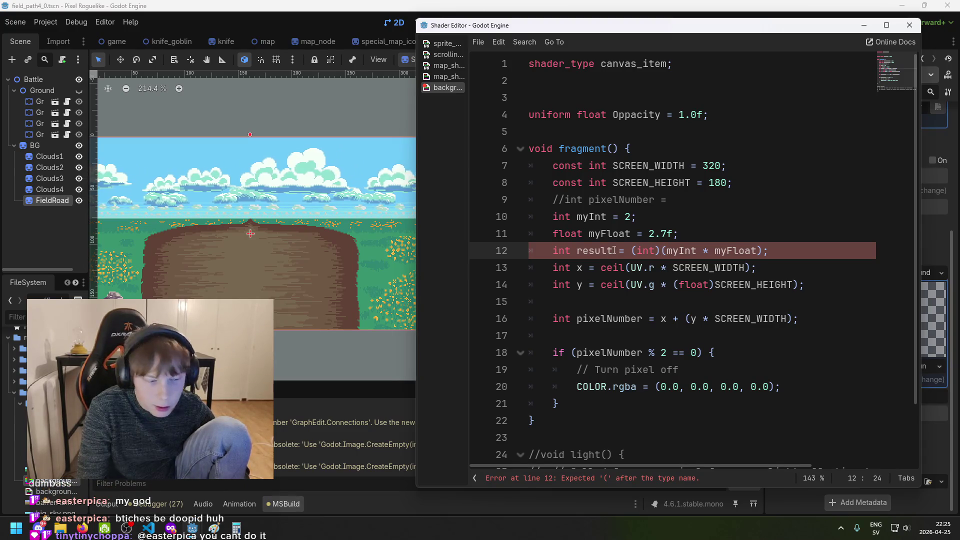
pyautogui.hotkey('ctrl', 's')
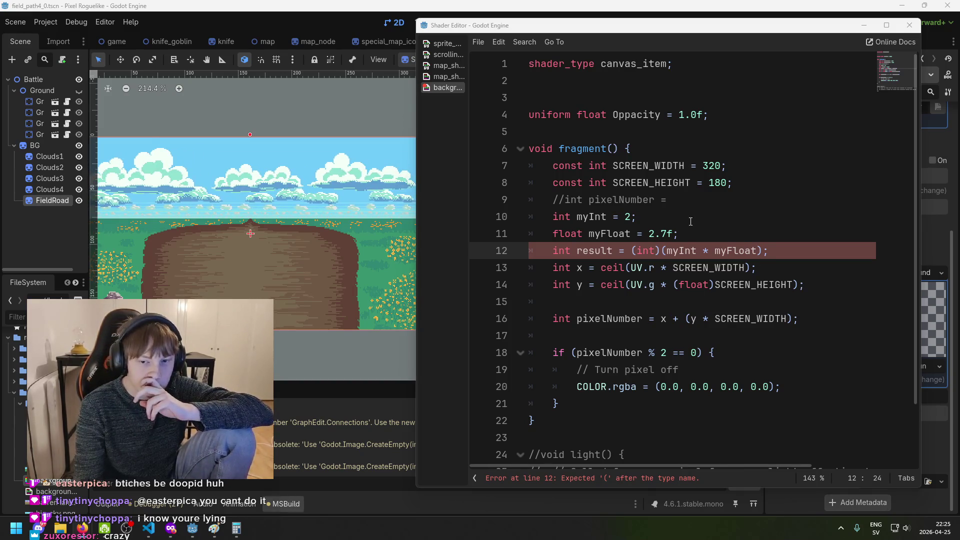
pyautogui.click(709, 235)
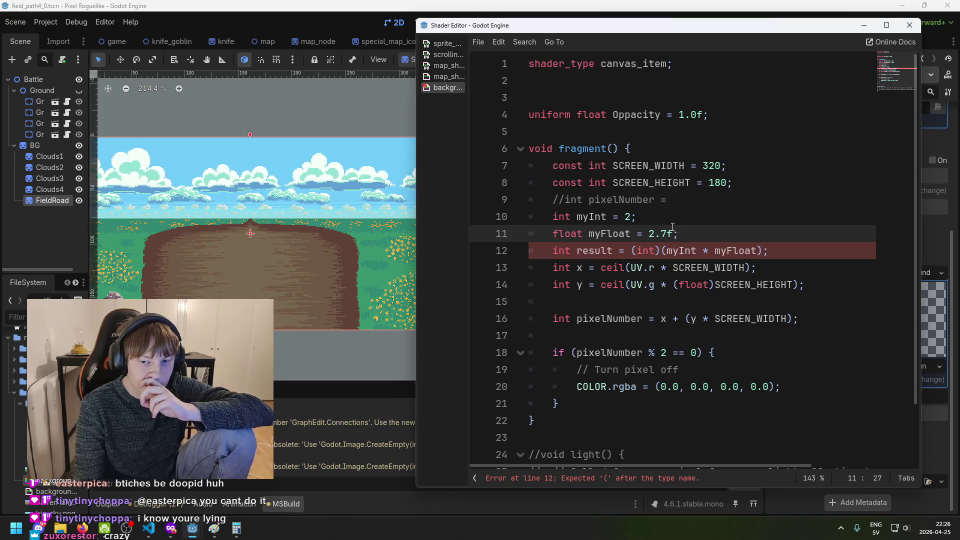
pyautogui.press('Return')
pyautogui.hotkey('ctrl', 'z')
pyautogui.hotkey('ctrl', 's')
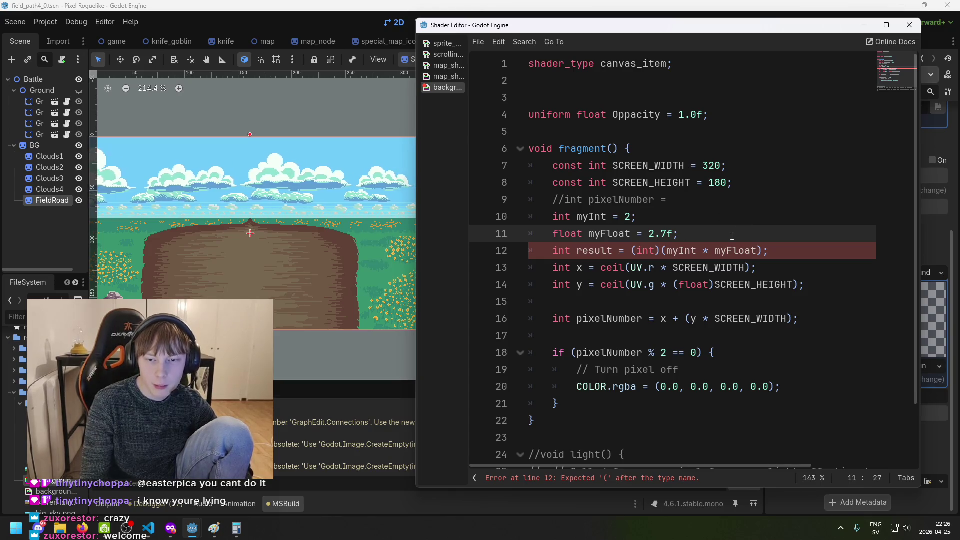
# Enclose the three cast test lines in a /* … */ block comment
pyautogui.click(699, 201)
pyautogui.press('Return')
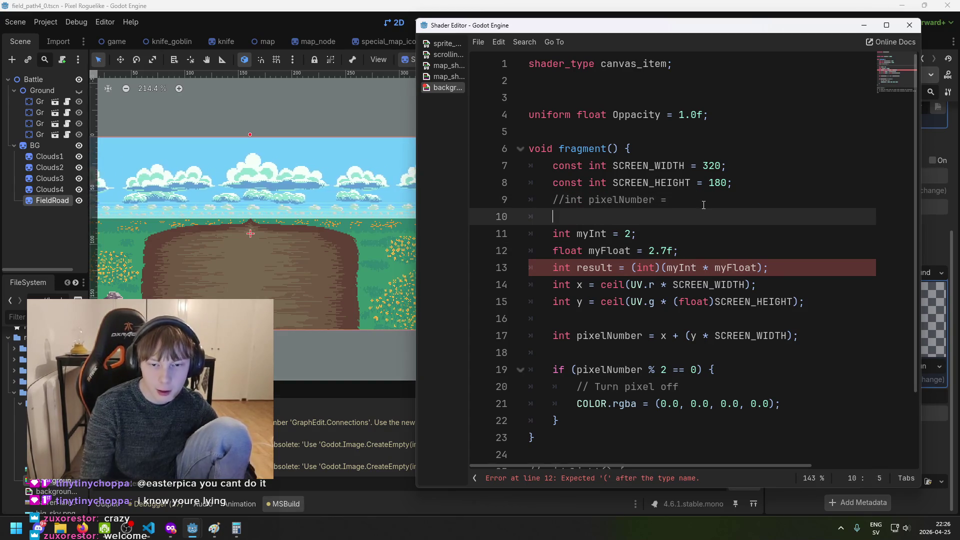
pyautogui.write('/*')
pyautogui.press('Delete')
pyautogui.press('Delete')
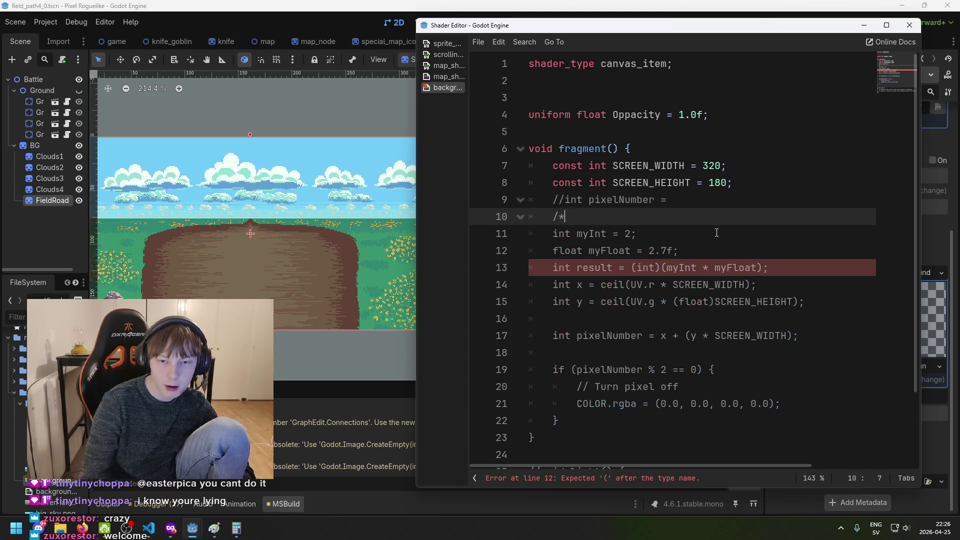
pyautogui.click(809, 265)
pyautogui.write('*/')
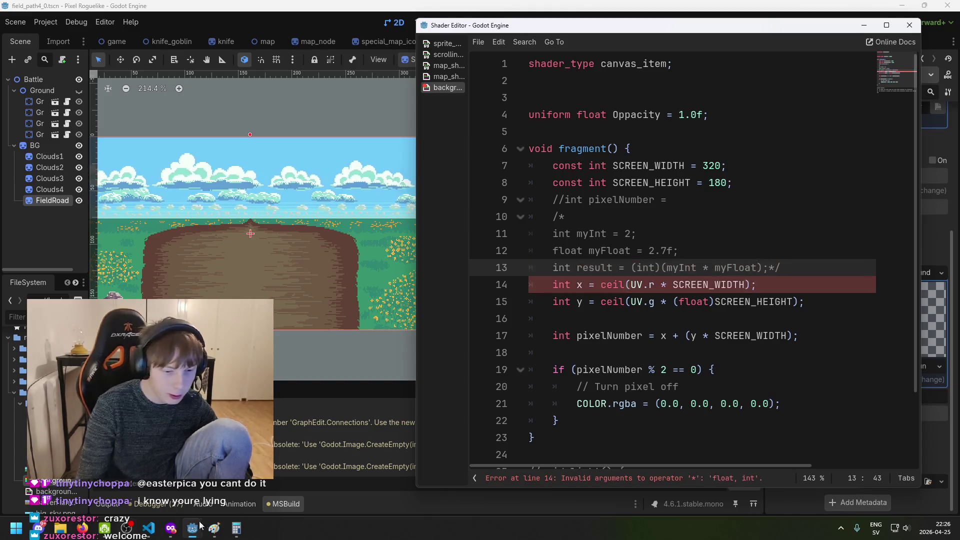
pyautogui.click(171, 528)
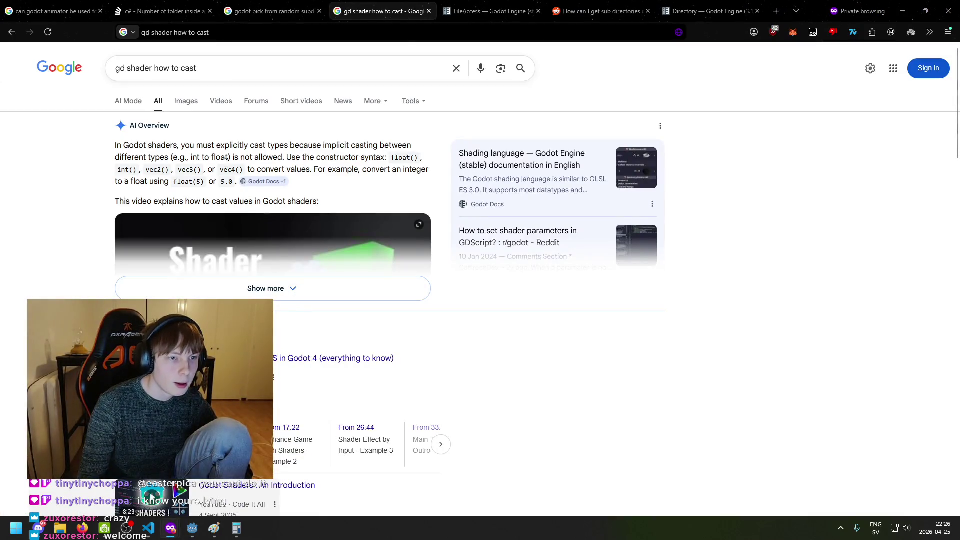
# Find 'cast' in the Shading language docs and read the Casting section's float() conversion example
pyautogui.scroll(-8, 289, 288)
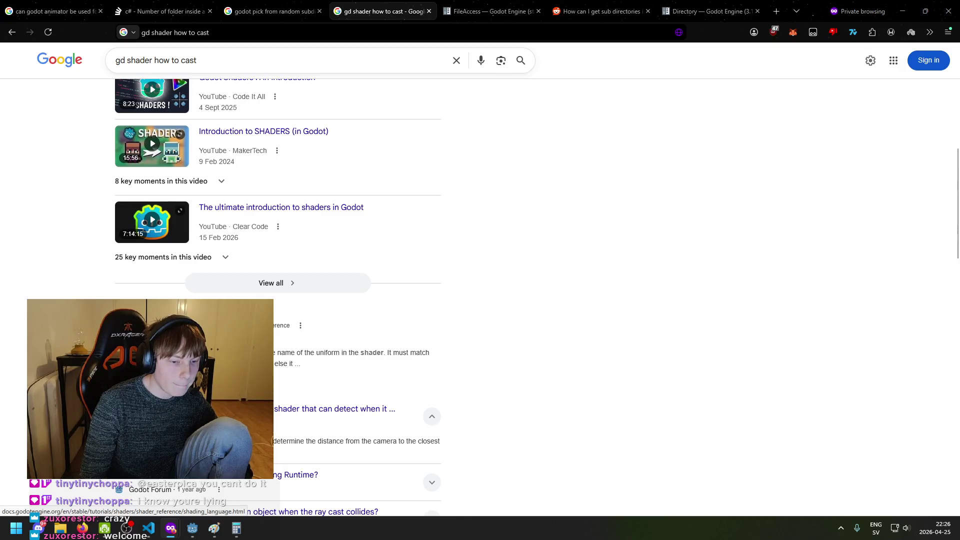
pyautogui.click(200, 340)
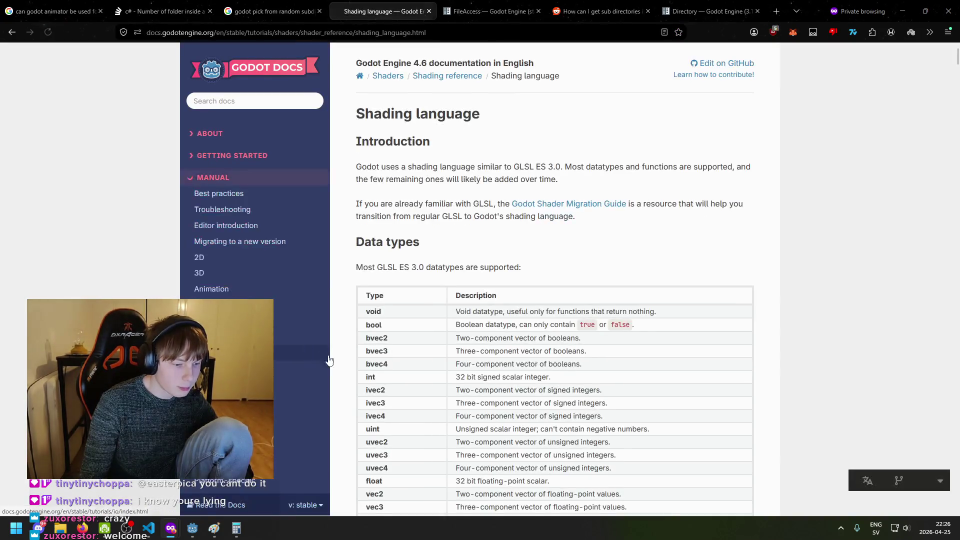
pyautogui.hotkey('ctrl', 'f')
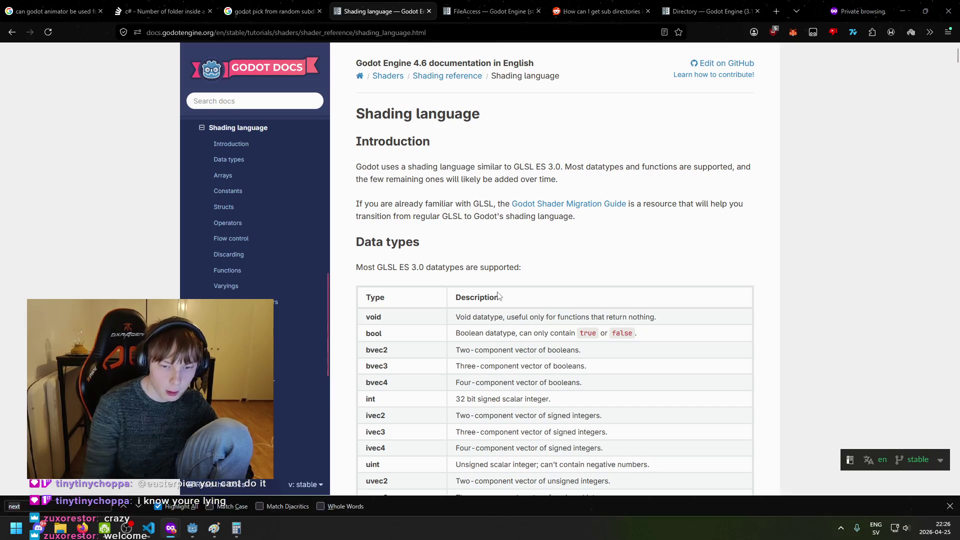
pyautogui.write('cast')
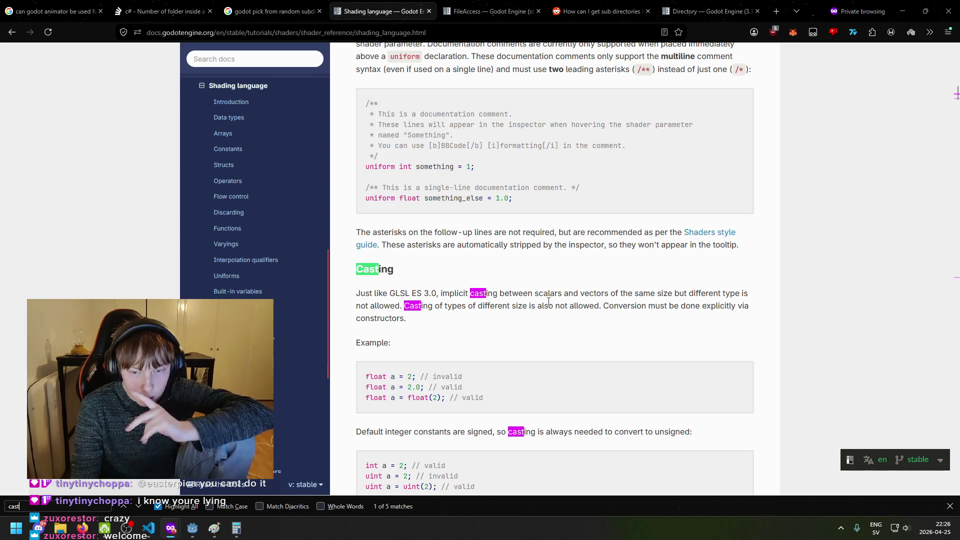
pyautogui.click(464, 306)
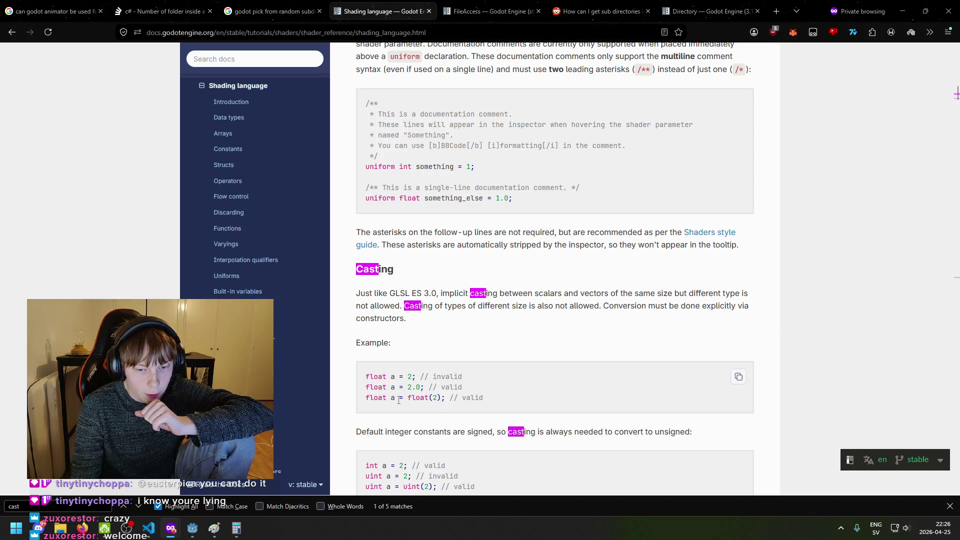
pyautogui.moveTo(407, 398); pyautogui.dragTo(432, 398)
pyautogui.click(433, 399)
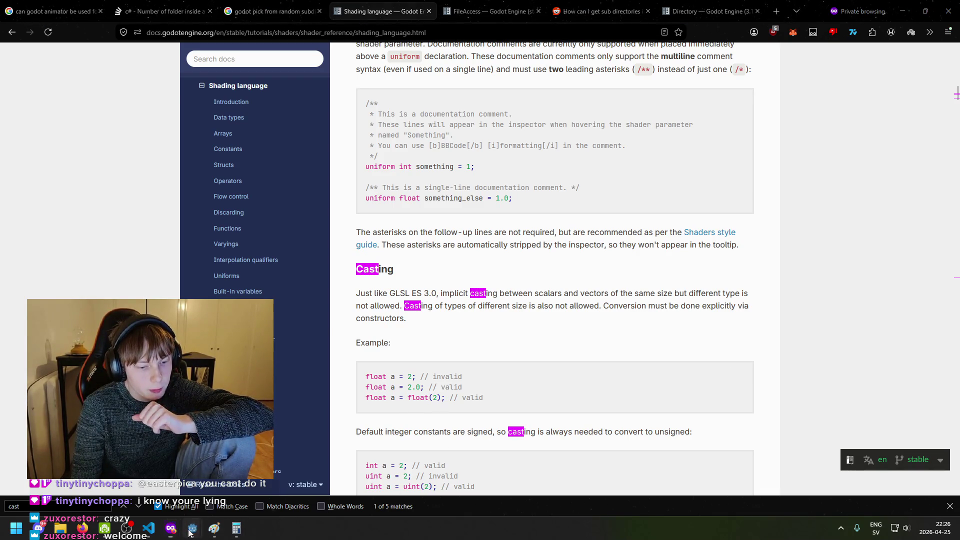
pyautogui.moveTo(178, 531)
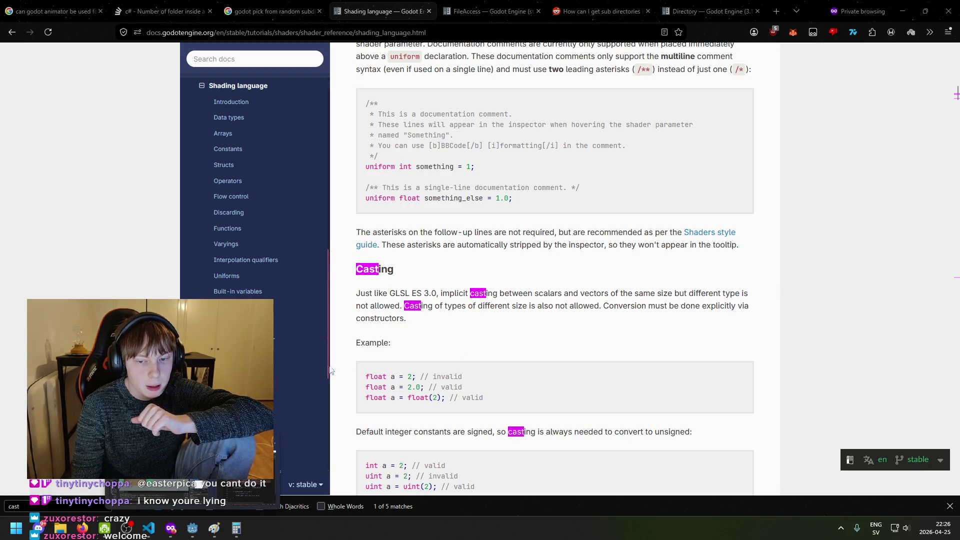
pyautogui.hotkey('alt', 'Tab')
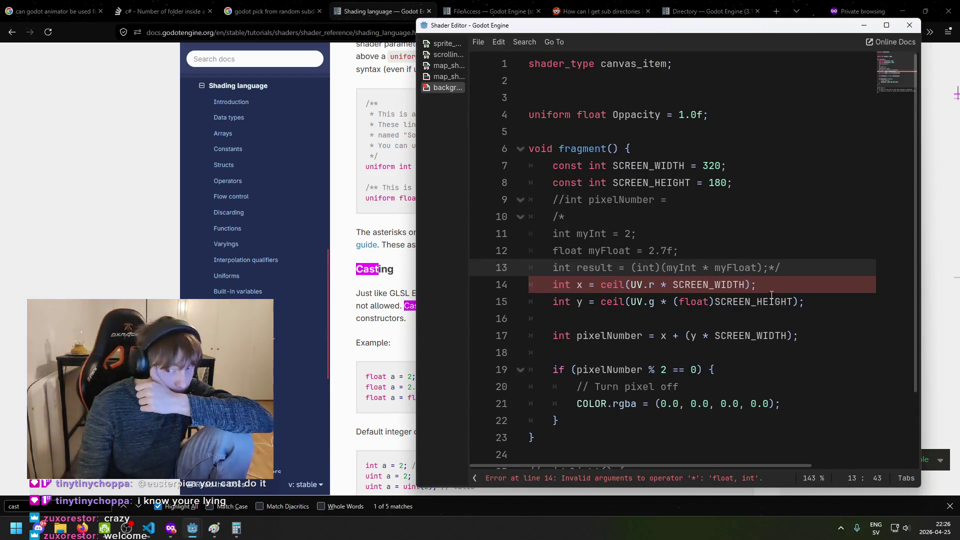
# Wrap SCREEN_WIDTH and SCREEN_HEIGHT in float() on lines 14 and 15
pyautogui.click(673, 287)
pyautogui.write('float(')
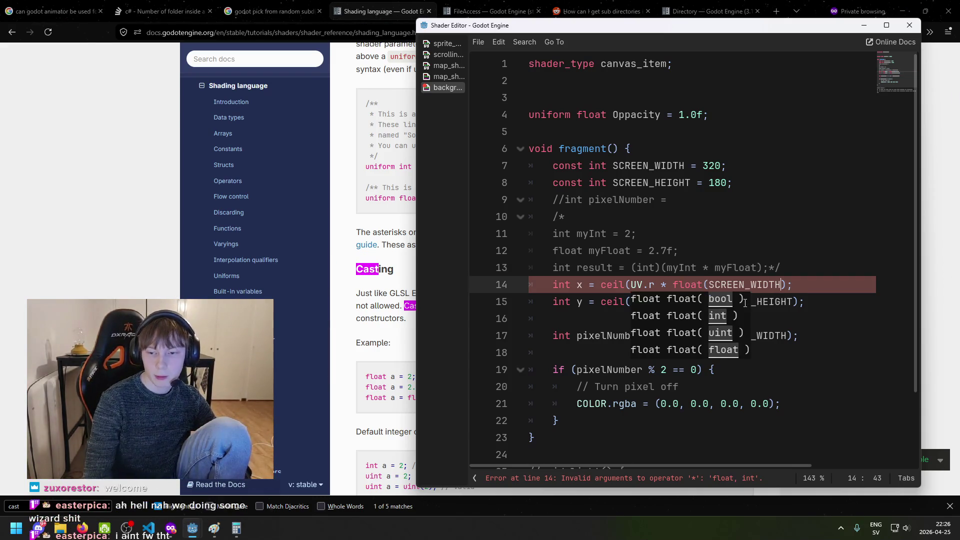
pyautogui.click(678, 304)
pyautogui.press('BackSpace')
pyautogui.press('Delete')
pyautogui.write('(')
pyautogui.hotkey('ctrl', 'Right')
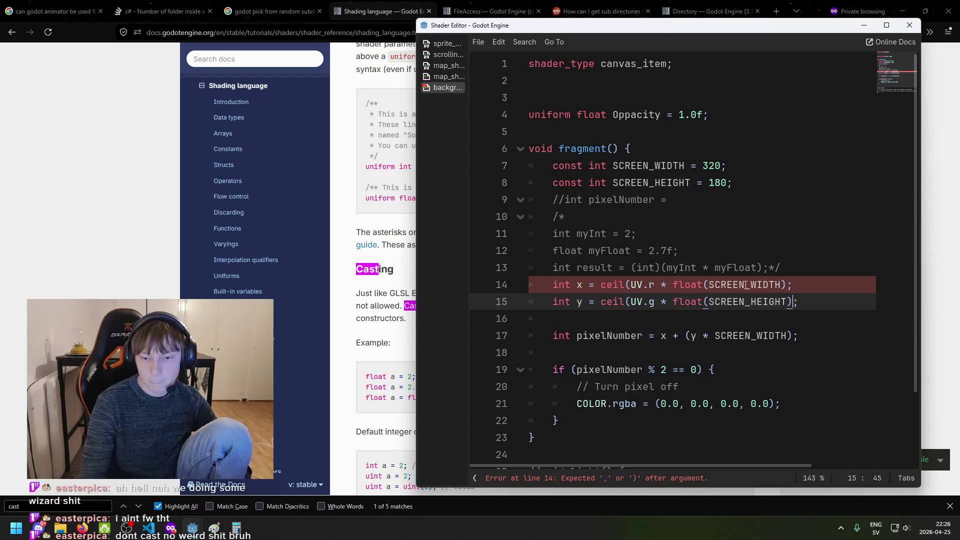
pyautogui.click(782, 284)
pyautogui.write(')')
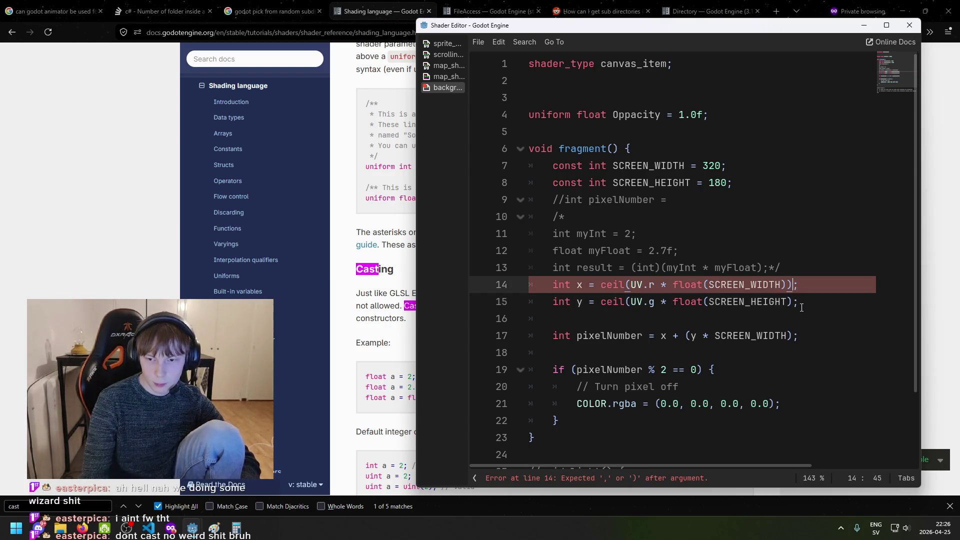
pyautogui.click(792, 302)
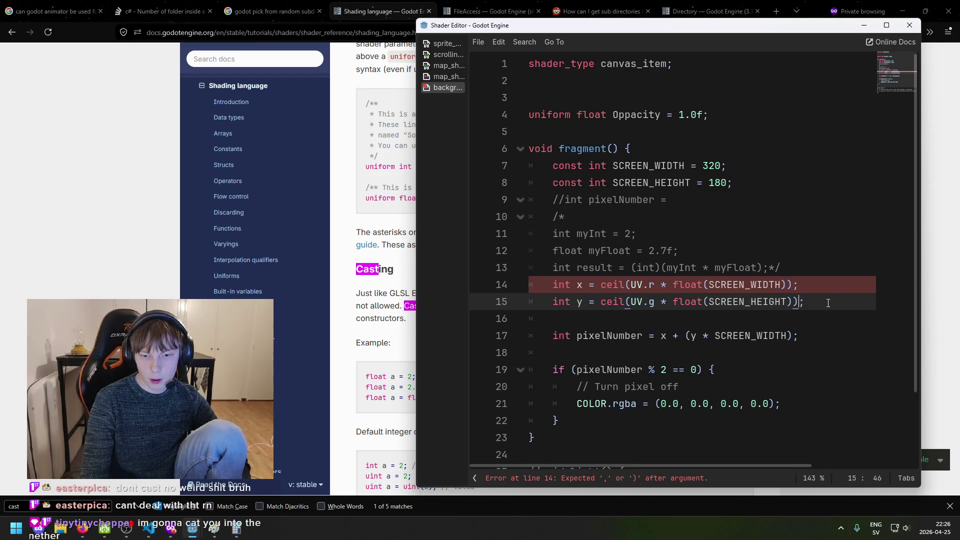
pyautogui.press('Up')
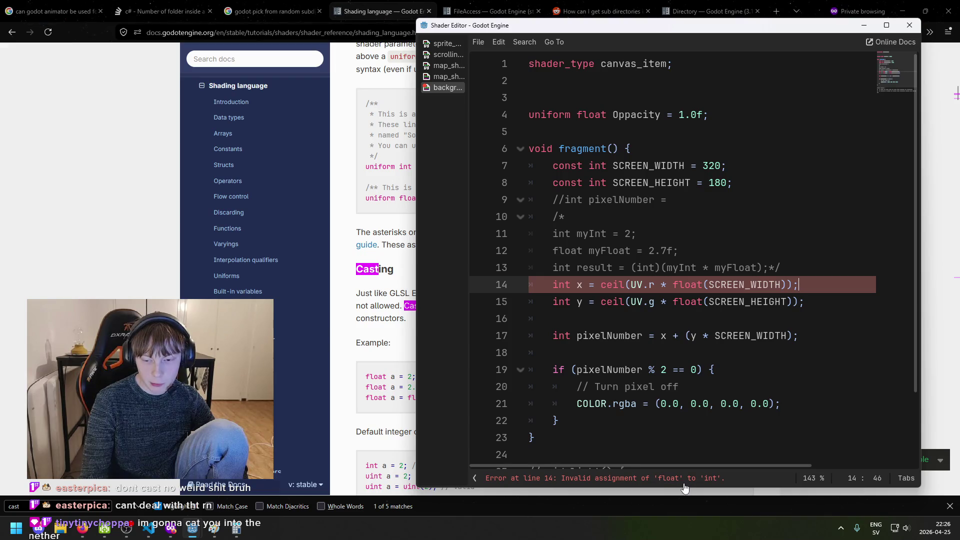
# Replace ceil with int casts for the x and y coordinates and fix the leftover parentheses
pyautogui.click(709, 483)
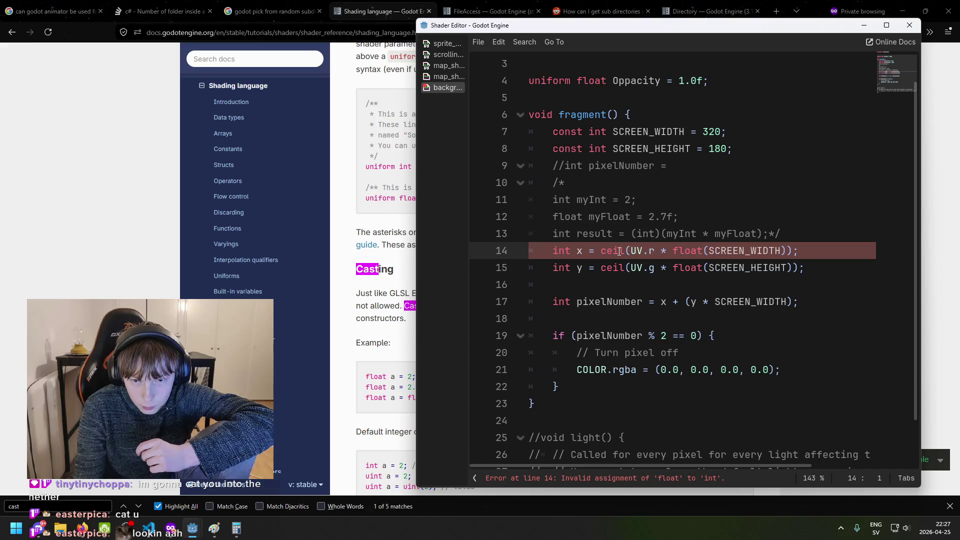
pyautogui.click(601, 252)
pyautogui.write('int(')
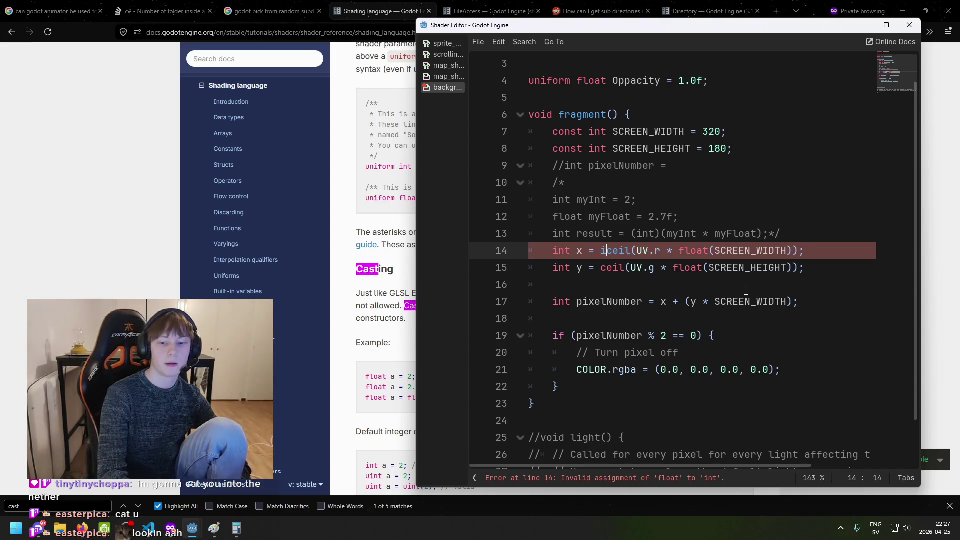
pyautogui.press('Delete')
pyautogui.press('Delete')
pyautogui.press('Delete')
pyautogui.press('BackSpace')
pyautogui.click(666, 247)
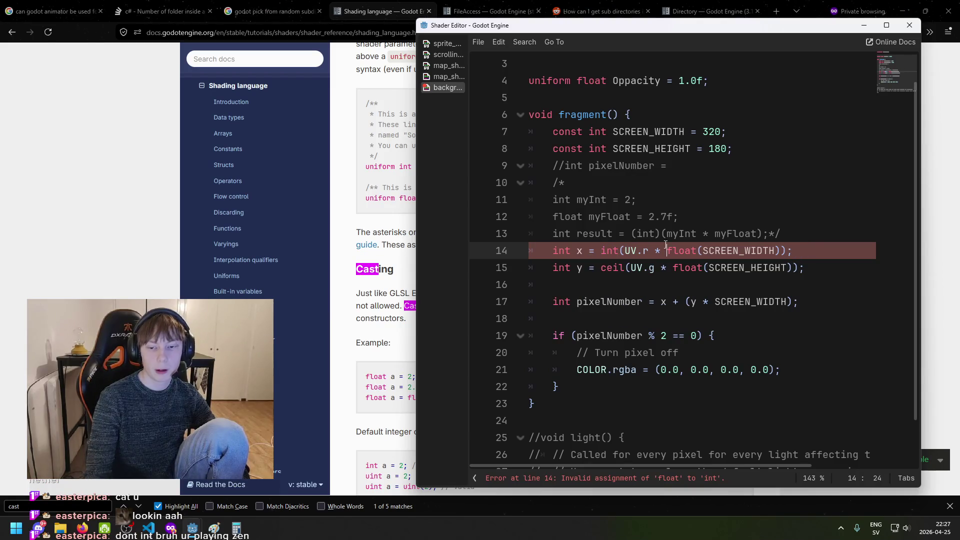
pyautogui.click(632, 267)
pyautogui.doubleClick(608, 267)
pyautogui.write('int')
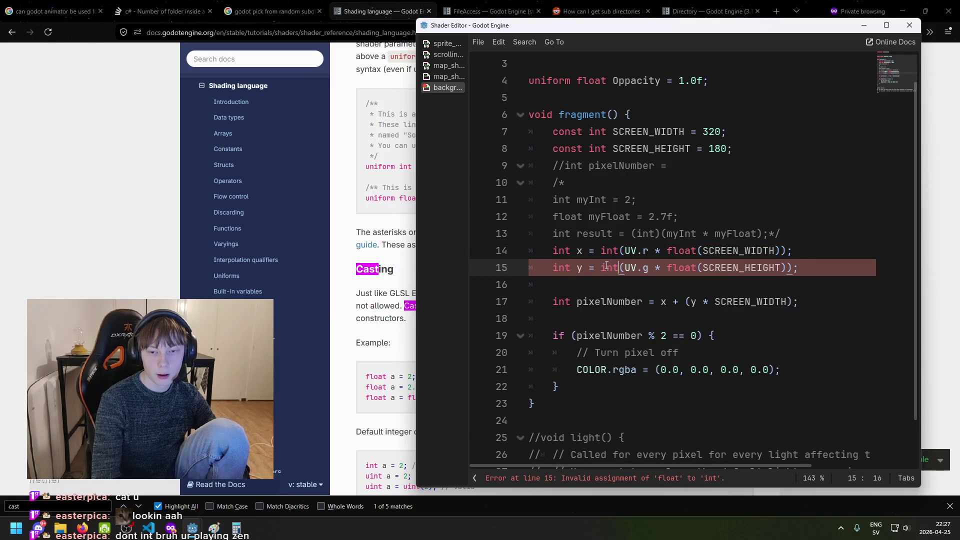
pyautogui.click(693, 480)
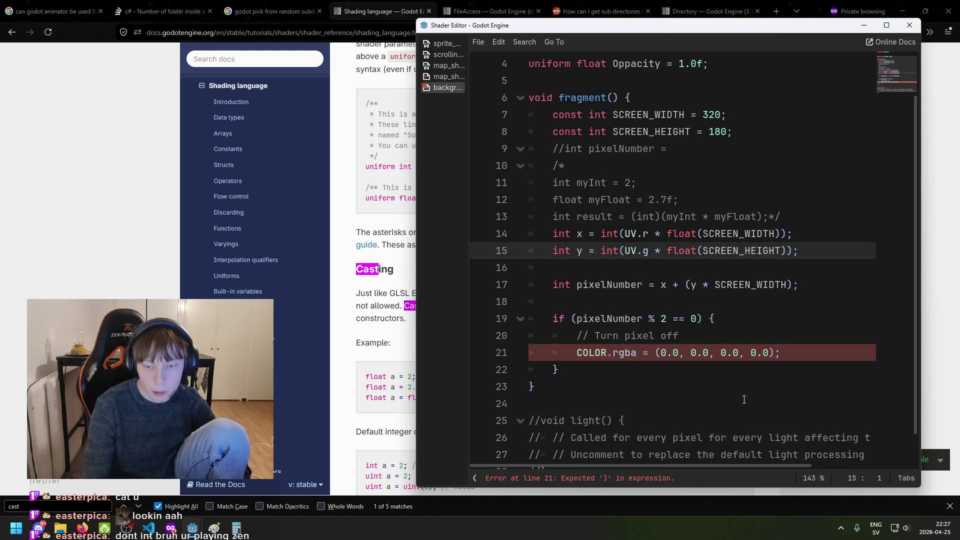
pyautogui.click(801, 353)
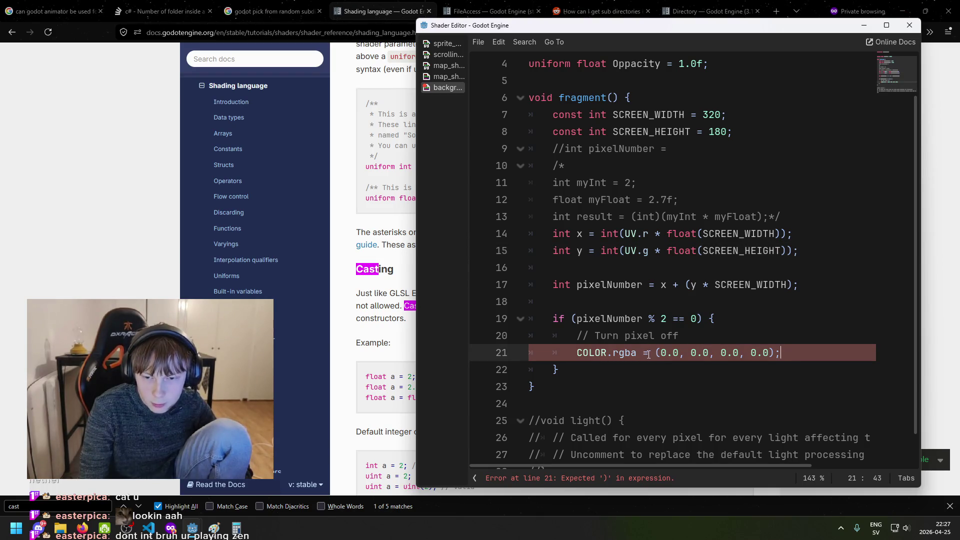
pyautogui.moveTo(771, 352); pyautogui.dragTo(658, 353)
pyautogui.click(718, 333)
# Type 'const vec4 TRANSPARENT_PIXEL =' on a new line after the '// Turn pixel off' comment
pyautogui.press('Return')
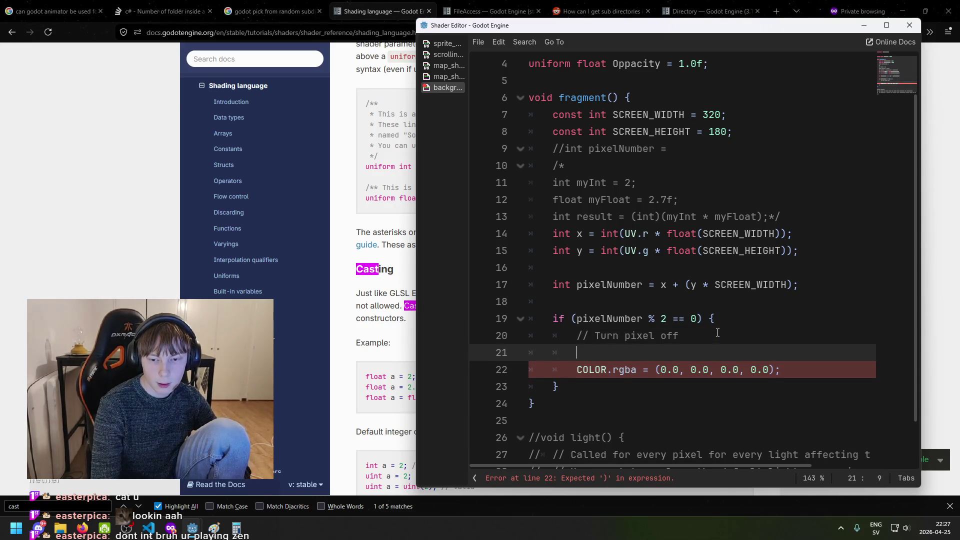
pyautogui.write('Vec')
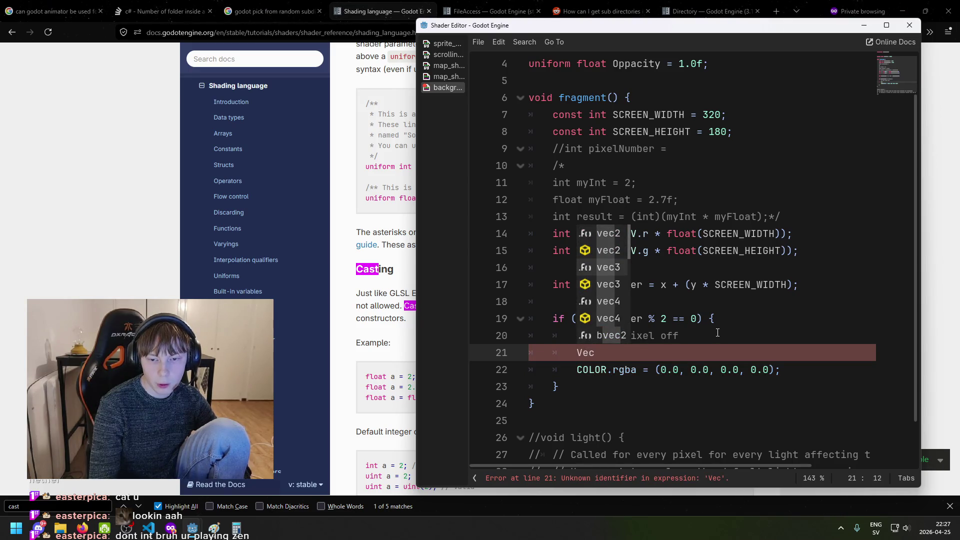
pyautogui.press('BackSpace')
pyautogui.press('BackSpace')
pyautogui.press('BackSpace')
pyautogui.write('vec4 c')
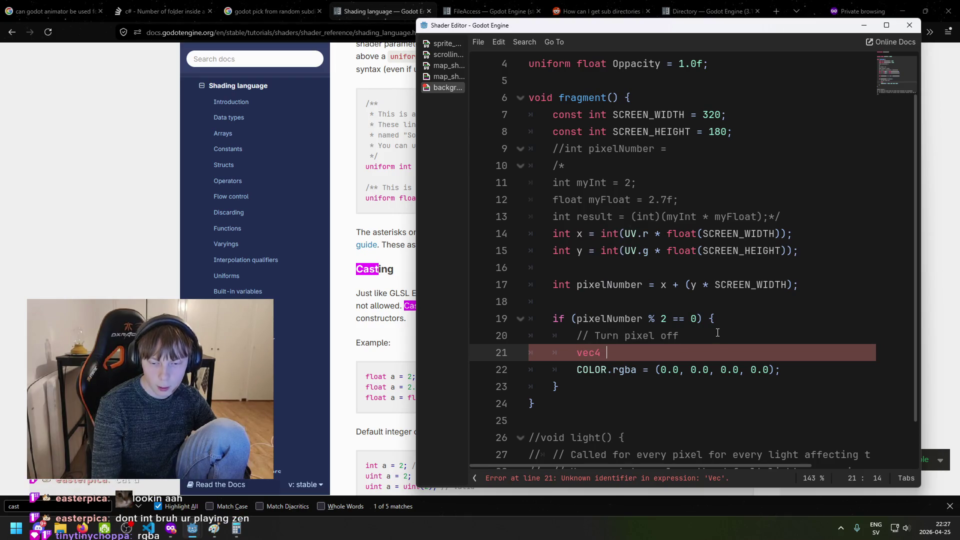
pyautogui.press('BackSpace')
pyautogui.press('BackSpace')
pyautogui.press('Home')
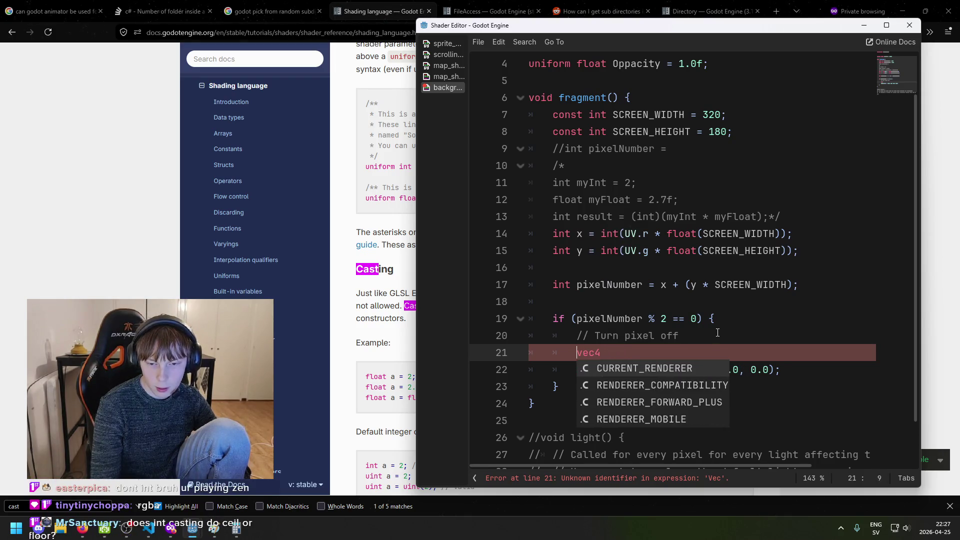
pyautogui.write('const')
pyautogui.press('End')
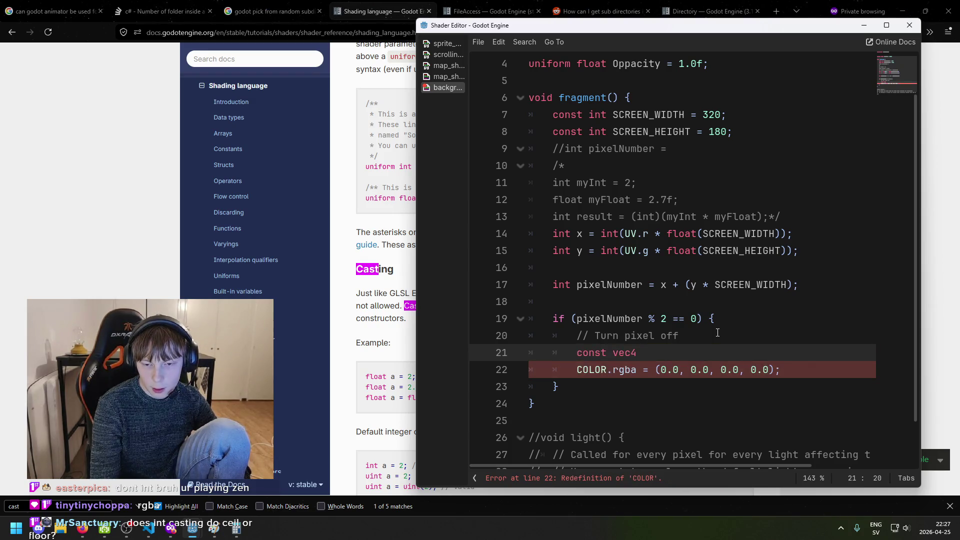
pyautogui.write('PARENT_PIXEL =')
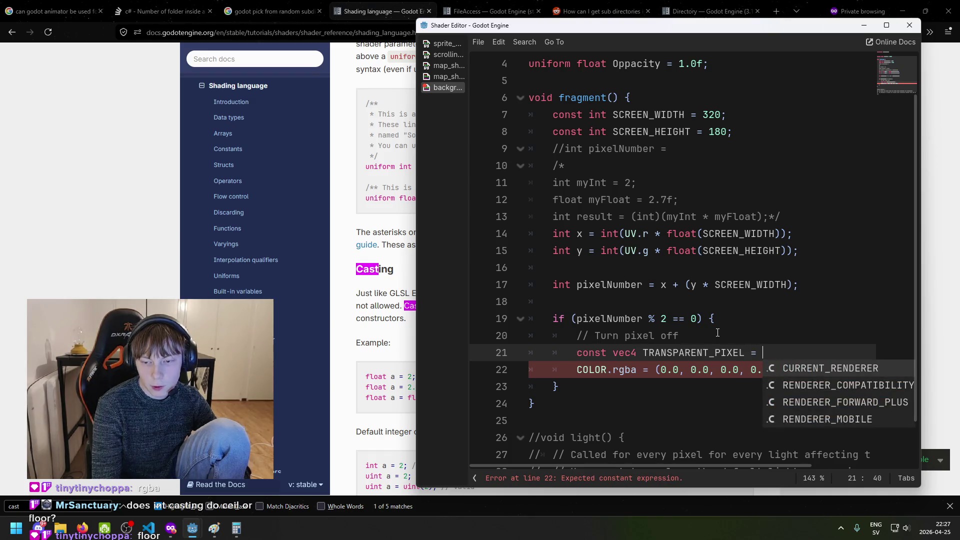
pyautogui.press('BackSpace')
pyautogui.press('BackSpace')
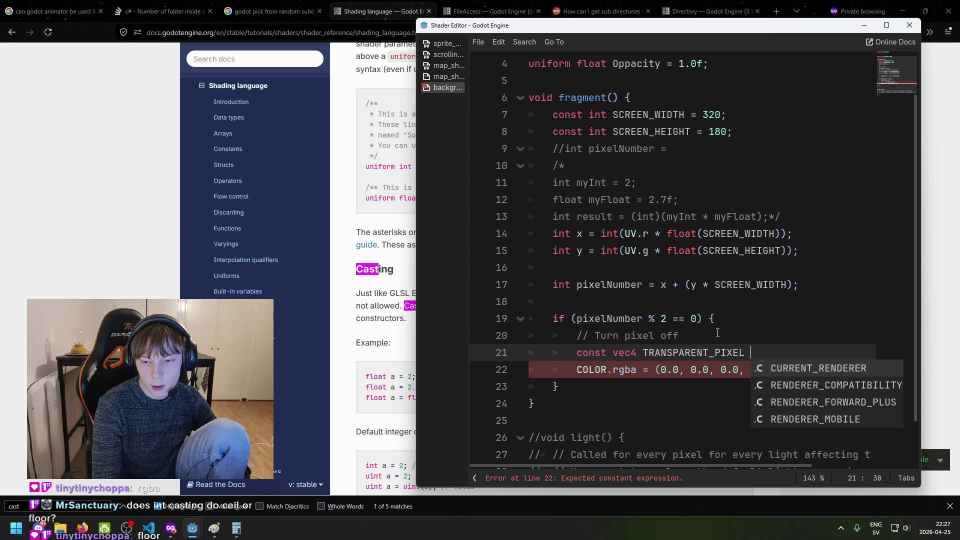
pyautogui.write('=')
pyautogui.click(448, 76)
# Look over the map shader's const usage and the docs' vec4 construction example
pyautogui.scroll(12, 707, 362)
pyautogui.scroll(4, 707, 362)
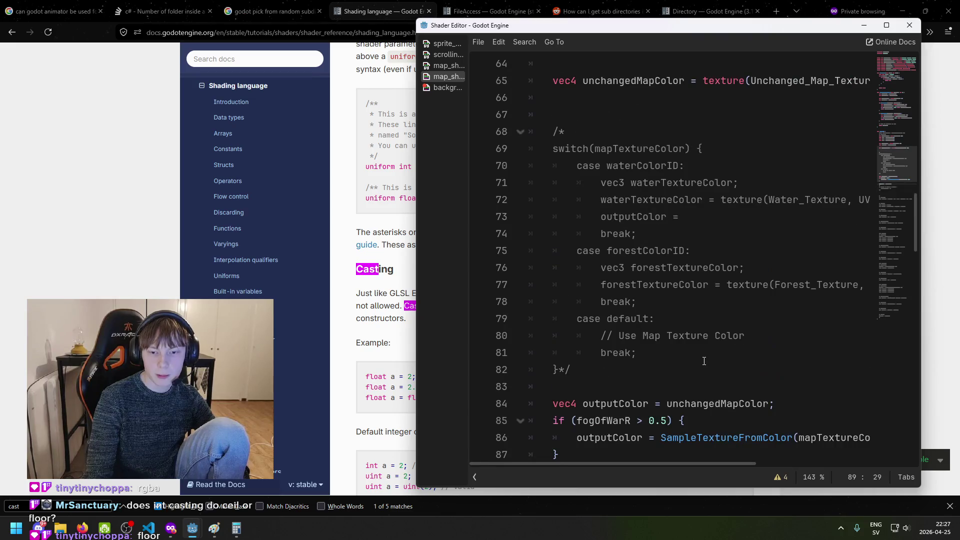
pyautogui.scroll(17, 640, 398)
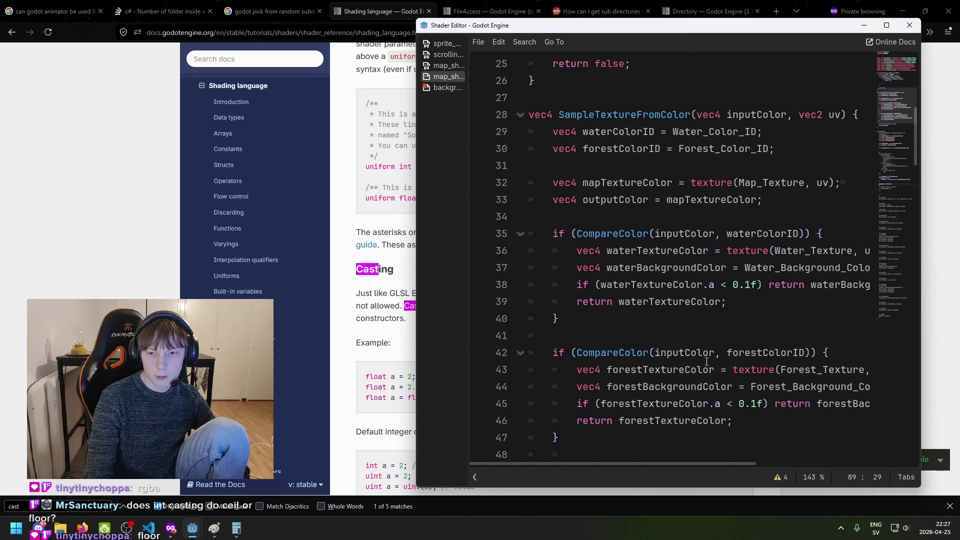
pyautogui.scroll(4, 712, 364)
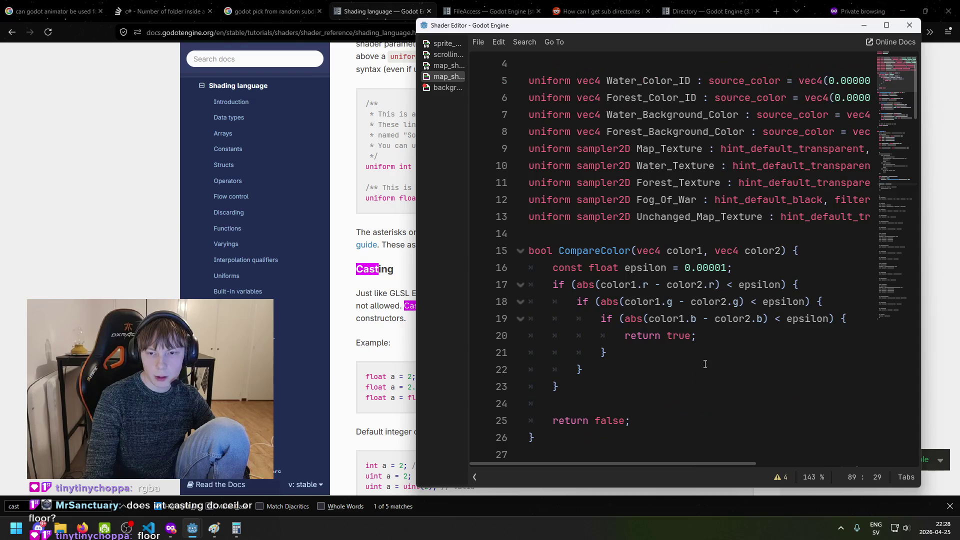
pyautogui.click(368, 319)
pyautogui.scroll(5, 483, 341)
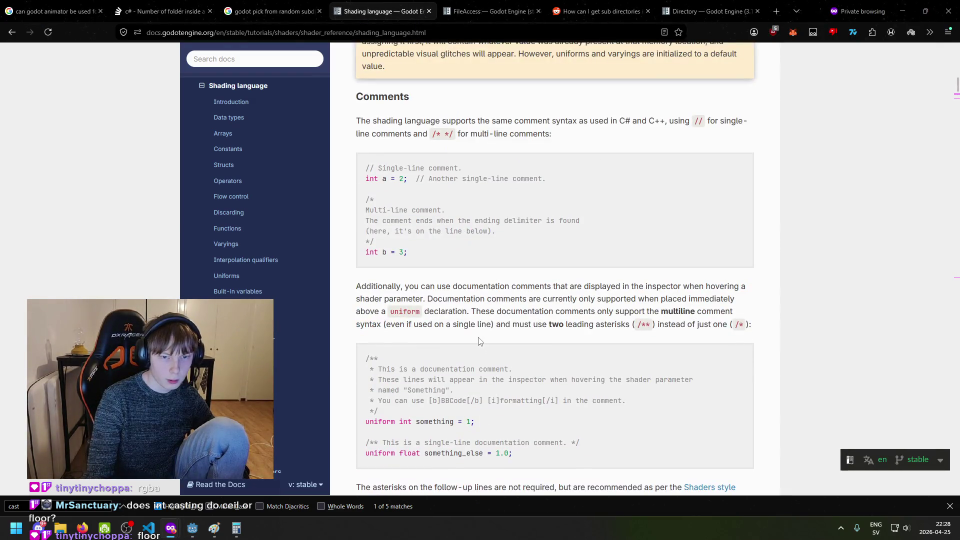
pyautogui.scroll(3, 480, 342)
pyautogui.scroll(-17, 475, 325)
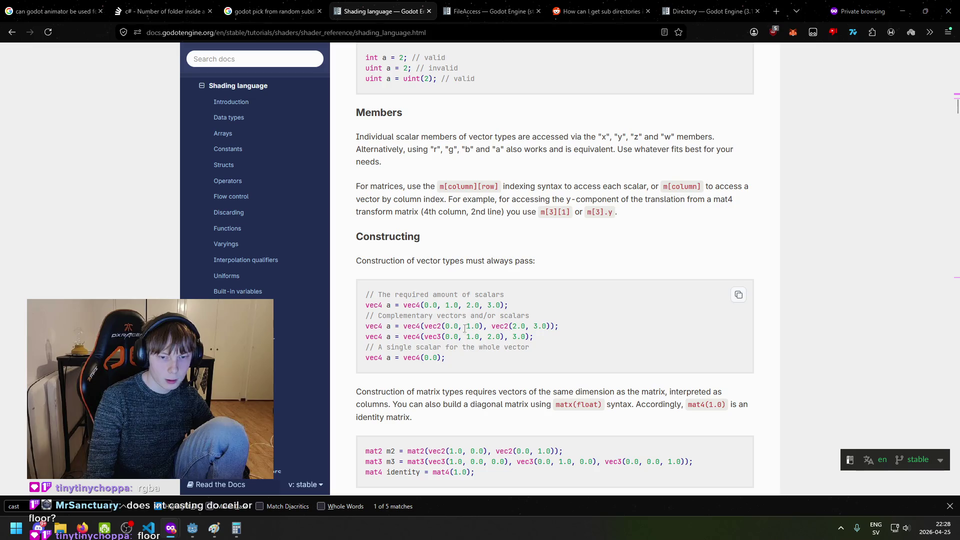
pyautogui.click(521, 304)
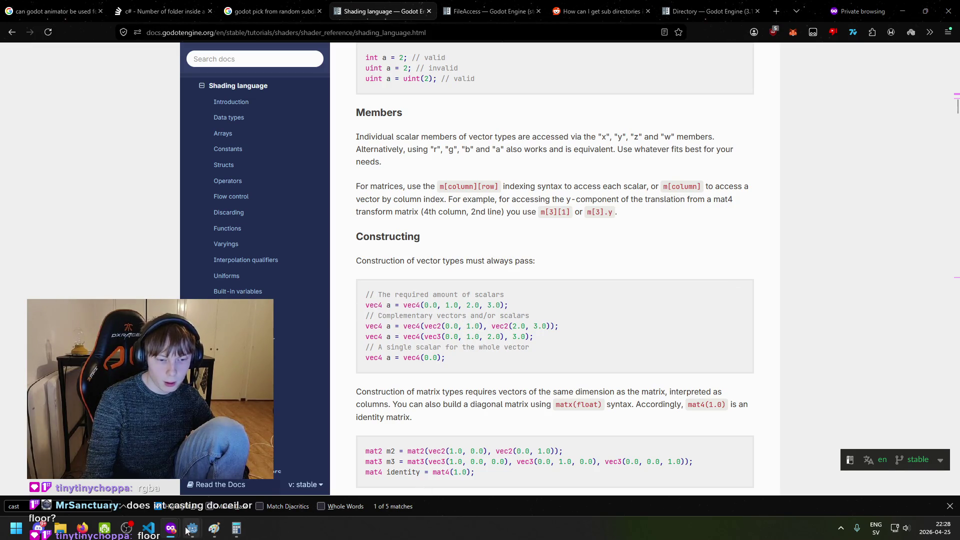
pyautogui.moveTo(187, 530)
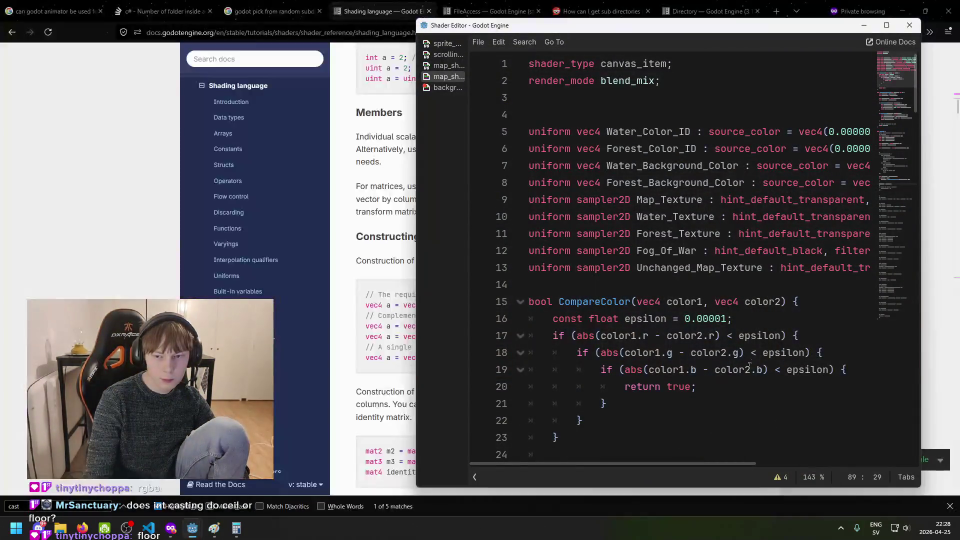
pyautogui.click(750, 316)
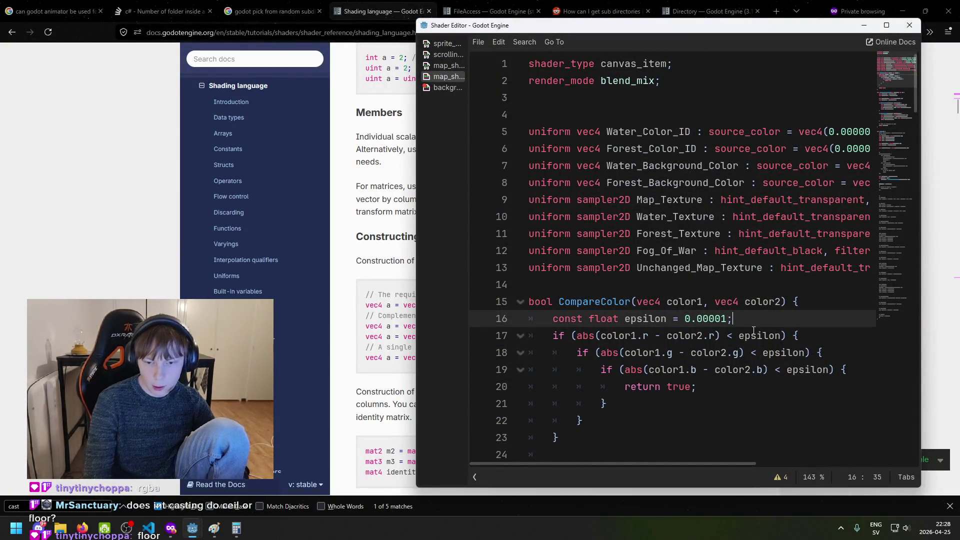
# Complete the TRANSPARENT_PIXEL constant as vec4(0.0, 0.0, 0.0, 0.0)
pyautogui.click(442, 89)
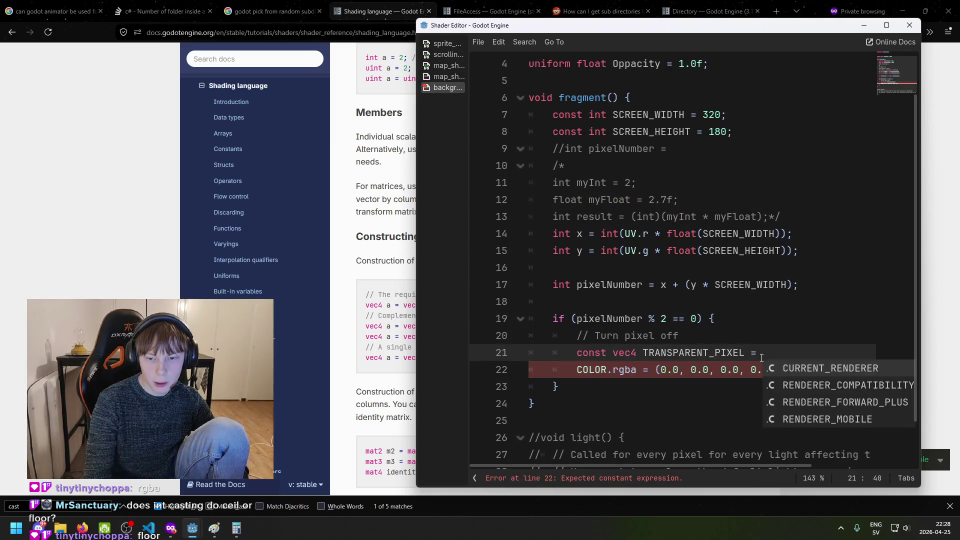
pyautogui.write('vec')
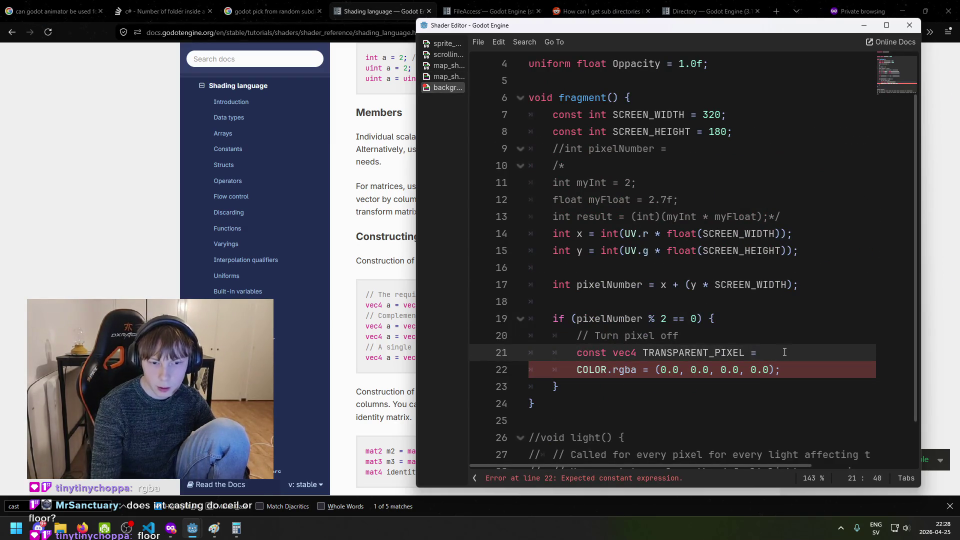
pyautogui.write('4(')
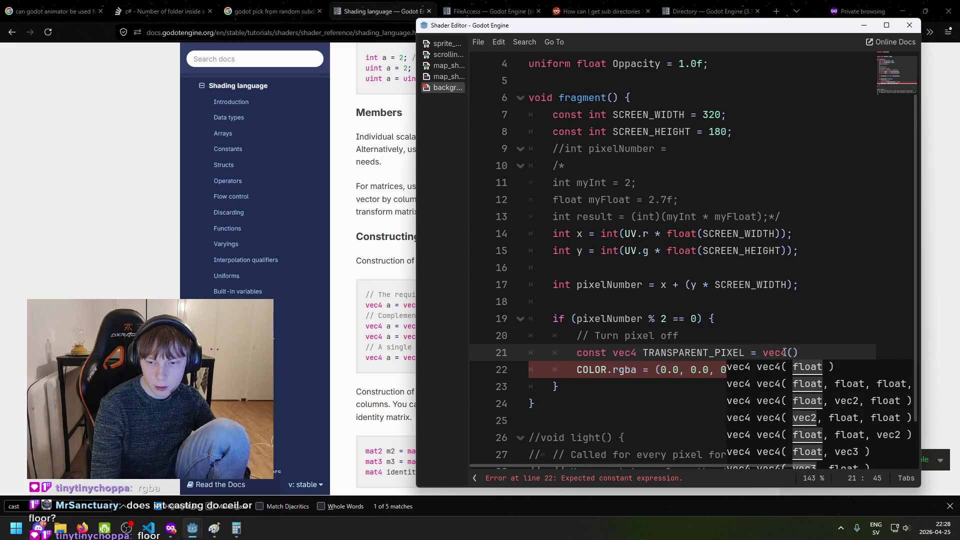
pyautogui.write('0.0, 00')
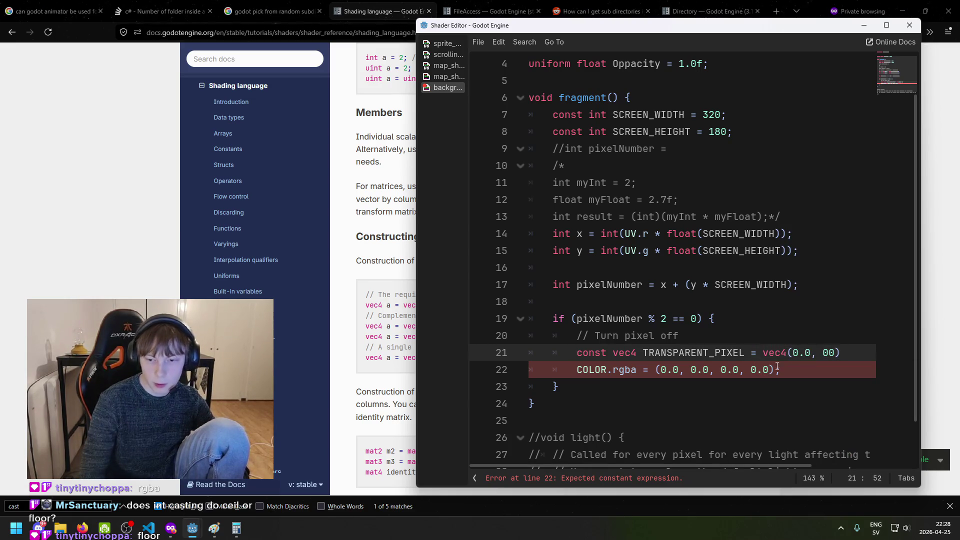
pyautogui.click(776, 369)
pyautogui.press('BackSpace')
pyautogui.press('BackSpace')
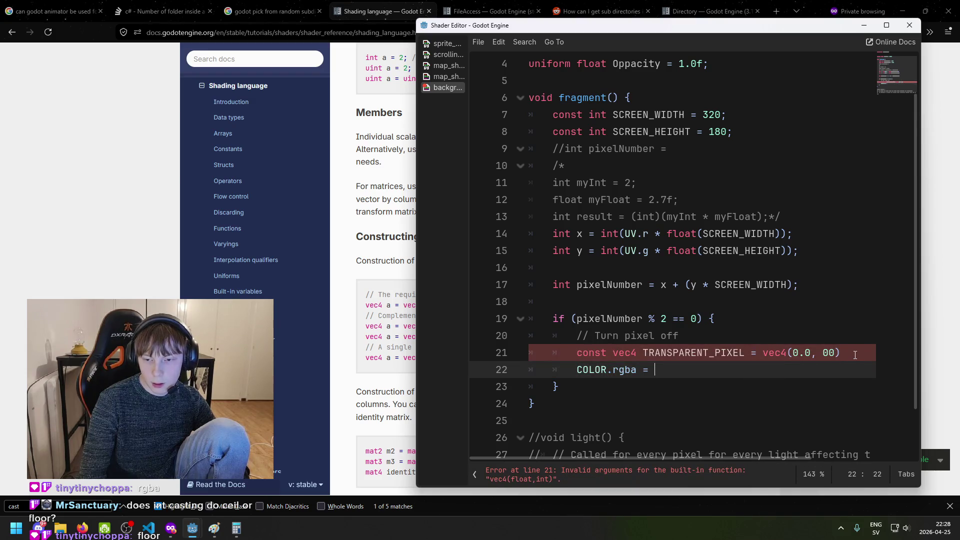
pyautogui.moveTo(841, 353); pyautogui.dragTo(783, 356)
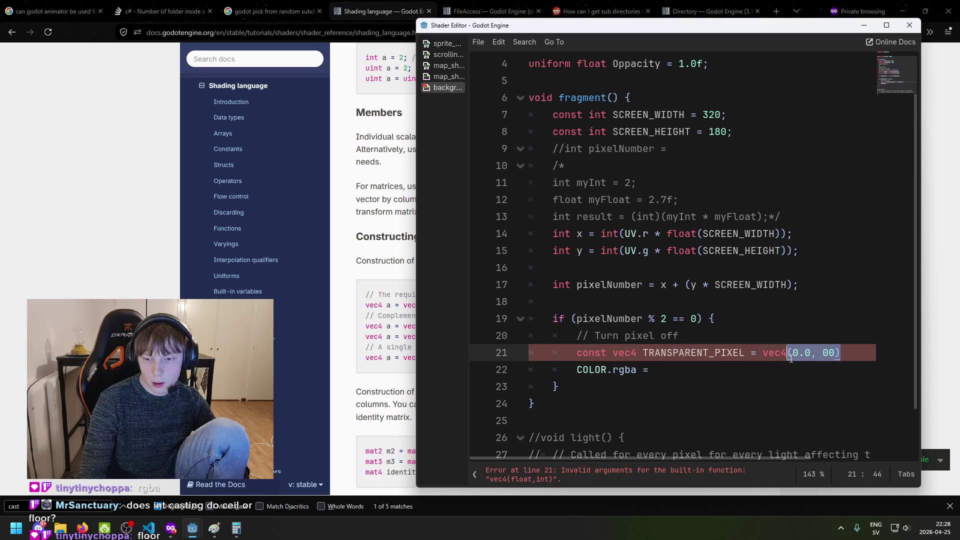
pyautogui.write('(0.0, 0.0, 0.0, 0.0);')
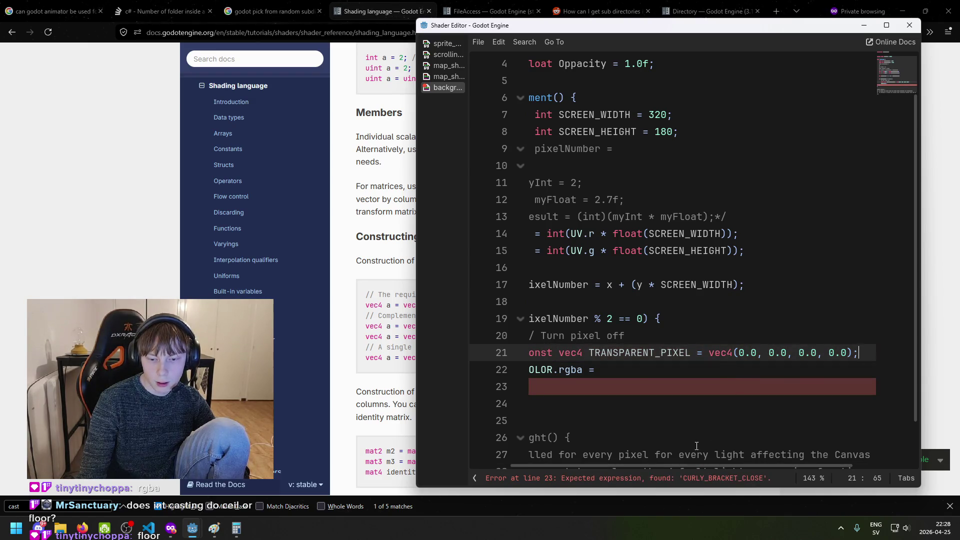
# Set COLOR.rgba = TRANSPARENT_PIXEL and add the closing brace of the if block
pyautogui.click(663, 375)
pyautogui.write('RANSP')
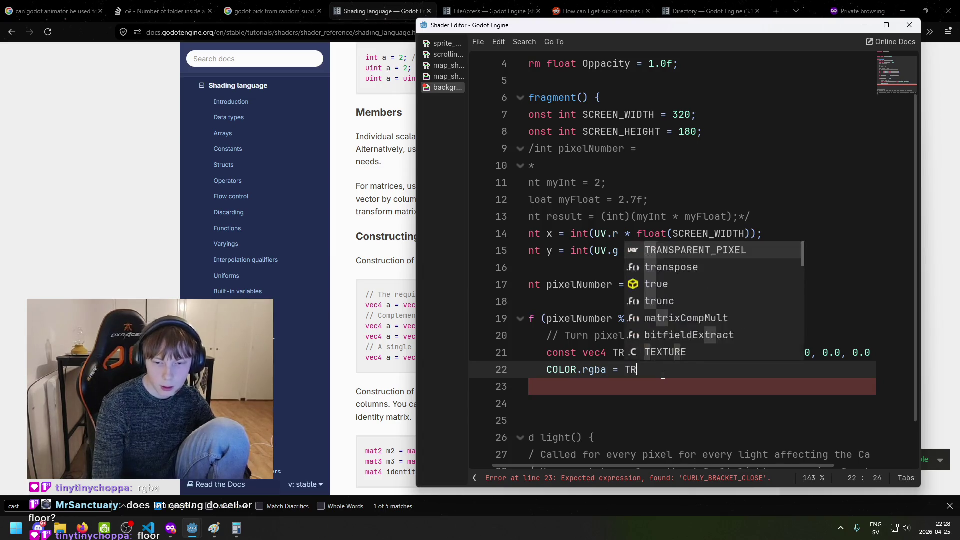
pyautogui.press('Return')
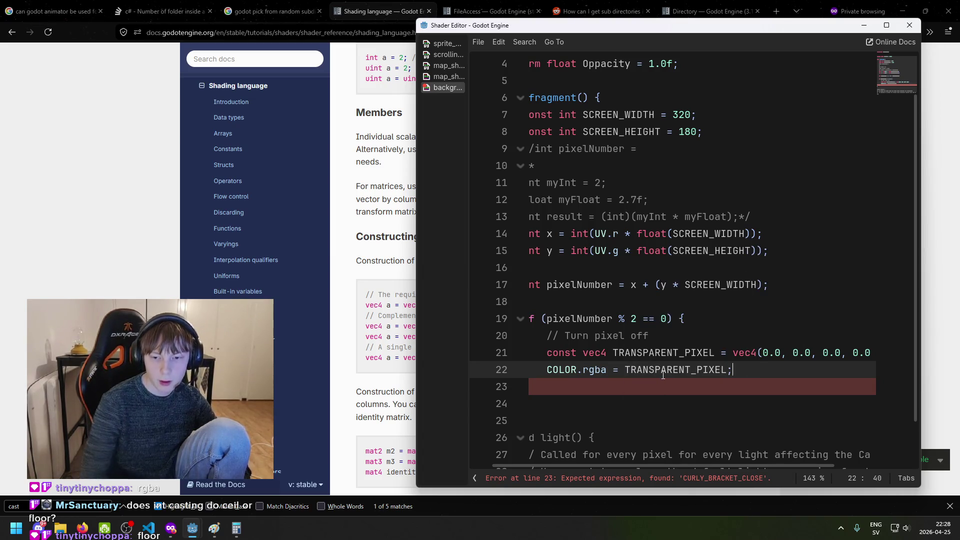
pyautogui.click(625, 412)
pyautogui.press('Up')
pyautogui.press('Up')
pyautogui.write('}')
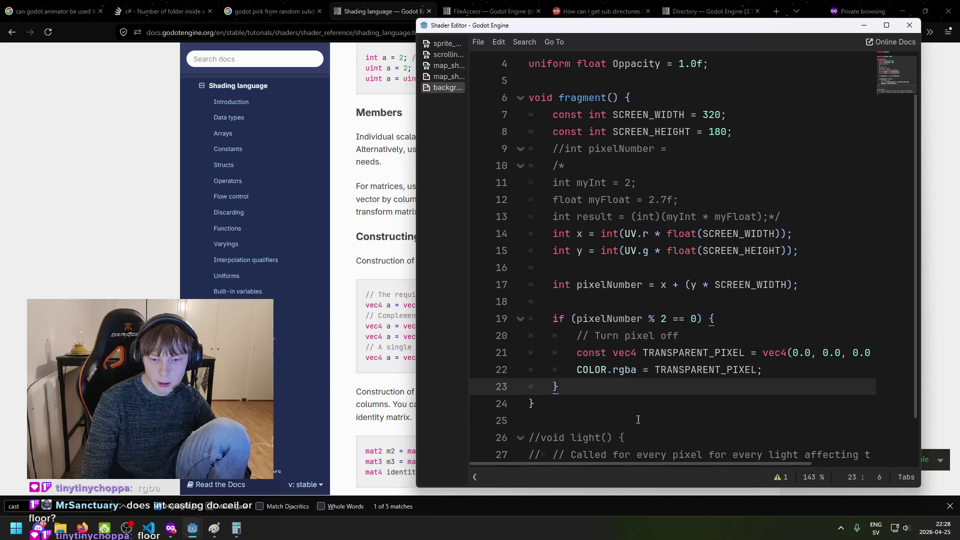
pyautogui.click(193, 529)
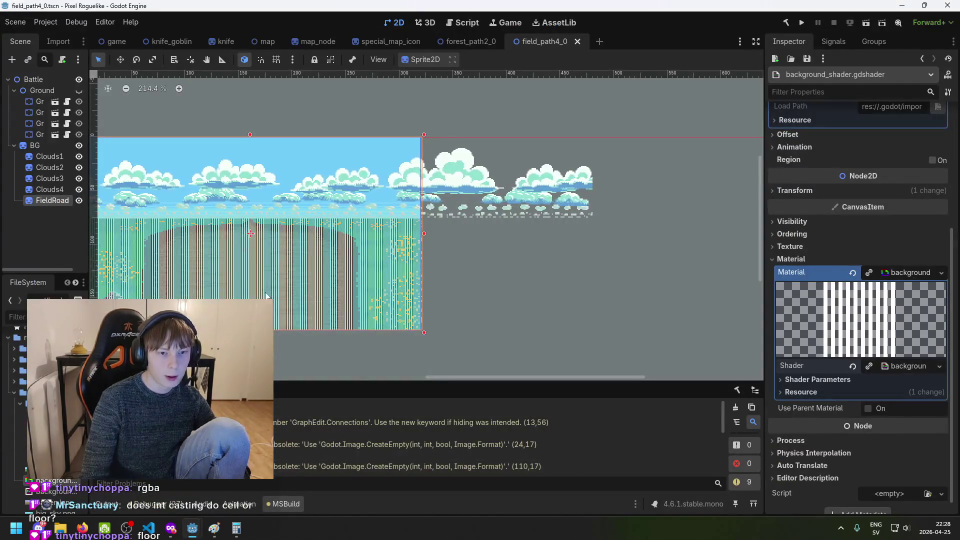
# Zoom in and out on the FieldRoad to inspect its transparent stripes
pyautogui.scroll(3, 226, 256)
pyautogui.scroll(-3, 281, 260)
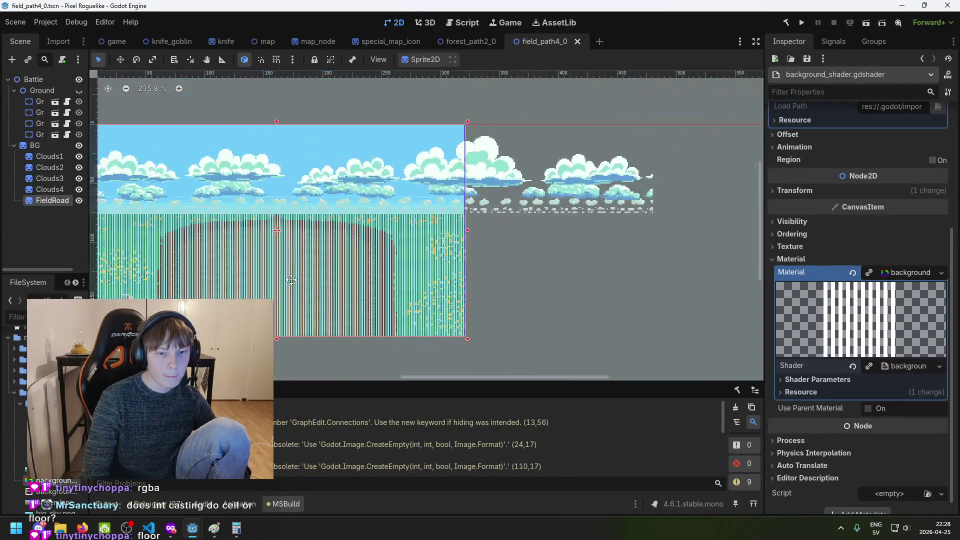
pyautogui.scroll(1, 345, 199)
pyautogui.scroll(-1, 400, 215)
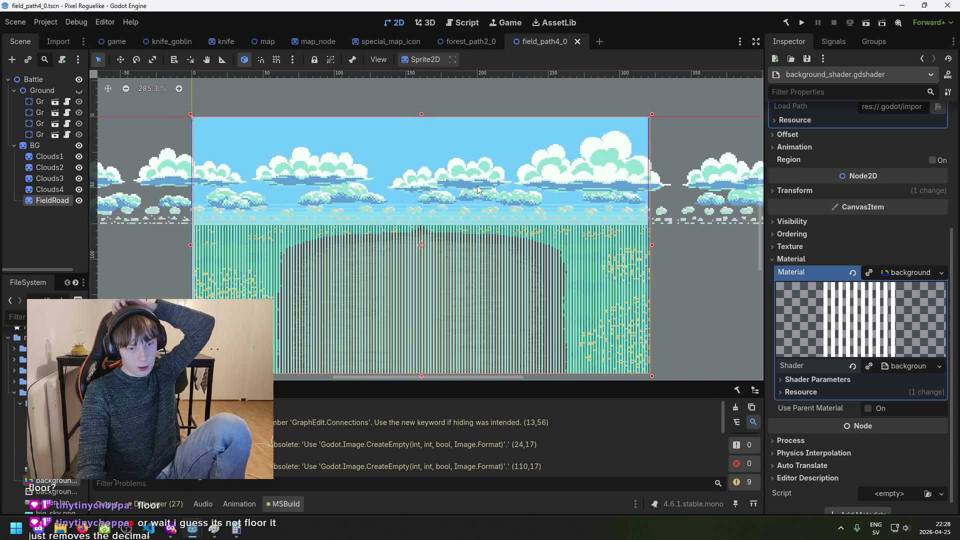
pyautogui.scroll(10, 445, 205)
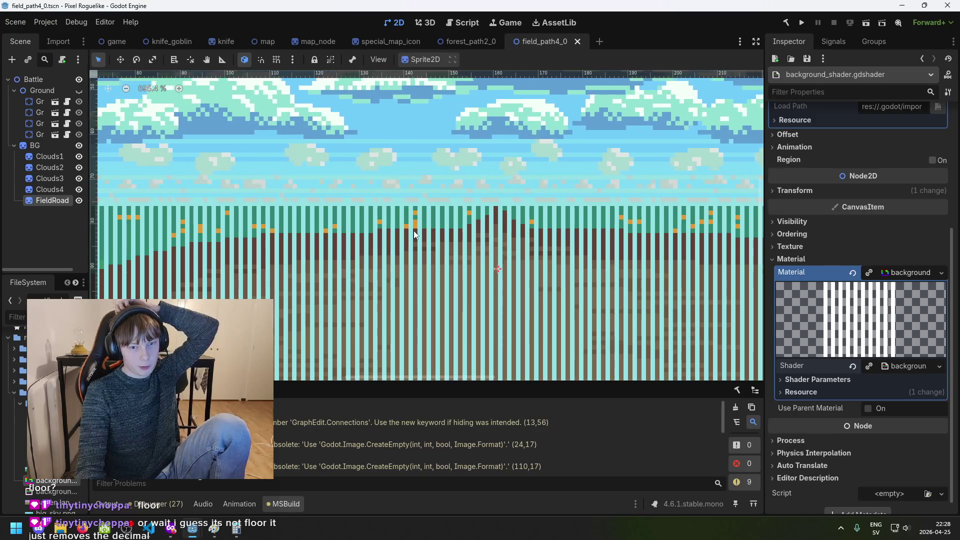
pyautogui.scroll(-3, 379, 214)
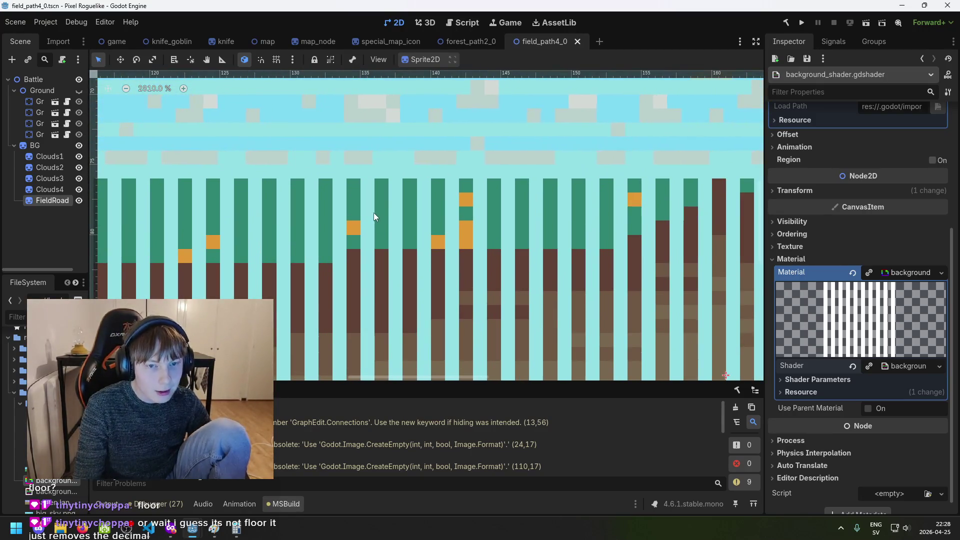
pyautogui.scroll(-6, 362, 212)
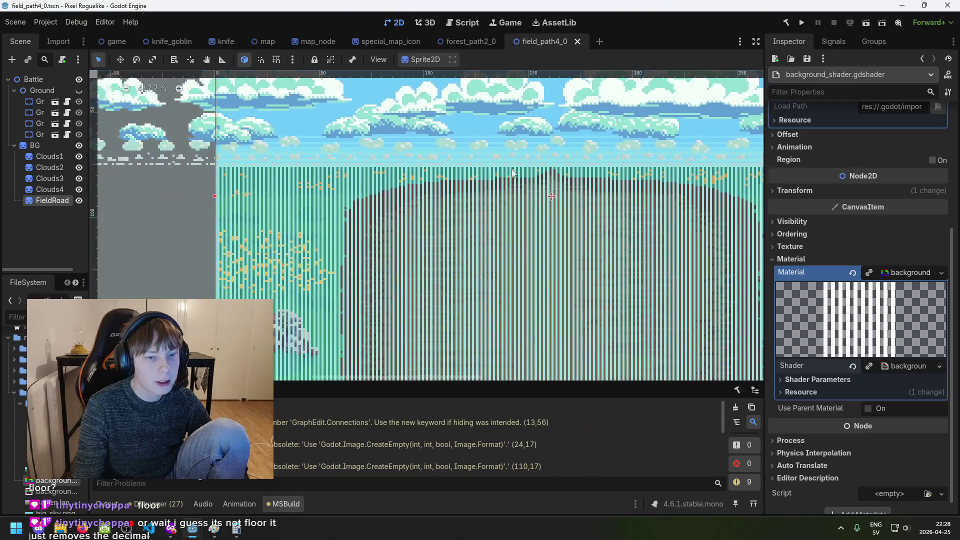
# Select the Clouds4 sprite node and bring the background shader code back to the front
pyautogui.click(55, 188)
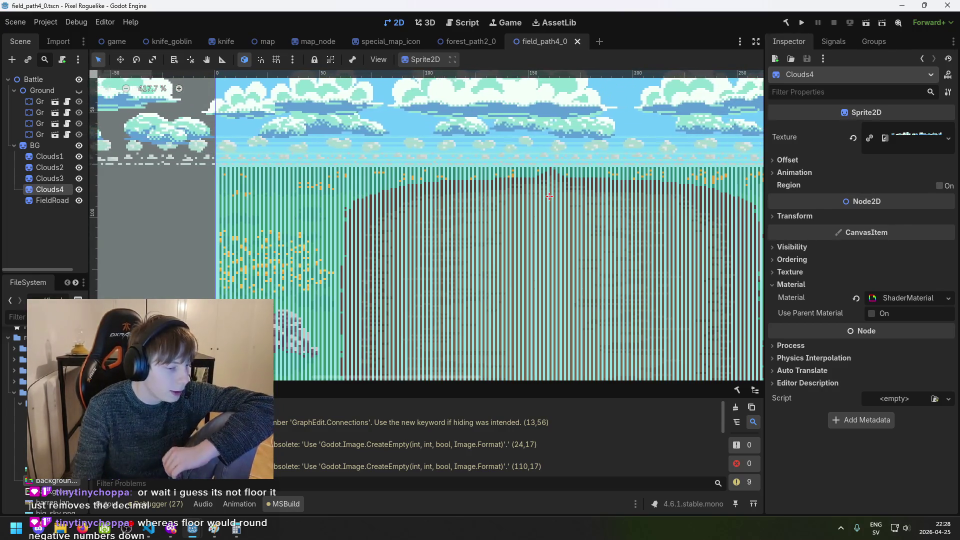
pyautogui.scroll(-1, 328, 287)
pyautogui.scroll(3, 240, 249)
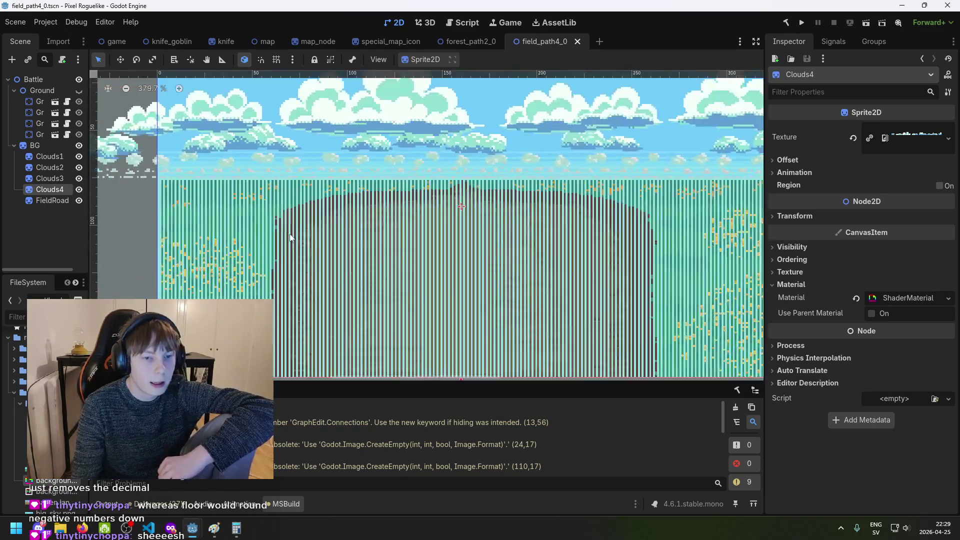
pyautogui.scroll(-5, 240, 248)
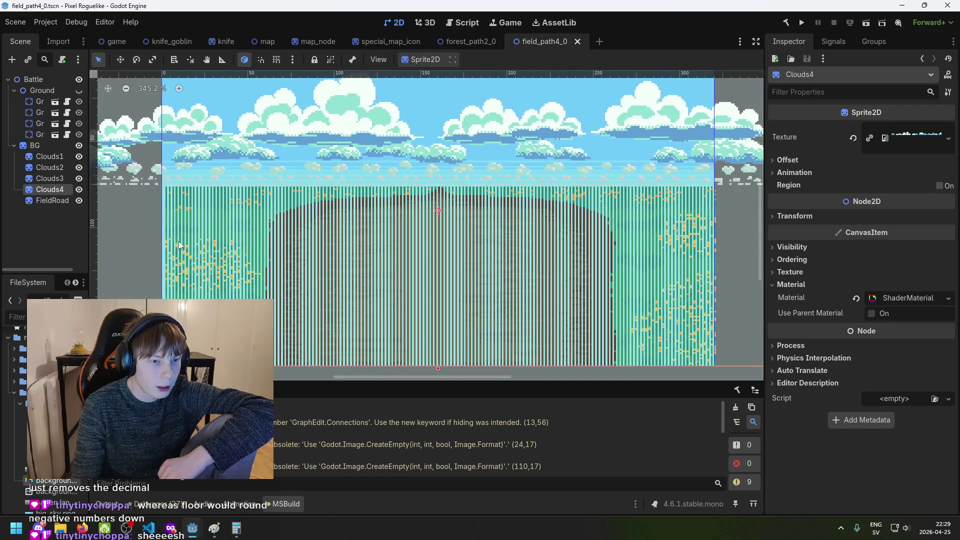
pyautogui.moveTo(215, 530)
pyautogui.click(242, 486)
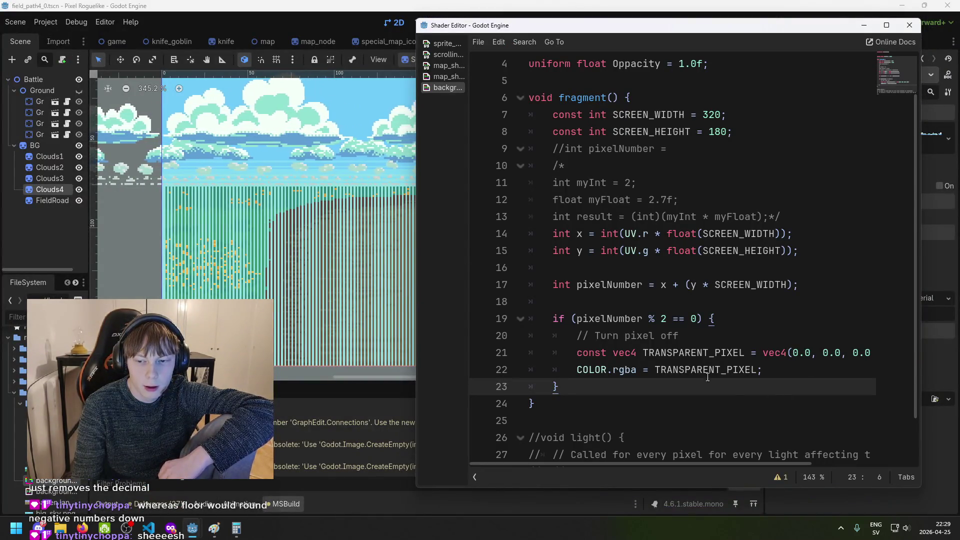
# Place the caret after y on the pixelNumber line to add an extra term to SCREEN_WIDTH
pyautogui.scroll(1, 708, 379)
pyautogui.scroll(-2, 719, 296)
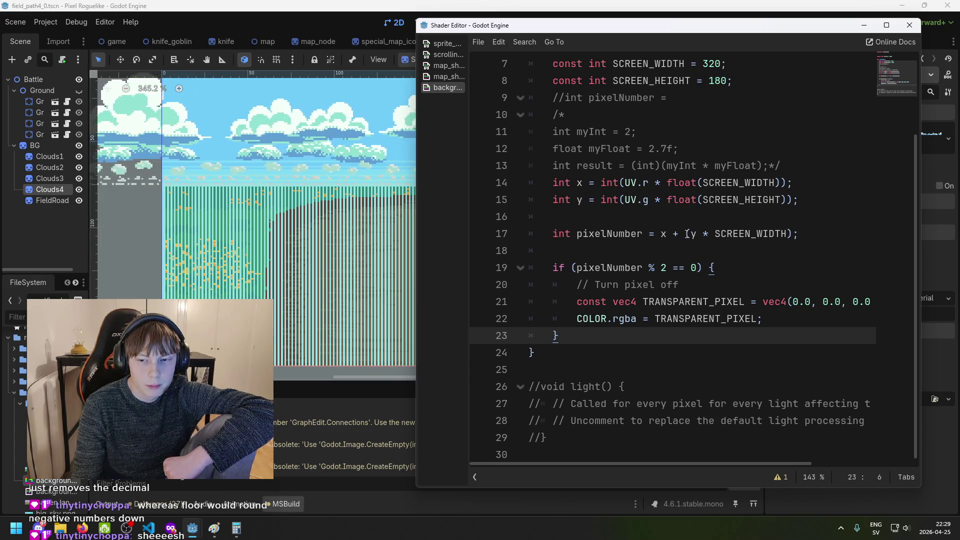
pyautogui.click(748, 234)
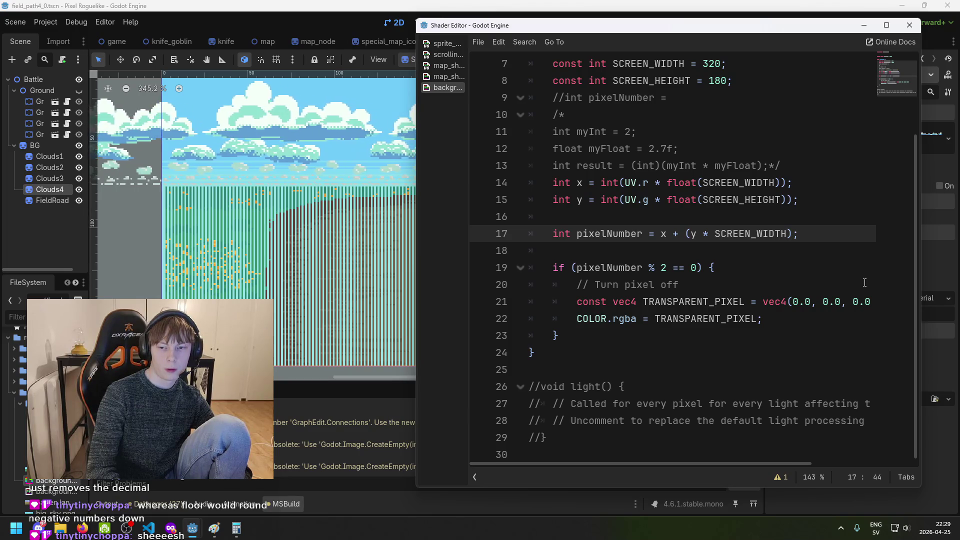
pyautogui.press('Left')
pyautogui.press('Left')
pyautogui.press('Left')
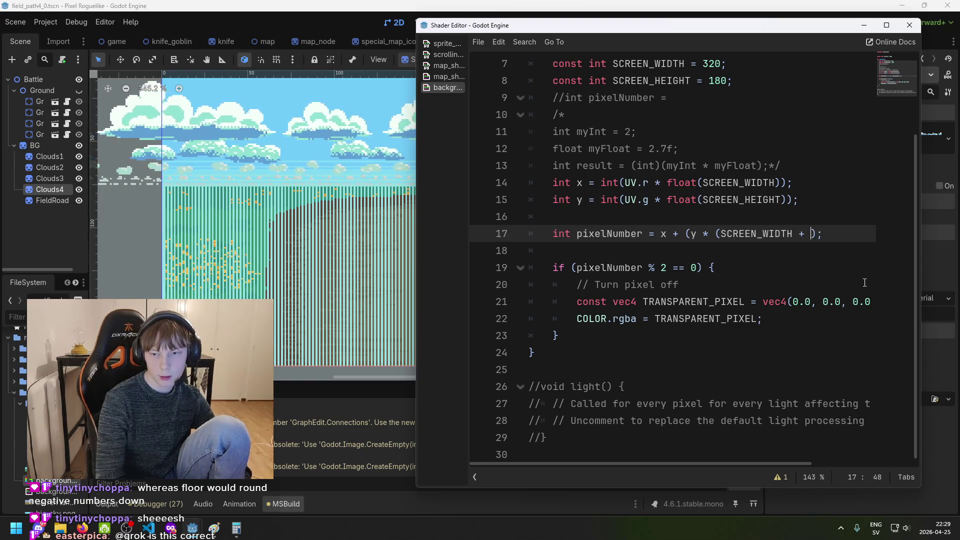
pyautogui.write('2')
# Finish line 17 as pixelNumber = x + (y * (SCREEN_WIDTH + 2)) and save
pyautogui.hotkey('ctrl', 's')
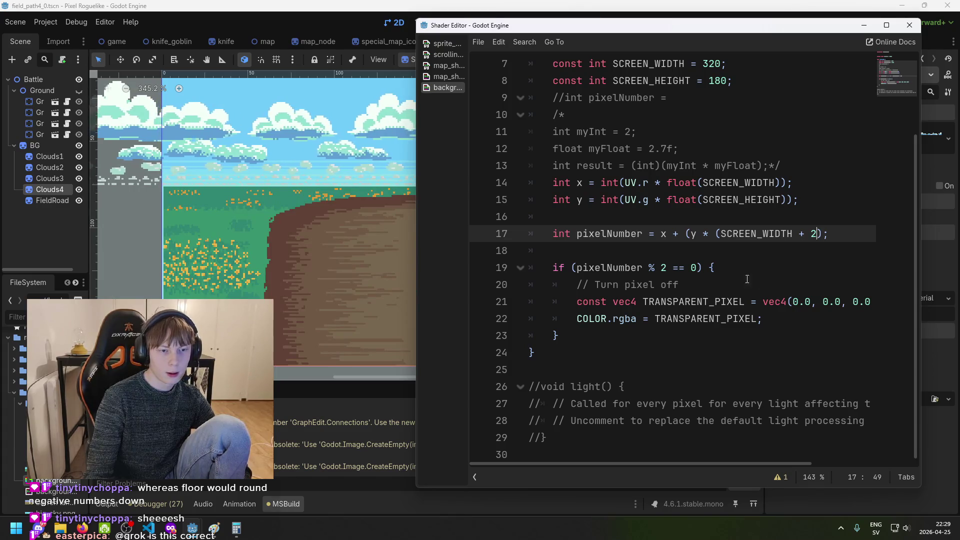
pyautogui.moveTo(534, 29)
pyautogui.mouseDown()
pyautogui.moveTo(612, 43)
pyautogui.moveTo(481, 38)
pyautogui.mouseUp()
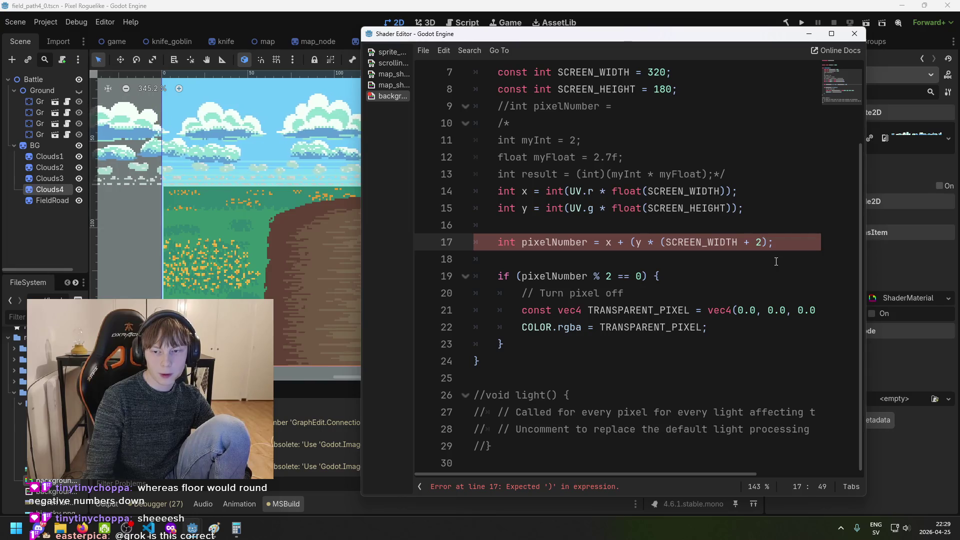
pyautogui.write('.0')
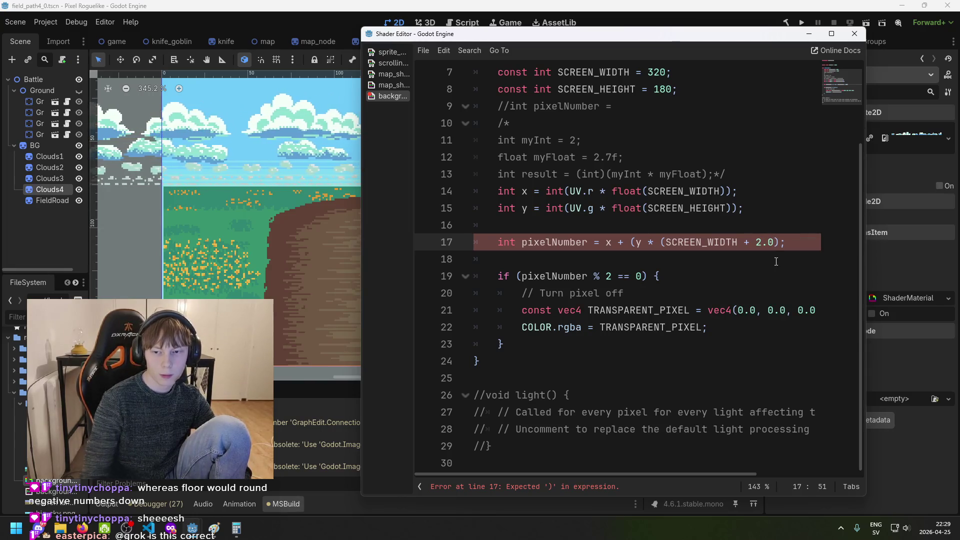
pyautogui.write(')')
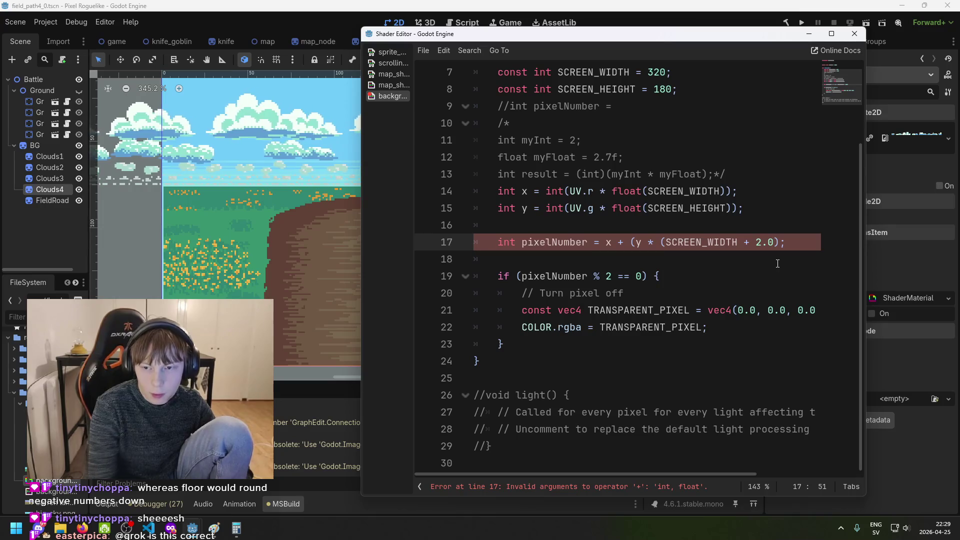
pyautogui.write(')')
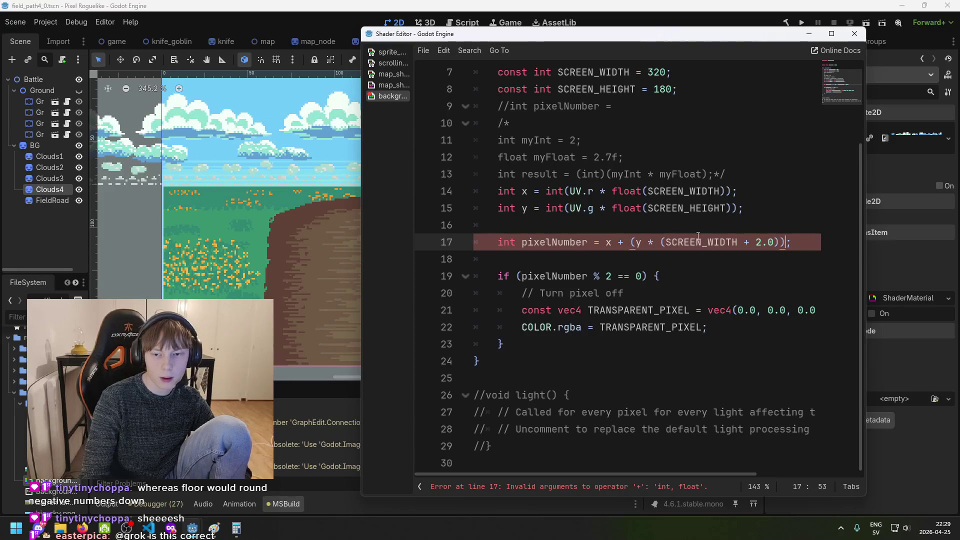
pyautogui.click(768, 243)
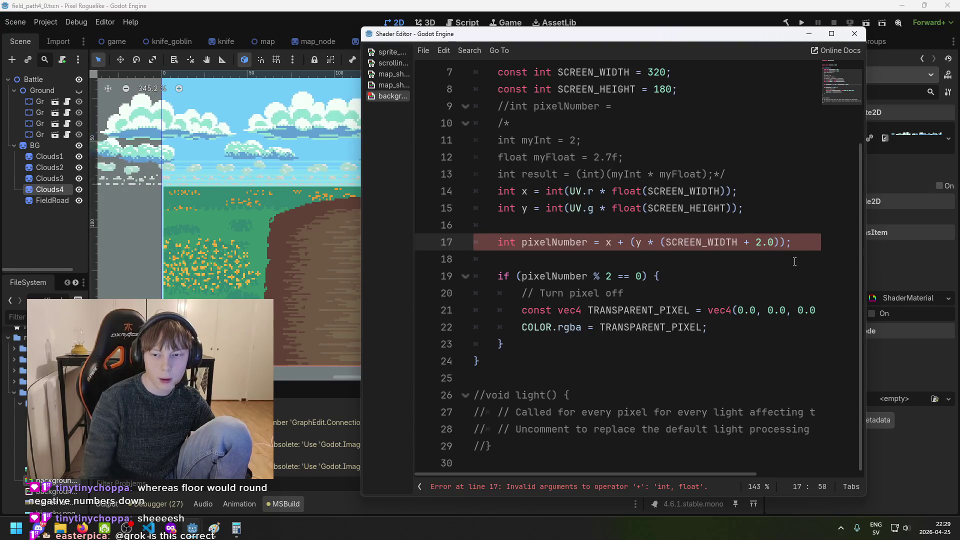
pyautogui.press('BackSpace')
pyautogui.press('Delete')
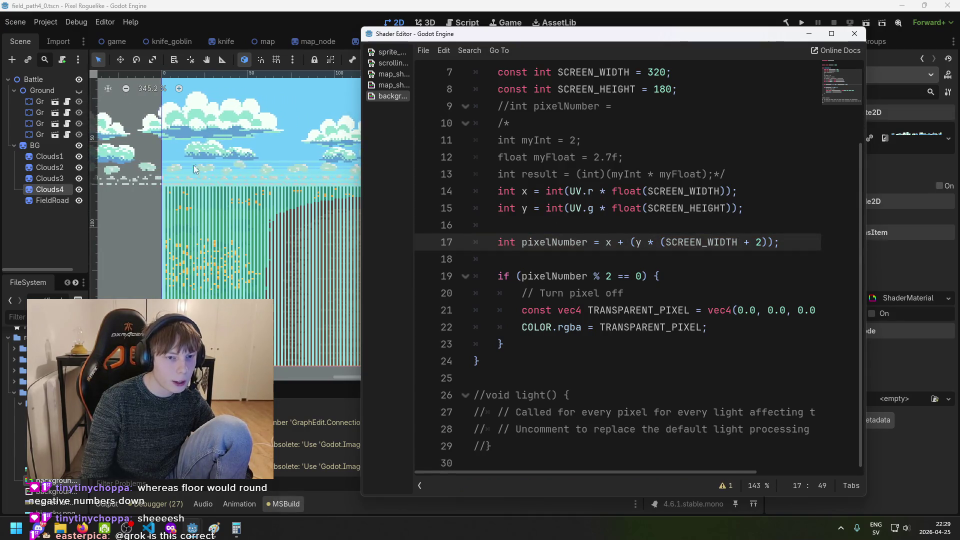
pyautogui.moveTo(591, 41)
pyautogui.mouseDown()
pyautogui.moveTo(732, 73)
pyautogui.moveTo(676, 75)
pyautogui.moveTo(841, 79)
pyautogui.mouseUp()
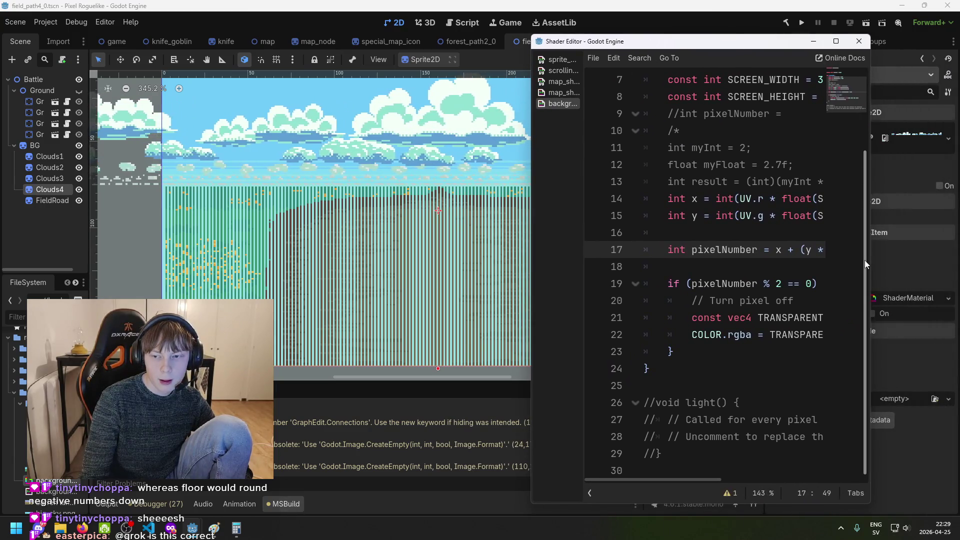
# Pan the canvas to view the SCREEN_WIDTH + 2 stripe pattern, then widen the shader window
pyautogui.click(869, 270)
pyautogui.scroll(-3, 272, 277)
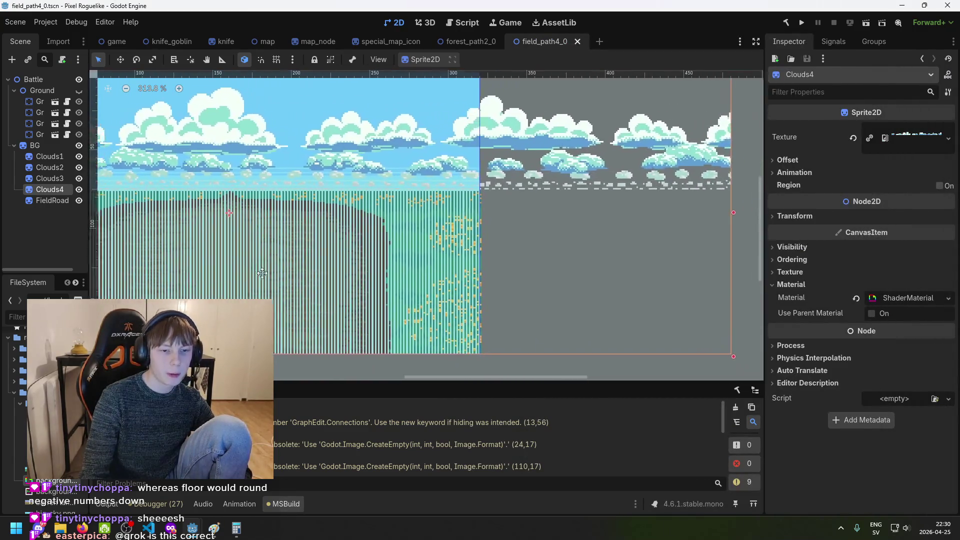
pyautogui.moveTo(272, 277); pyautogui.dragTo(241, 237)
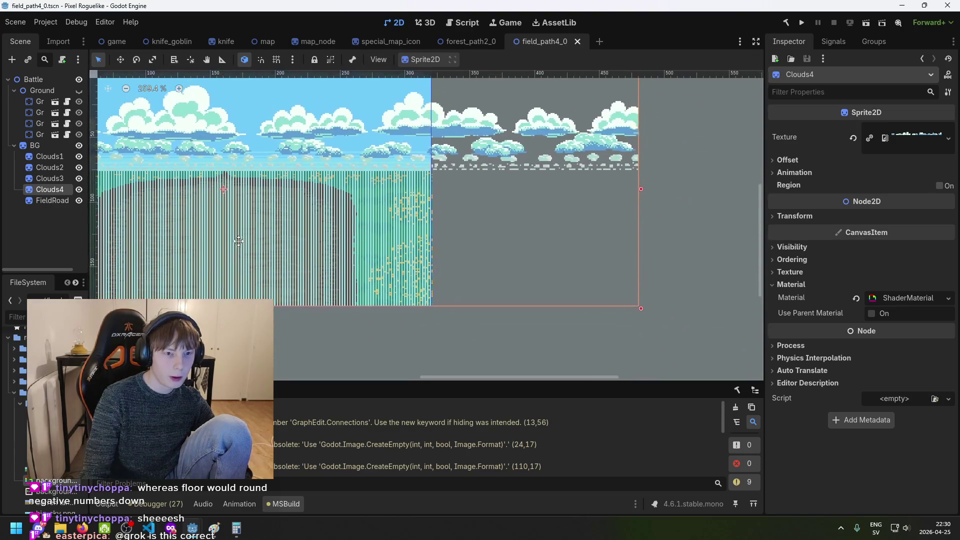
pyautogui.hotkey('alt', 'Tab')
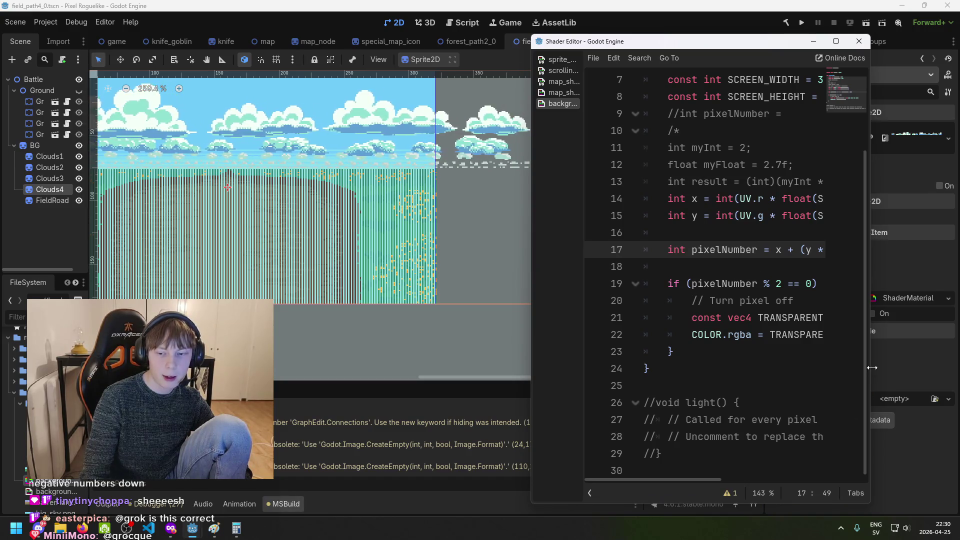
pyautogui.moveTo(871, 360); pyautogui.dragTo(932, 359)
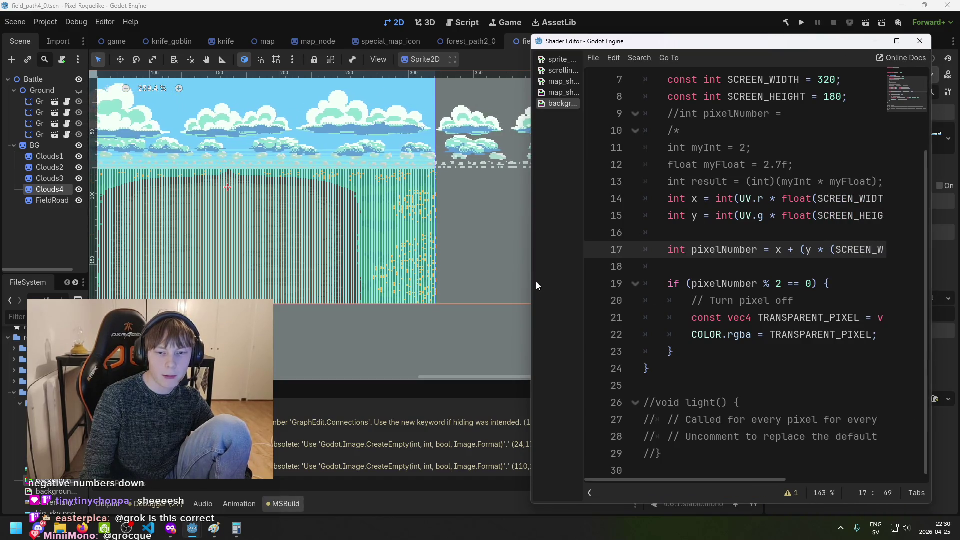
# Widen the Shader Editor, trim line 17 back to pixelNumber = x + (y * SCREEN_WIDTH), and save the scene
pyautogui.moveTo(532, 281); pyautogui.dragTo(483, 267)
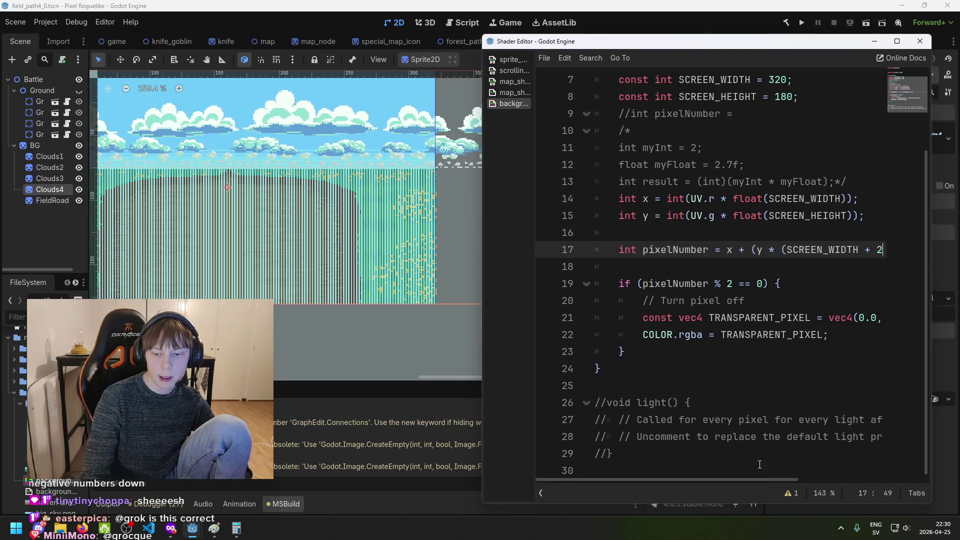
pyautogui.moveTo(749, 479)
pyautogui.mouseDown()
pyautogui.moveTo(776, 480)
pyautogui.moveTo(736, 479)
pyautogui.mouseUp()
pyautogui.press('BackSpace')
pyautogui.press('BackSpace')
pyautogui.press('BackSpace')
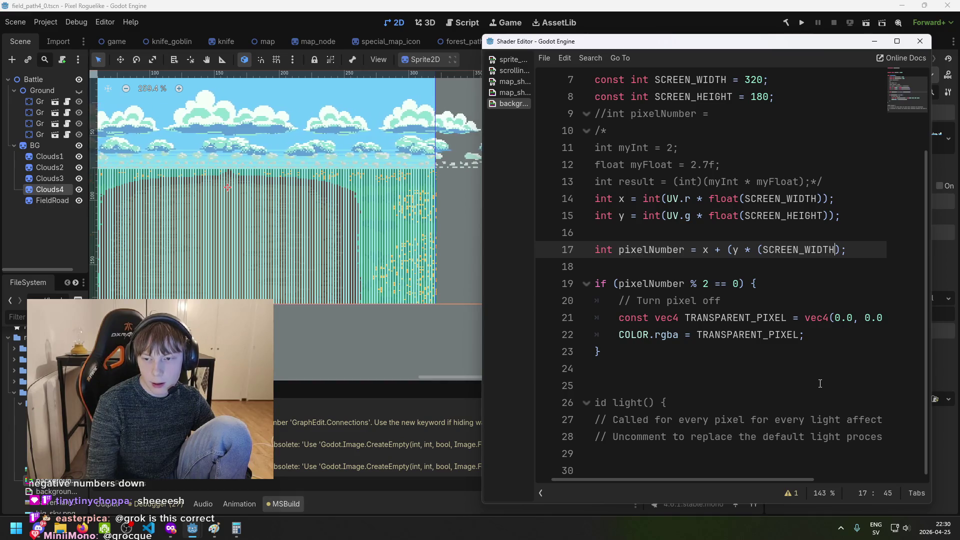
pyautogui.press('Right')
pyautogui.press('Right')
pyautogui.press('Right')
pyautogui.press('BackSpace')
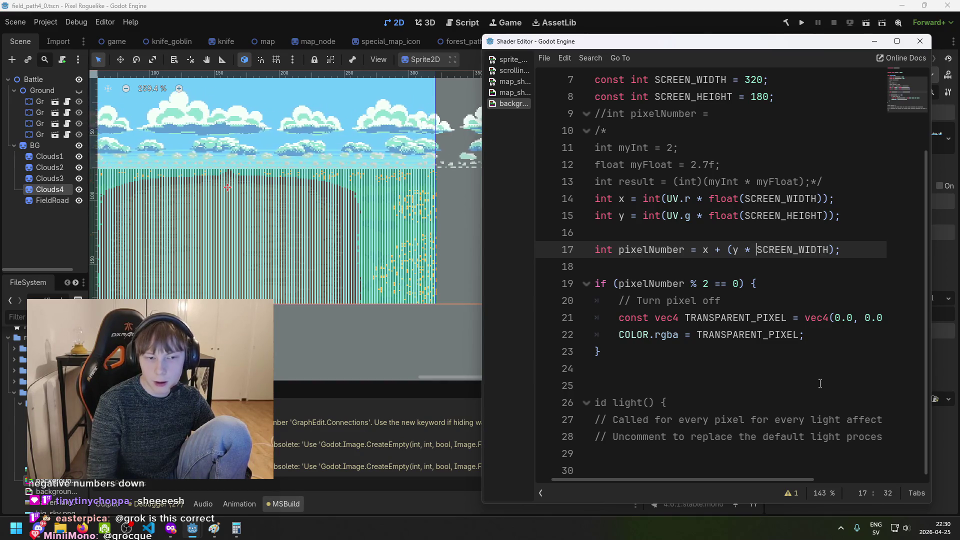
pyautogui.click(355, 241)
pyautogui.hotkey('ctrl', 's')
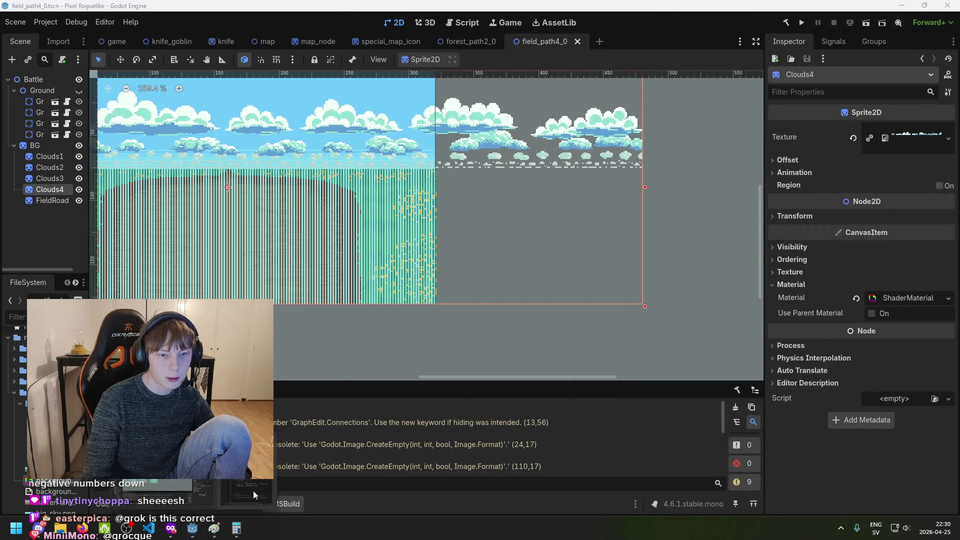
# Switch back to the Shader Editor and put the cursor just after (y on line 17
pyautogui.hotkey('alt', 'Tab')
pyautogui.click(737, 249)
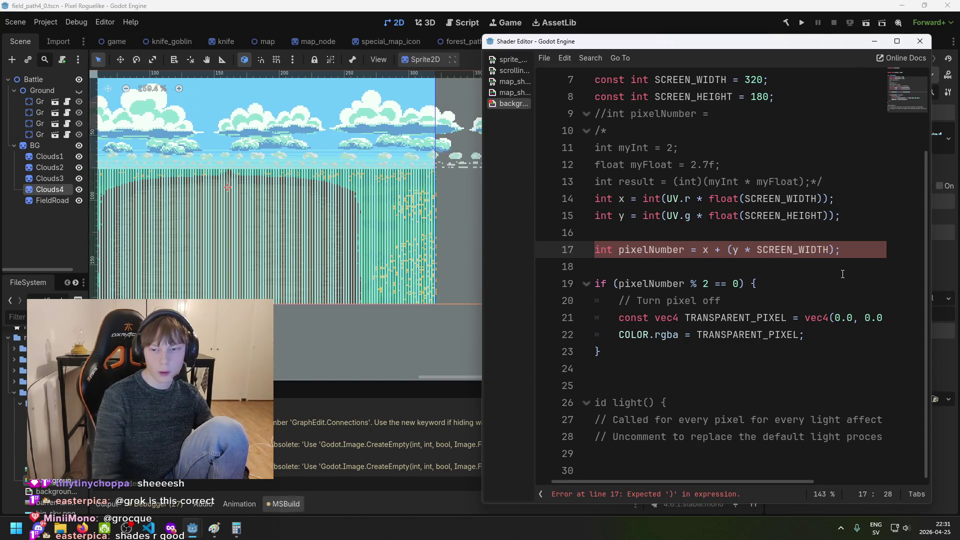
pyautogui.press('Right')
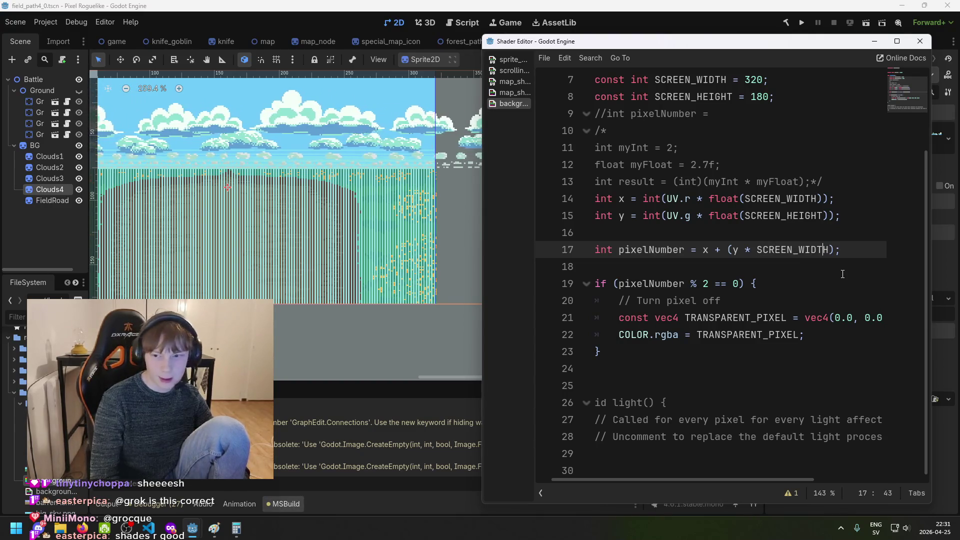
pyautogui.press('Right')
pyautogui.press('Right')
pyautogui.write('+ 1')
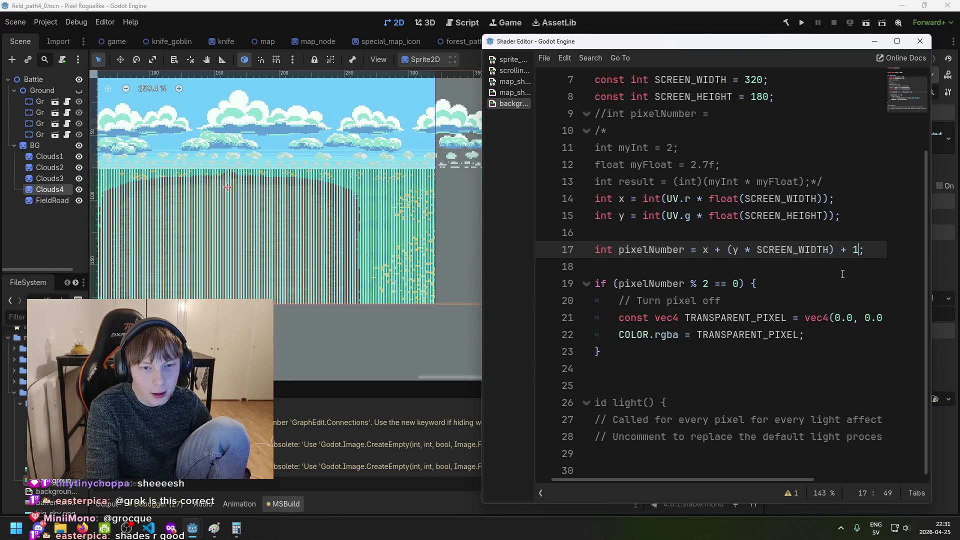
pyautogui.press('BackSpace')
pyautogui.press('BackSpace')
pyautogui.press('BackSpace')
pyautogui.hotkey('ctrl', 's')
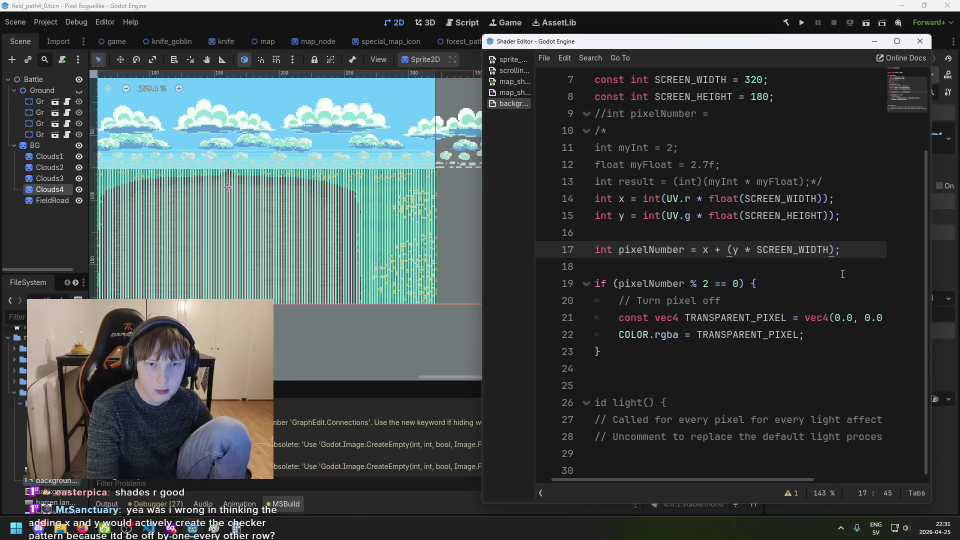
pyautogui.click(224, 533)
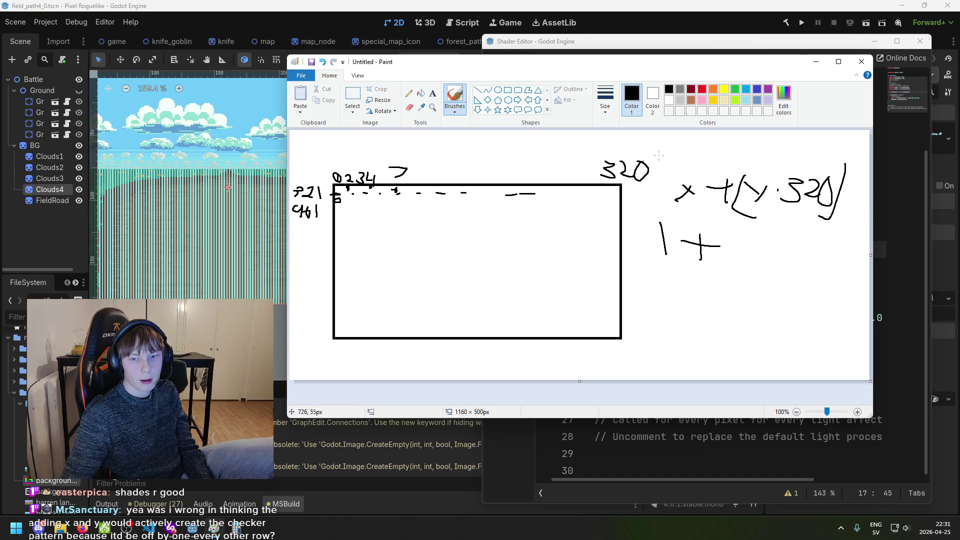
# Hide the Paint pixel-index sketch and return to the Godot shader editor
pyautogui.click(823, 63)
# Change line 17 to pixelNumber = x + (y * (SCREEN_WIDTH - 1)) and save
pyautogui.press('Left')
pyautogui.press('Left')
pyautogui.press('Left')
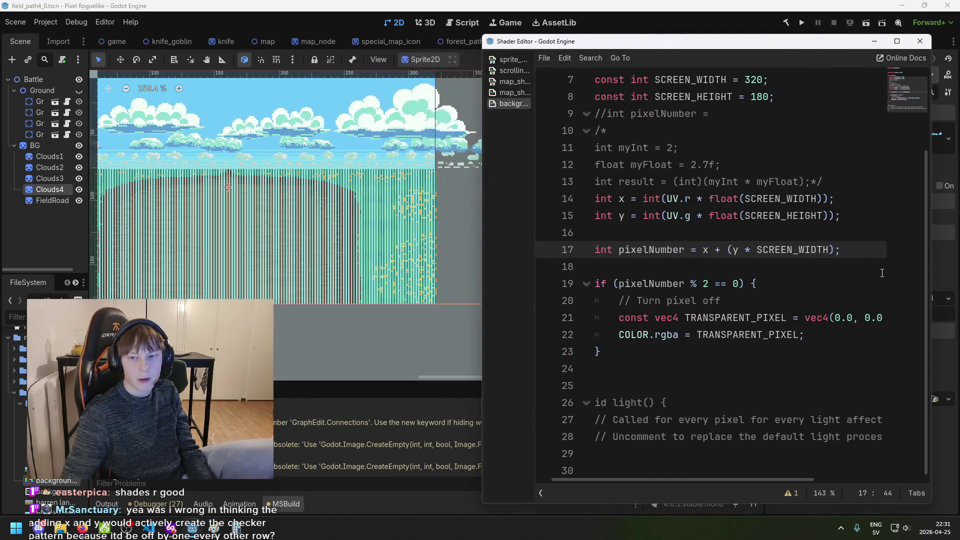
pyautogui.write('(')
pyautogui.hotkey('ctrl', 'Right')
pyautogui.write('- ')
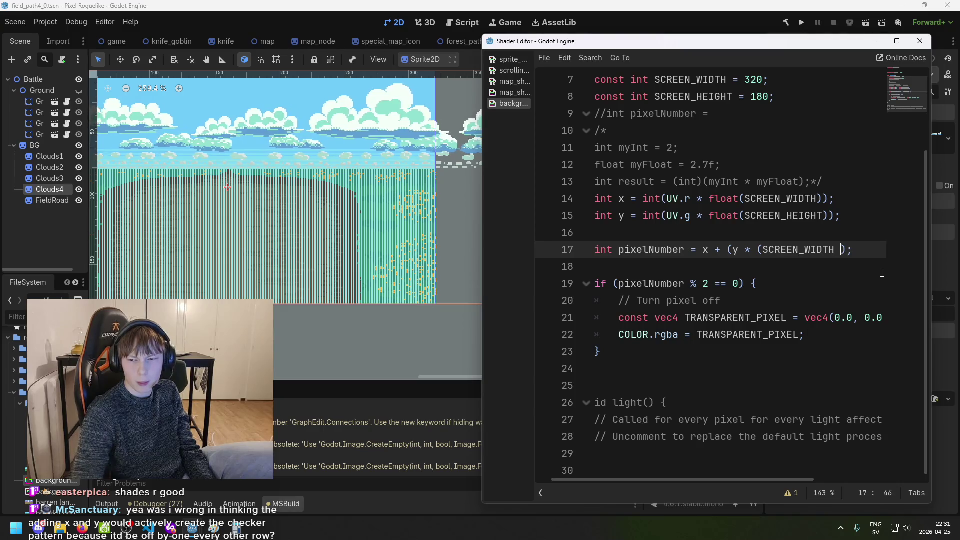
pyautogui.write('1)')
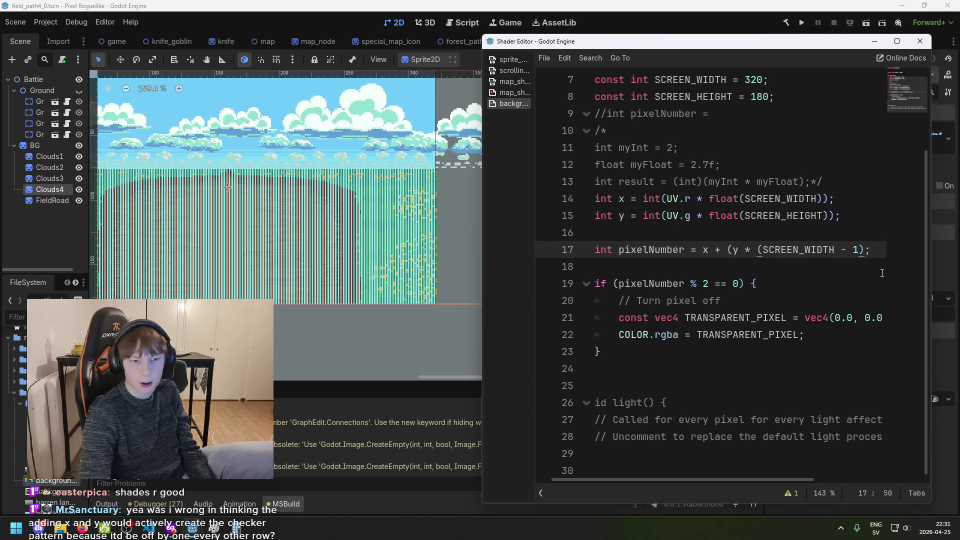
pyautogui.write(')')
pyautogui.hotkey('ctrl', 's')
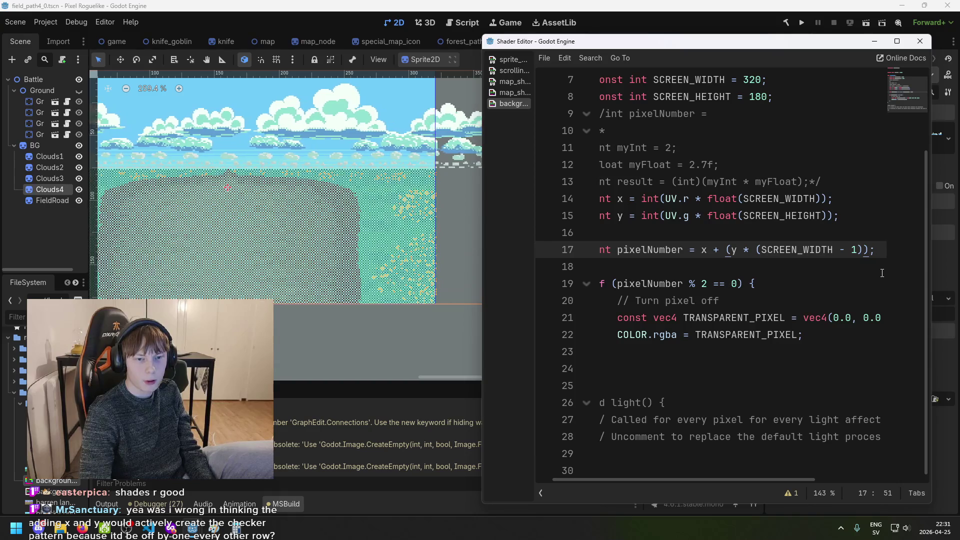
# Inspect the resulting checkerboard field road in the 2D viewport, then return to the shader code
pyautogui.scroll(-2, 391, 208)
pyautogui.scroll(2, 391, 205)
pyautogui.click(399, 264)
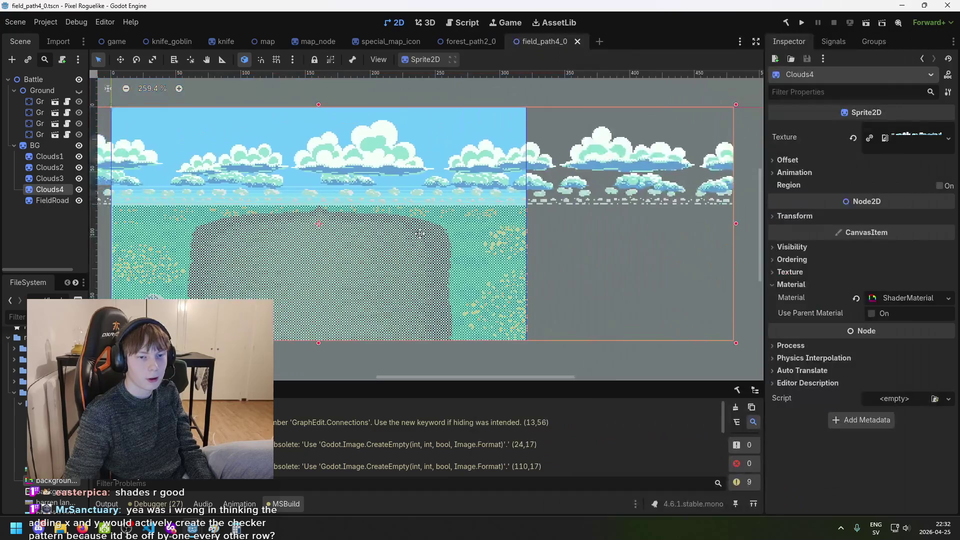
pyautogui.scroll(1, 399, 264)
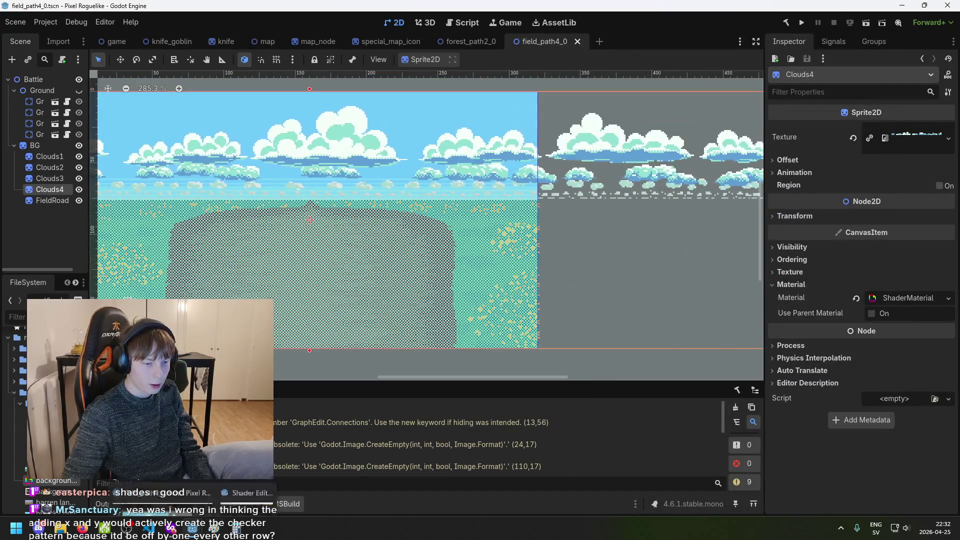
pyautogui.click(249, 494)
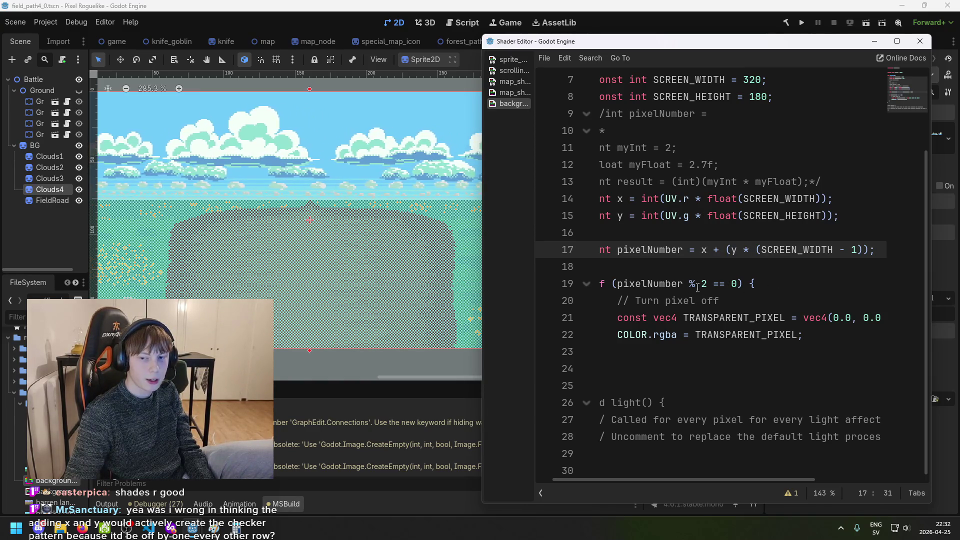
pyautogui.doubleClick(709, 284)
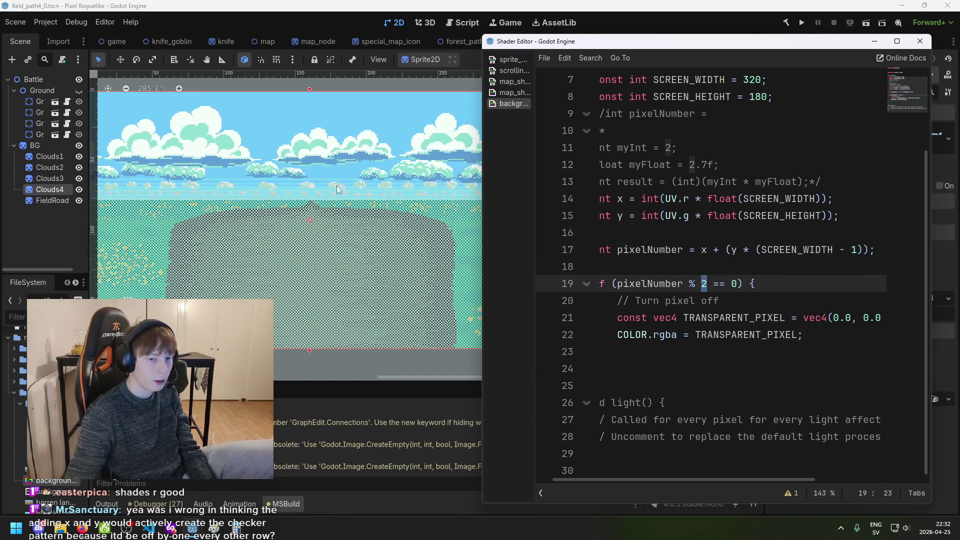
pyautogui.write('3')
pyautogui.hotkey('ctrl', 's')
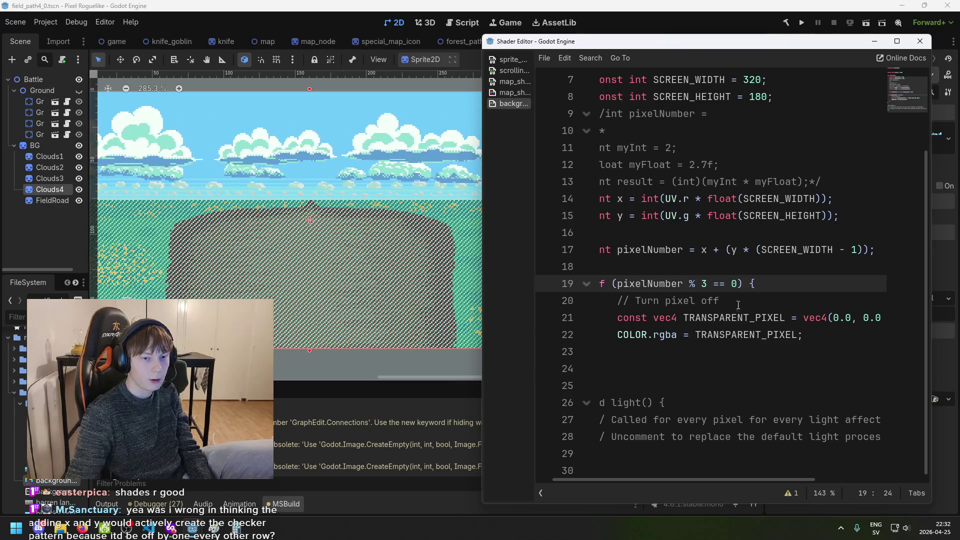
pyautogui.write('5')
pyautogui.hotkey('ctrl', 's')
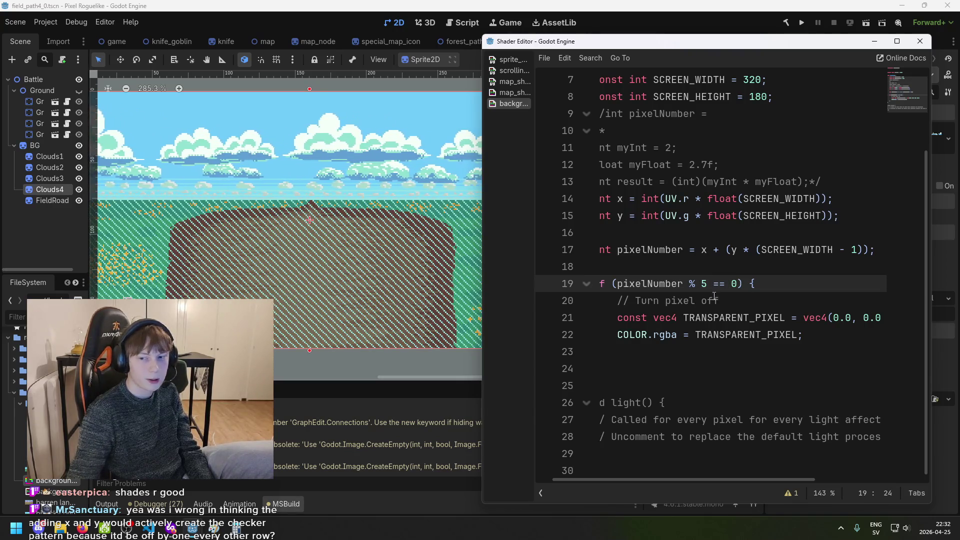
pyautogui.press('BackSpace')
pyautogui.write('7')
pyautogui.hotkey('ctrl', 's')
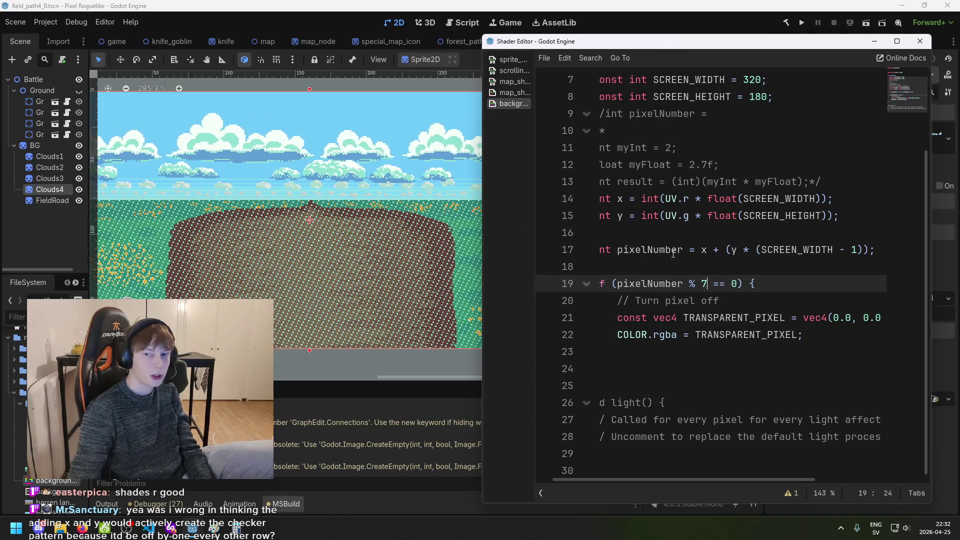
pyautogui.scroll(2, 724, 152)
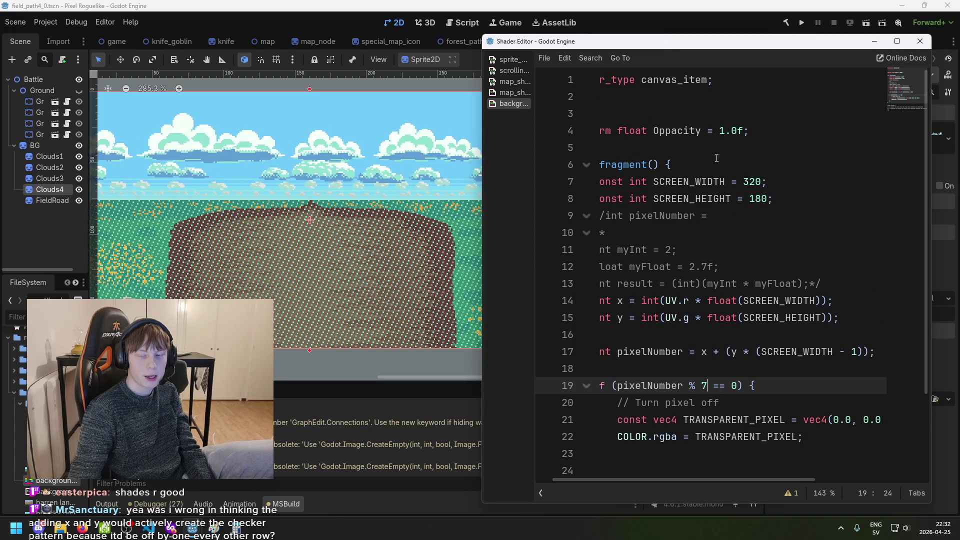
pyautogui.scroll(-2, 729, 268)
pyautogui.write('2')
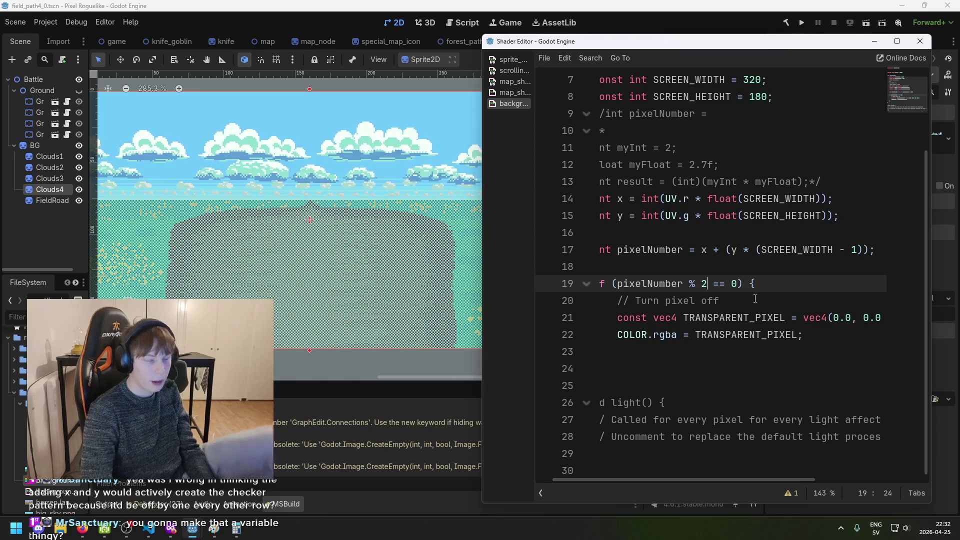
pyautogui.scroll(2, 612, 199)
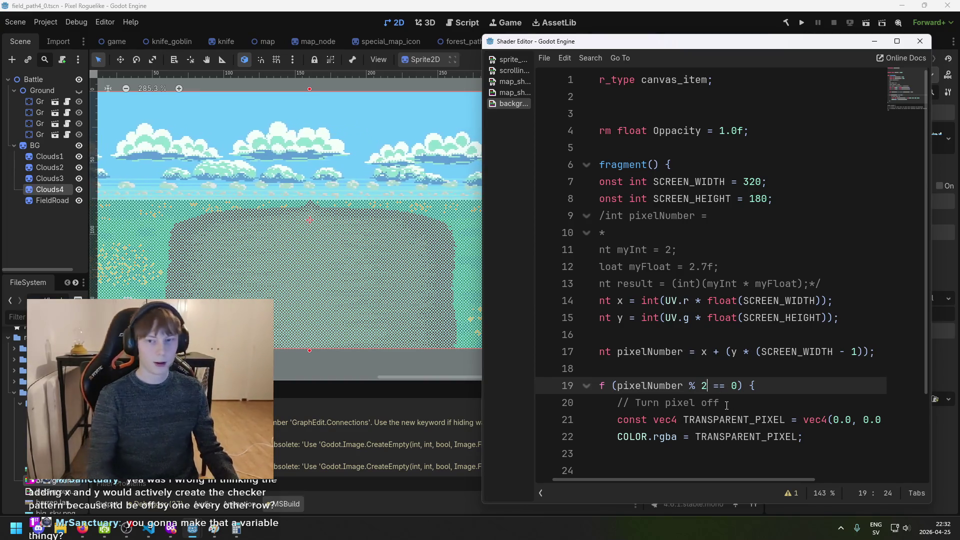
pyautogui.moveTo(658, 131); pyautogui.dragTo(760, 130)
pyautogui.press('Right')
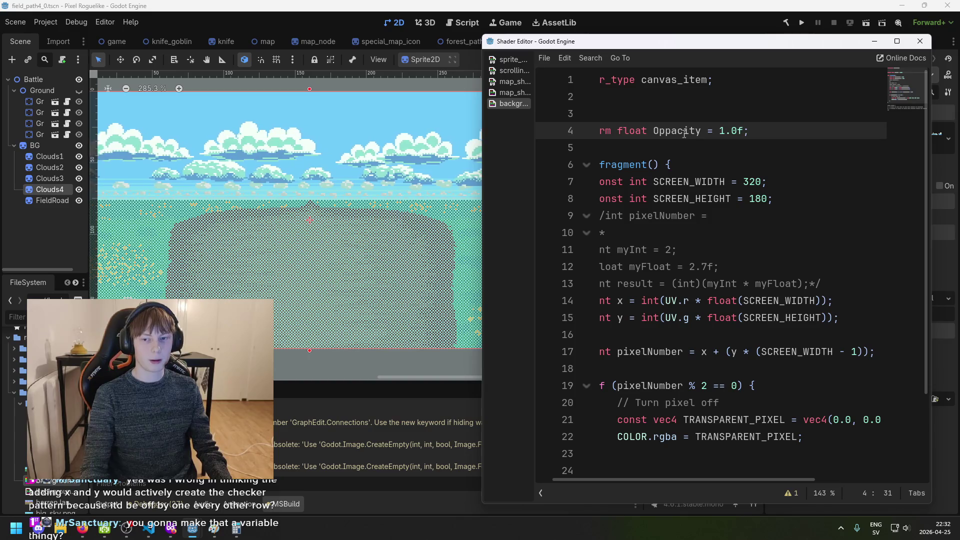
pyautogui.hscroll(-2, 719, 434)
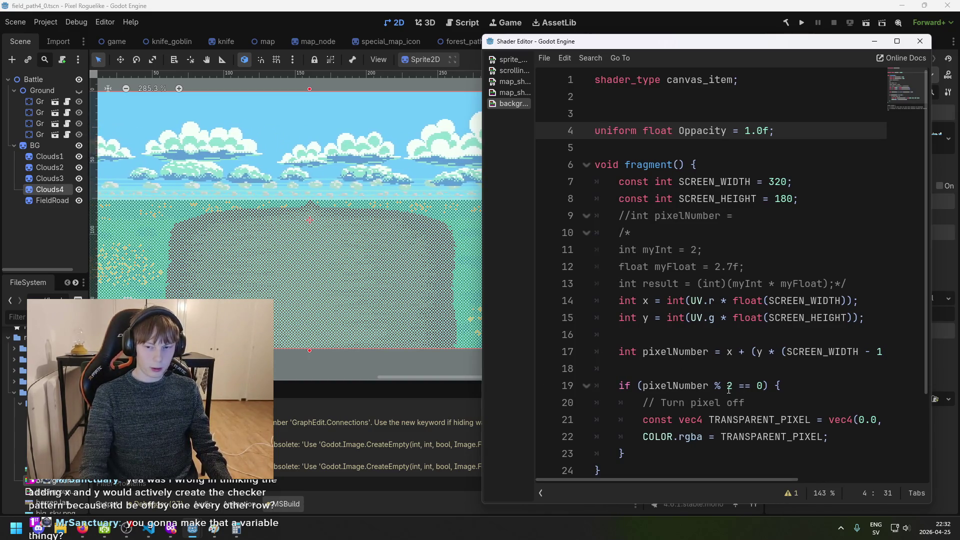
pyautogui.doubleClick(728, 386)
pyautogui.write('5')
pyautogui.hotkey('ctrl', 's')
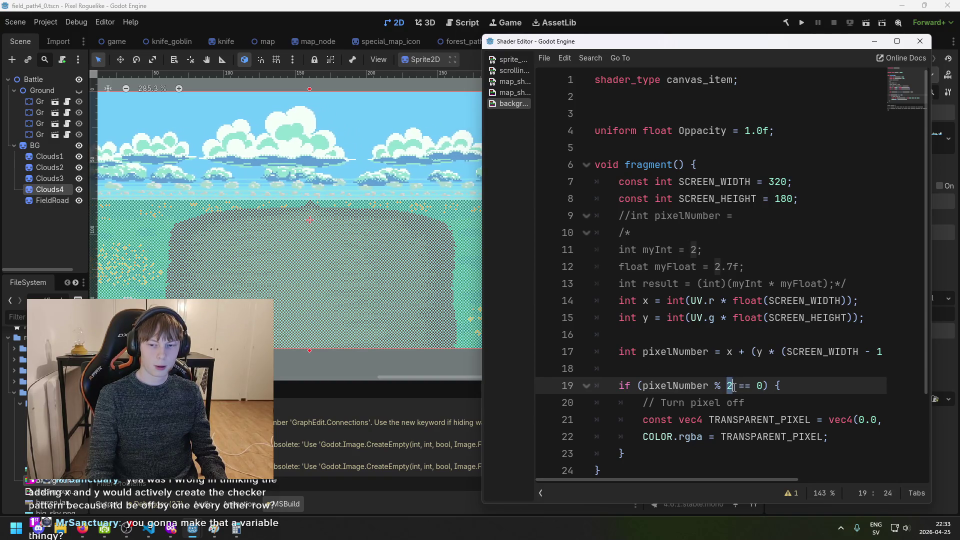
pyautogui.write('5')
pyautogui.hotkey('ctrl', 's')
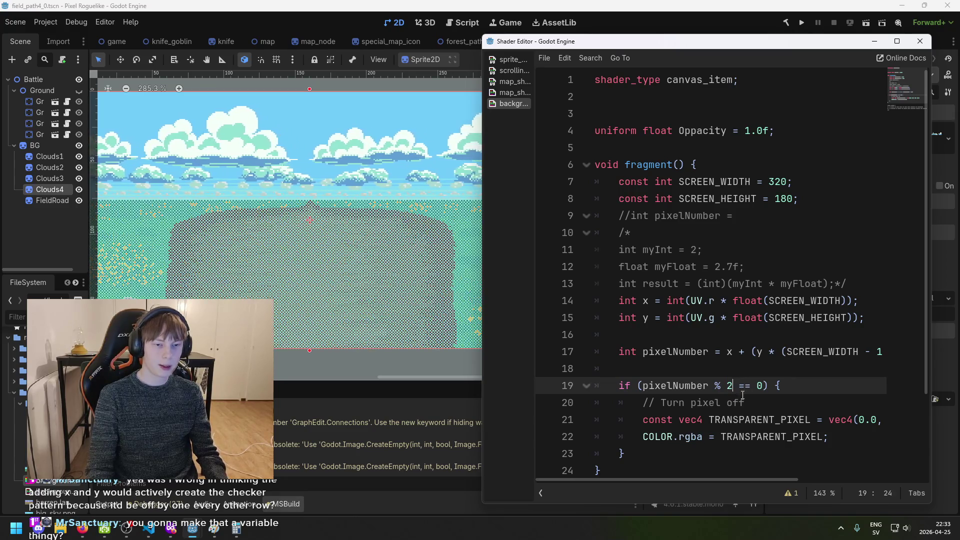
pyautogui.press('BackSpace')
pyautogui.write('1')
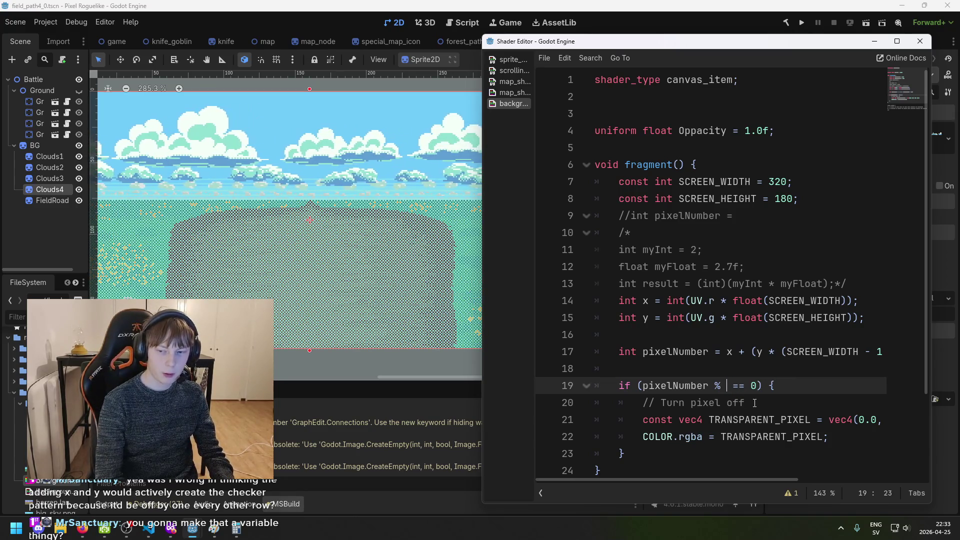
pyautogui.write('.5')
pyautogui.hotkey('ctrl', 's')
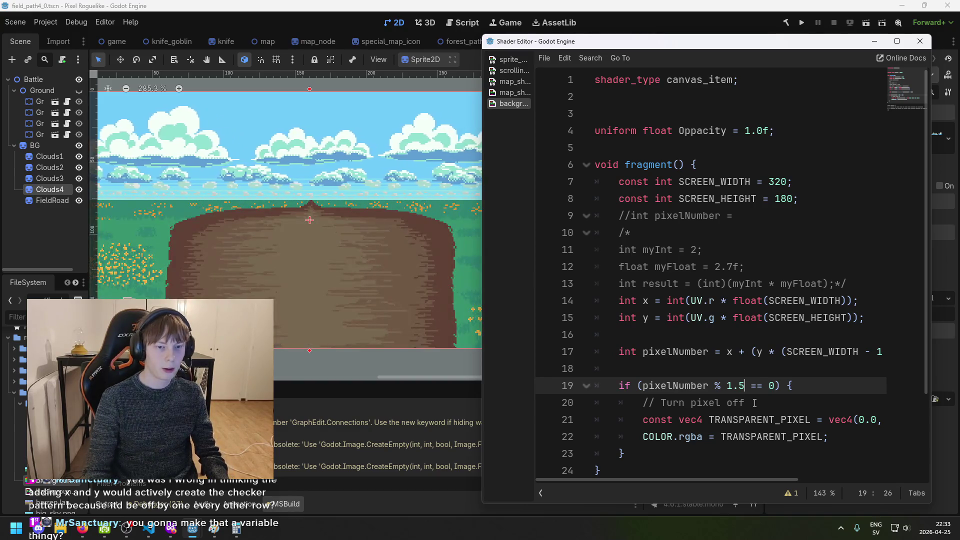
pyautogui.press('BackSpace')
pyautogui.press('BackSpace')
pyautogui.press('BackSpace')
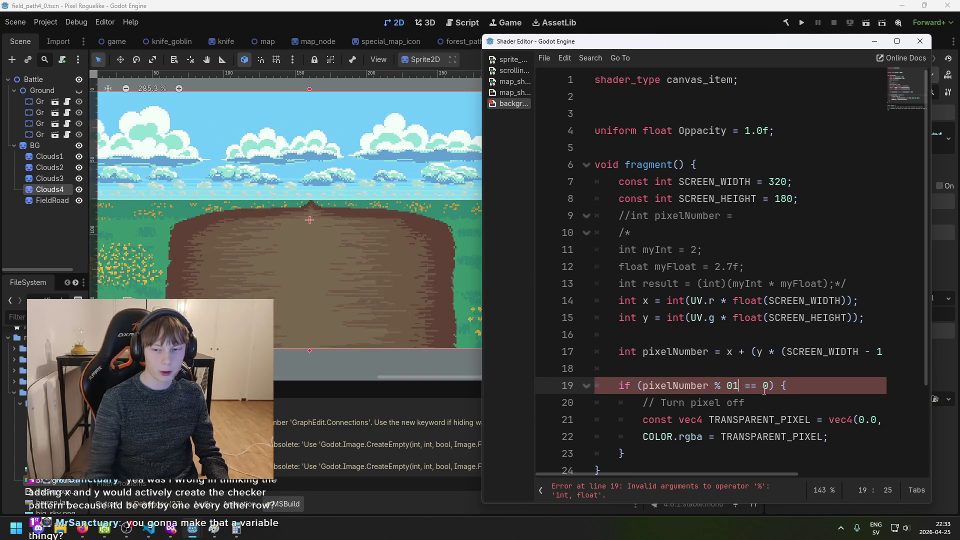
pyautogui.write('2')
pyautogui.hotkey('ctrl', 's')
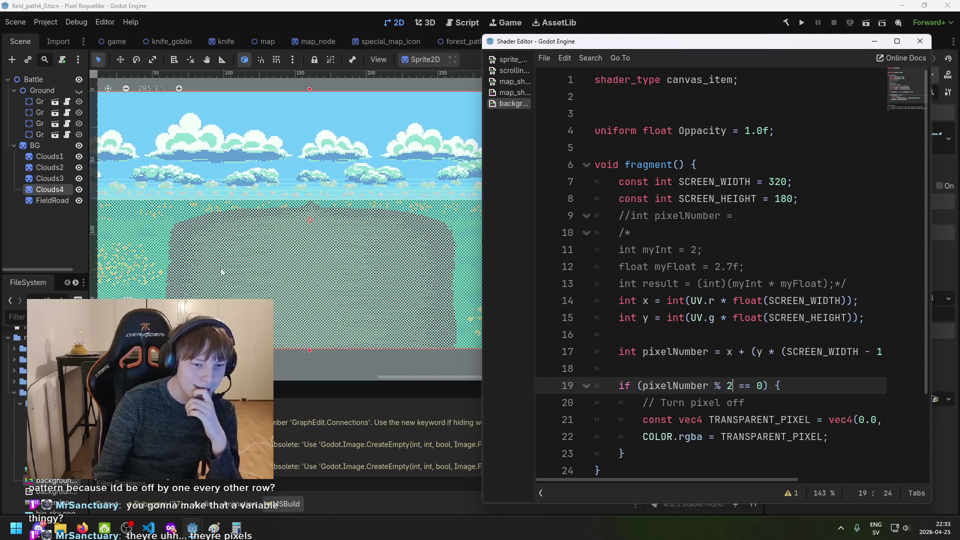
pyautogui.press('BackSpace')
pyautogui.write('5')
pyautogui.hotkey('ctrl', 's')
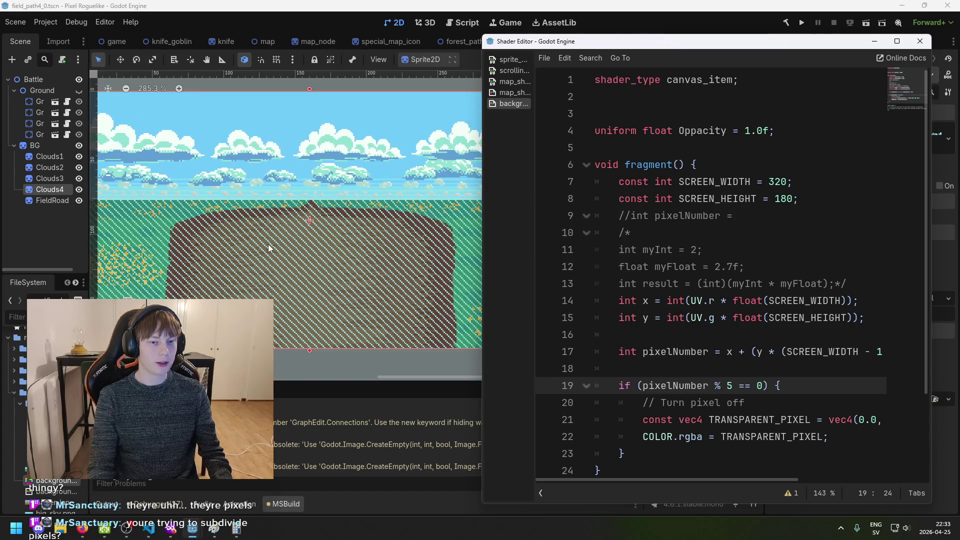
pyautogui.press('BackSpace')
pyautogui.write('6')
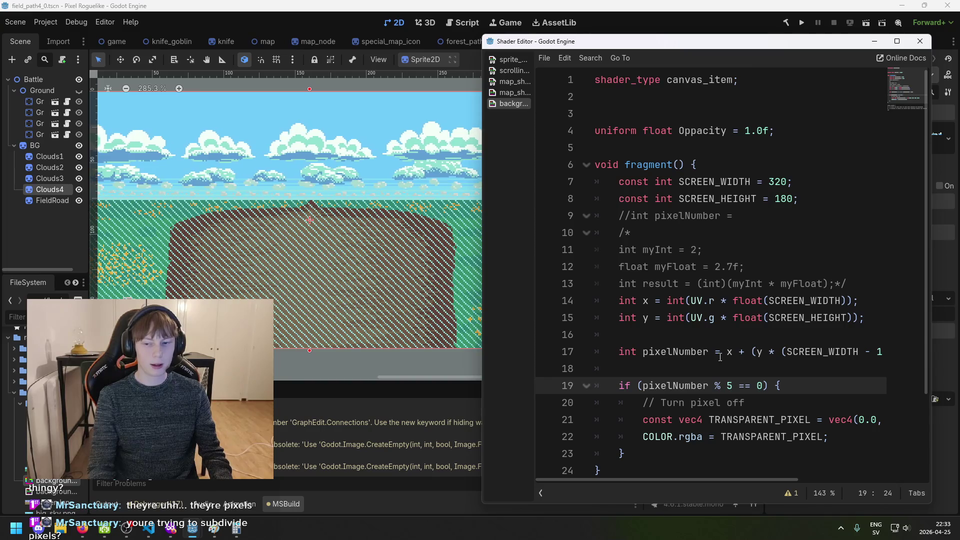
pyautogui.press('BackSpace')
pyautogui.write('7')
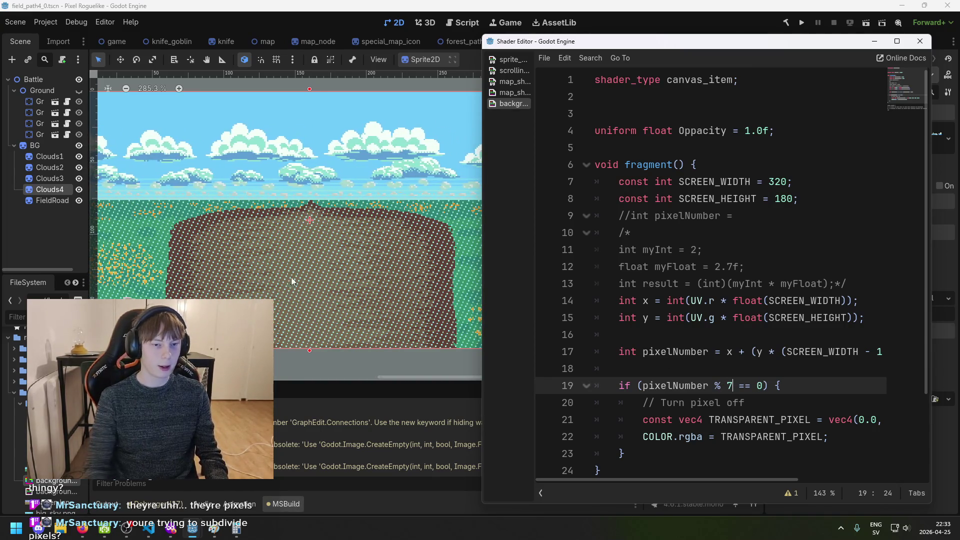
pyautogui.scroll(2, 275, 263)
pyautogui.scroll(3, 277, 264)
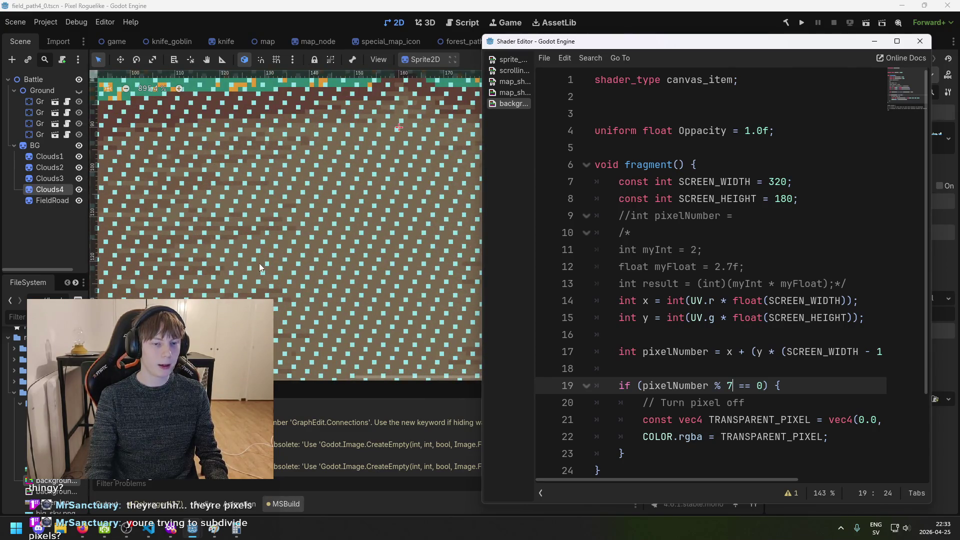
pyautogui.scroll(-3, 254, 271)
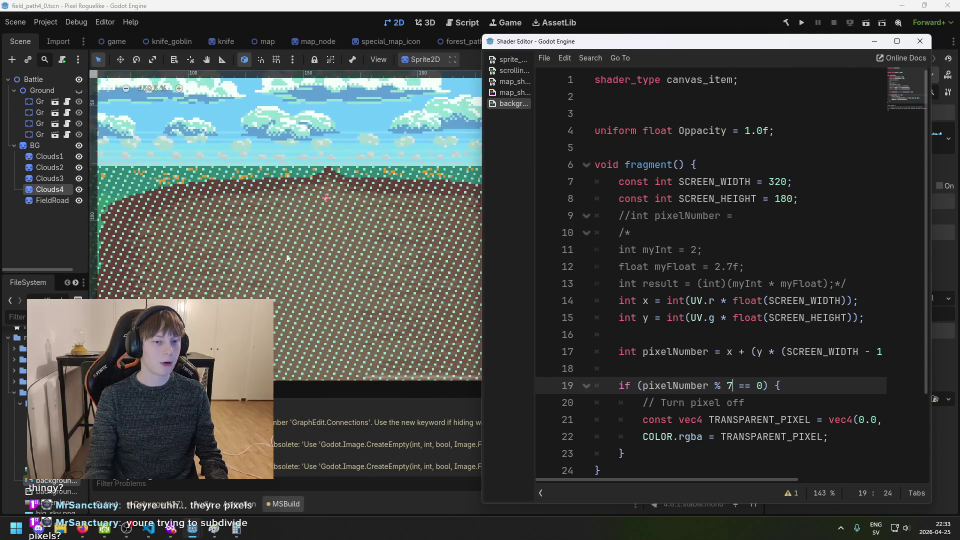
pyautogui.scroll(5, 233, 239)
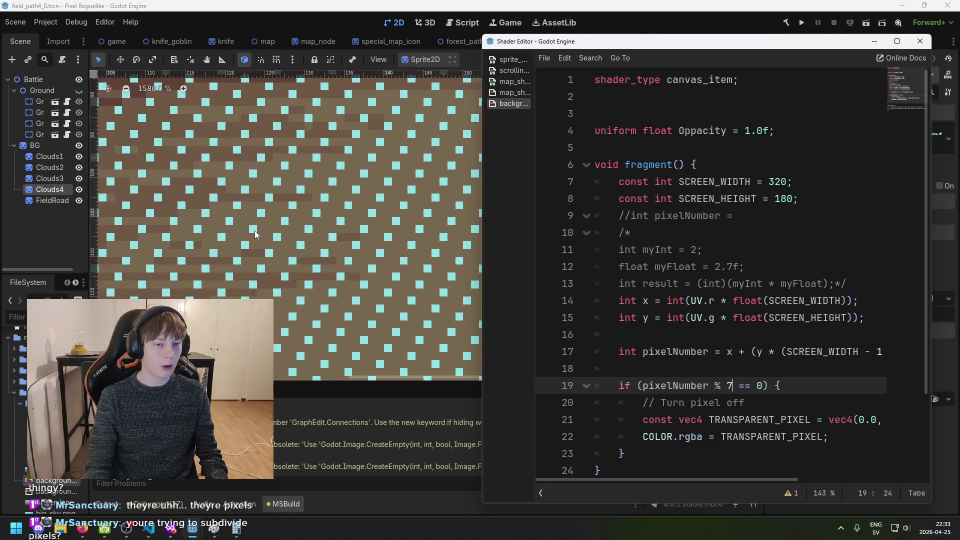
pyautogui.scroll(-7, 268, 241)
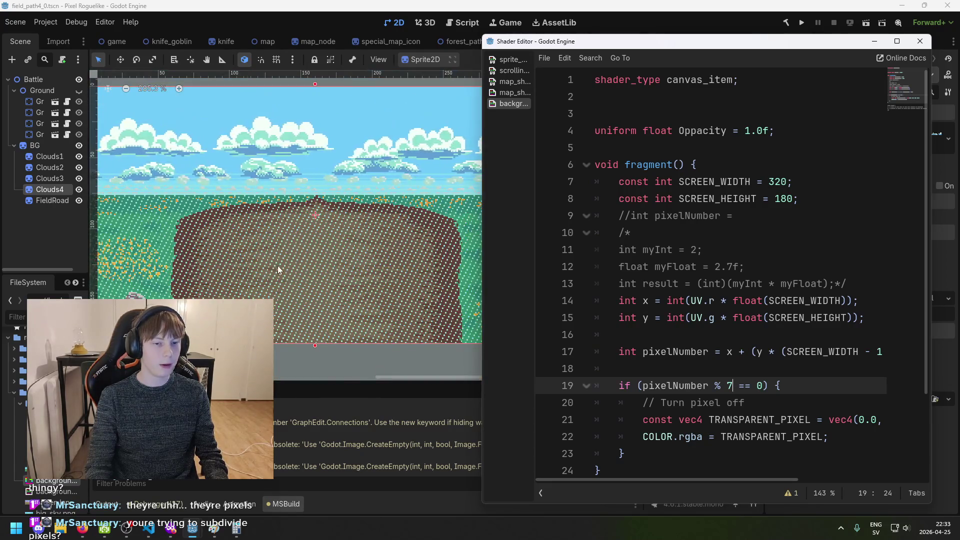
pyautogui.moveTo(786, 479)
pyautogui.mouseDown()
pyautogui.moveTo(845, 472)
pyautogui.moveTo(776, 467)
pyautogui.mouseUp()
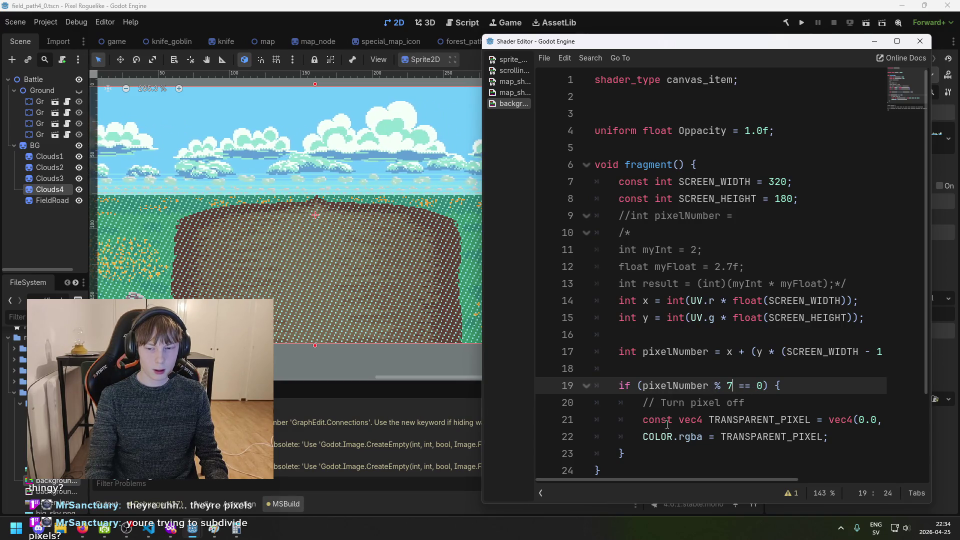
pyautogui.moveTo(674, 476)
pyautogui.mouseDown()
pyautogui.moveTo(721, 475)
pyautogui.moveTo(670, 468)
pyautogui.mouseUp()
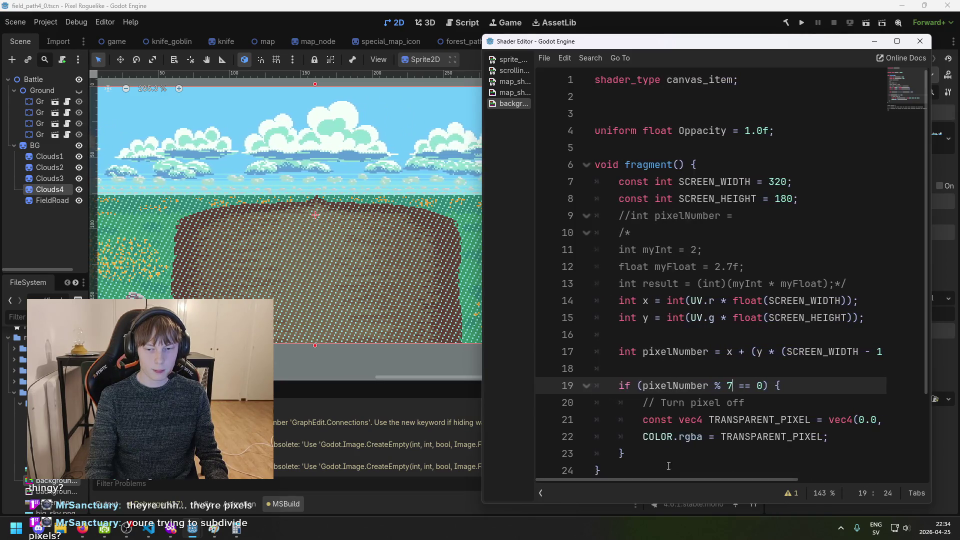
pyautogui.click(644, 436)
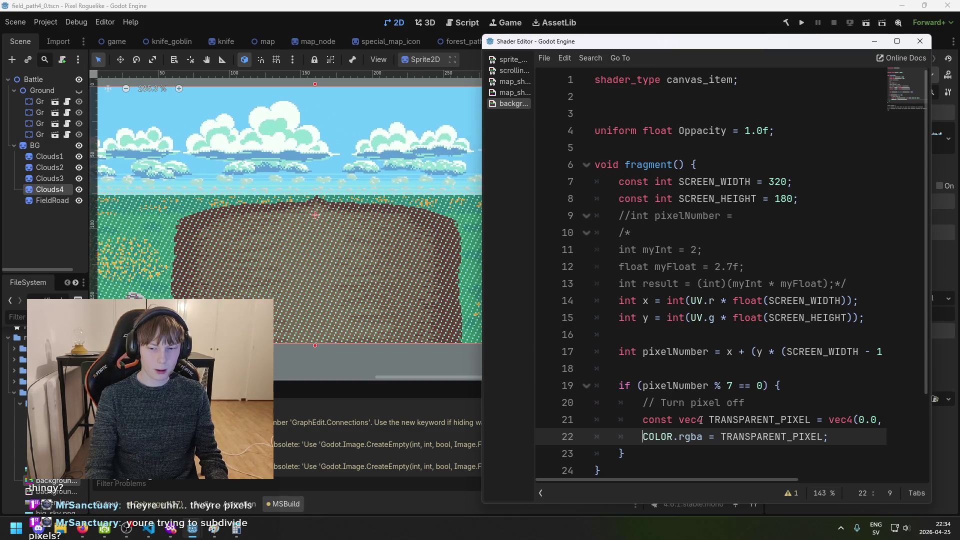
pyautogui.click(631, 376)
pyautogui.press('Return')
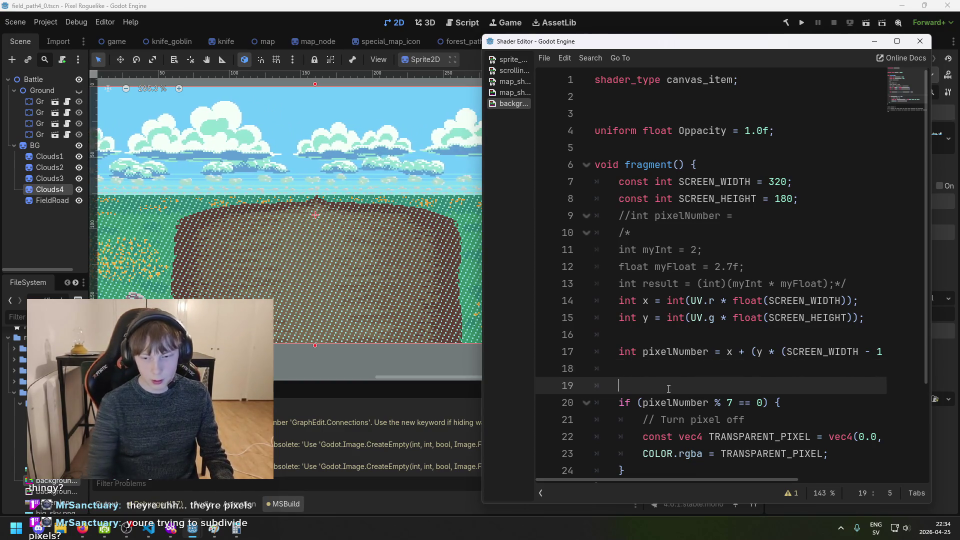
pyautogui.write('COlo')
# Remove the stray text and empty line, then change the line-19 test from == 0 to != 0
pyautogui.press('BackSpace')
pyautogui.press('BackSpace')
pyautogui.press('BackSpace')
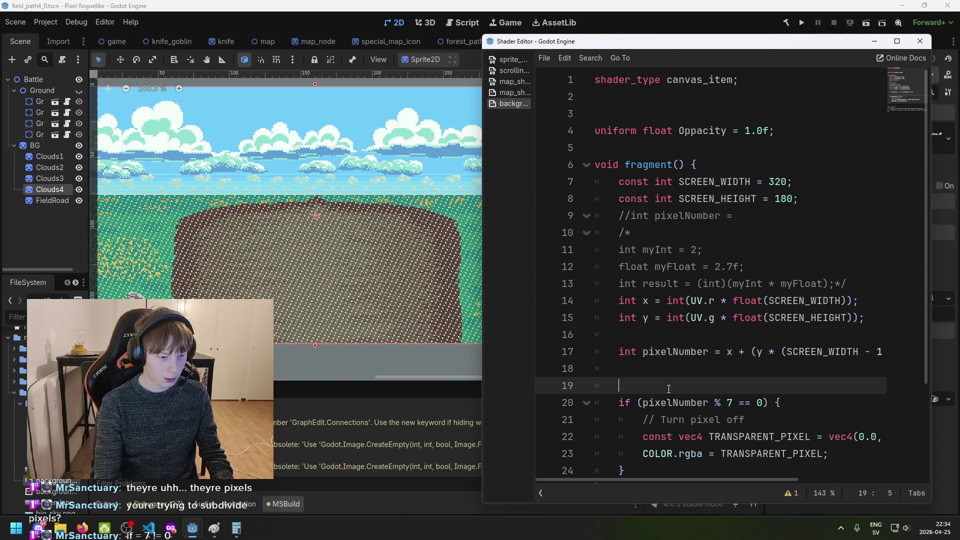
pyautogui.press('BackSpace')
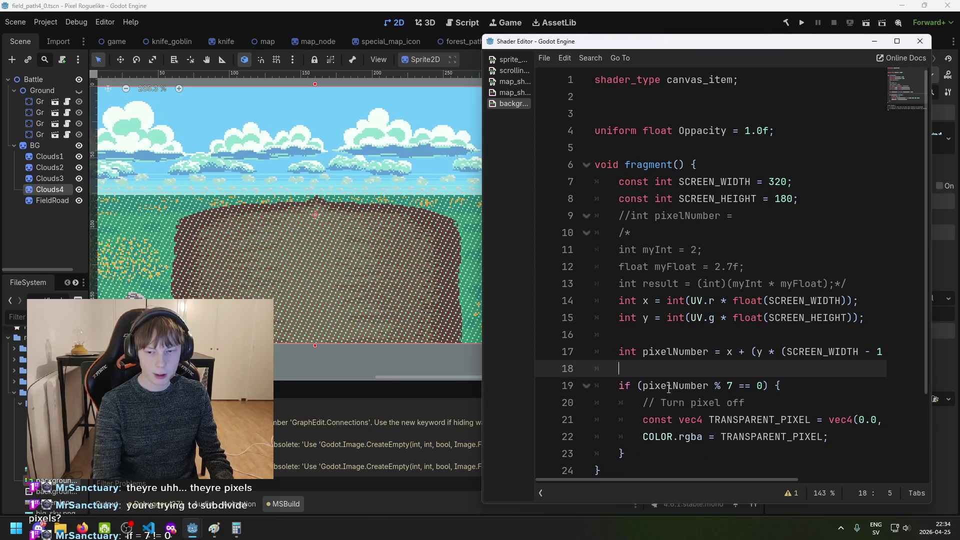
pyautogui.hotkey('ctrl', 's')
pyautogui.click(745, 385)
pyautogui.press('BackSpace')
pyautogui.write('!')
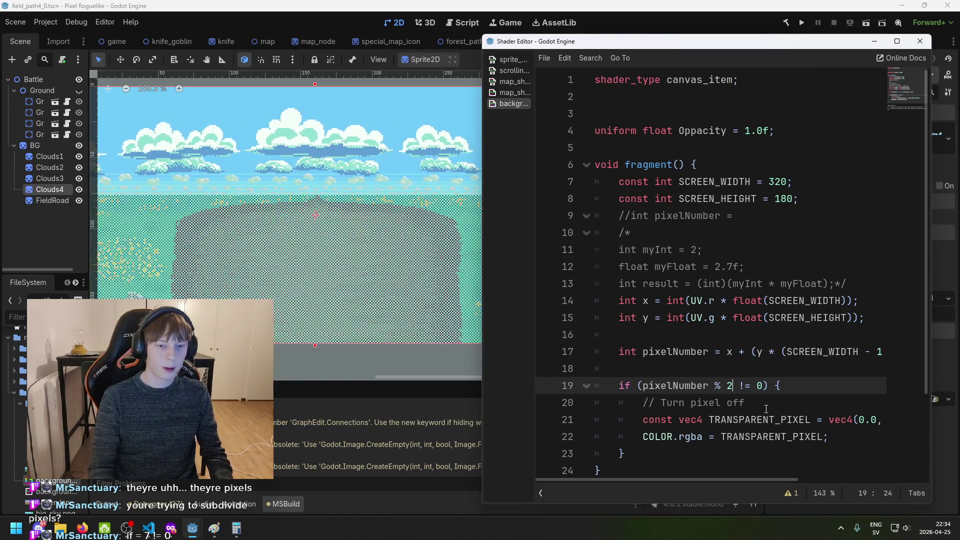
# Try modulo divisors 3 and then 5, saving after each to recompile
pyautogui.hotkey('shift', 'Left')
pyautogui.click(769, 389)
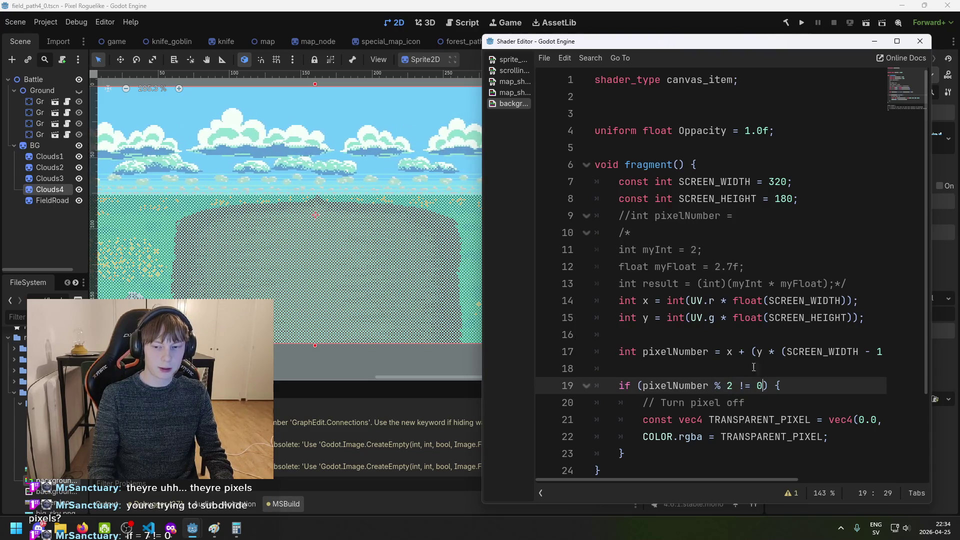
pyautogui.press('Left')
pyautogui.press('Left')
pyautogui.press('Left')
pyautogui.press('BackSpace')
pyautogui.write('3')
pyautogui.hotkey('ctrl', 's')
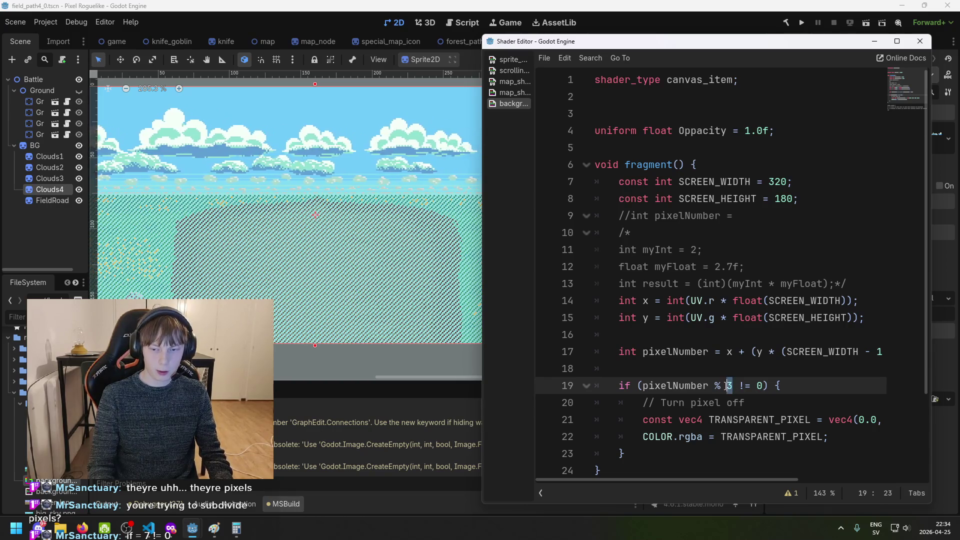
pyautogui.press('BackSpace')
pyautogui.write('5')
pyautogui.hotkey('ctrl', 's')
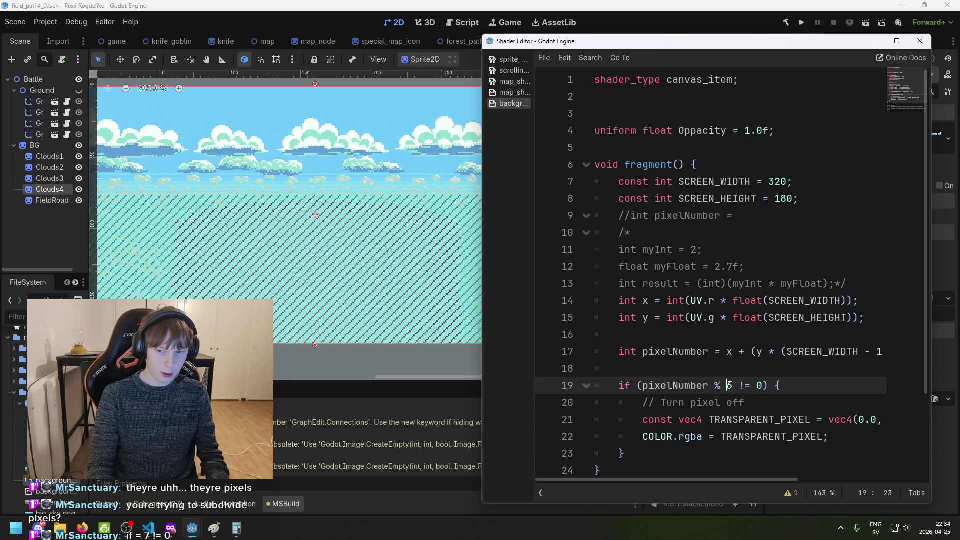
pyautogui.write('7')
# Try a divisor of 19, then settle back on pixelNumber % 2
pyautogui.press('Return')
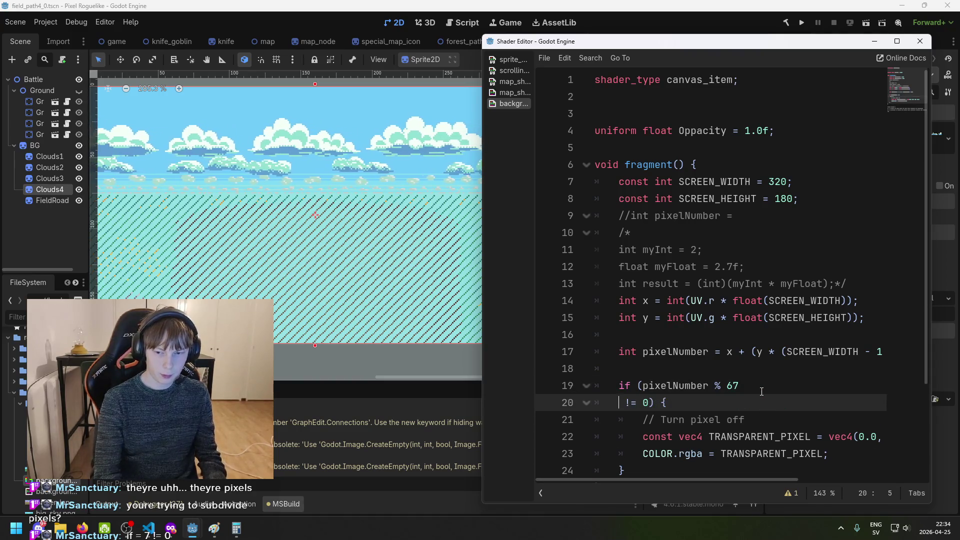
pyautogui.press('BackSpace')
pyautogui.press('BackSpace')
pyautogui.press('BackSpace')
pyautogui.write('19')
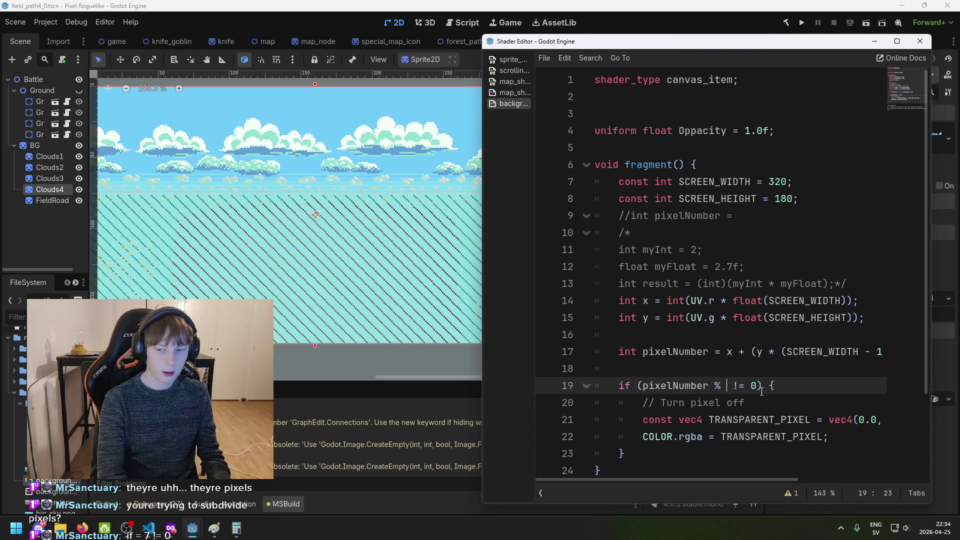
pyautogui.press('BackSpace')
pyautogui.press('Return')
pyautogui.press('BackSpace')
pyautogui.press('BackSpace')
pyautogui.write('2')
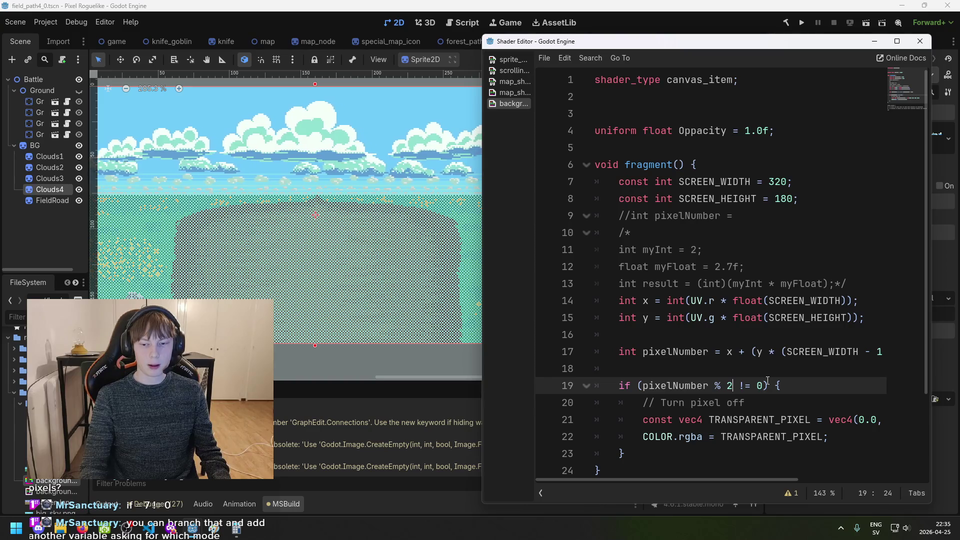
# Insert an extra blank line above the pixelNumber % 2 != 0 if statement
pyautogui.press('Up')
pyautogui.press('Return')
pyautogui.press('Return')
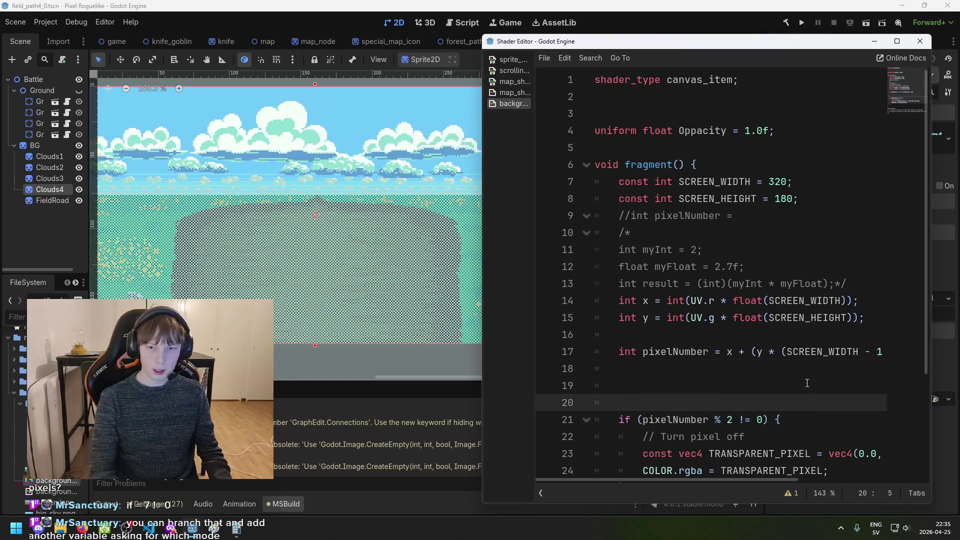
pyautogui.press('BackSpace')
pyautogui.press('BackSpace')
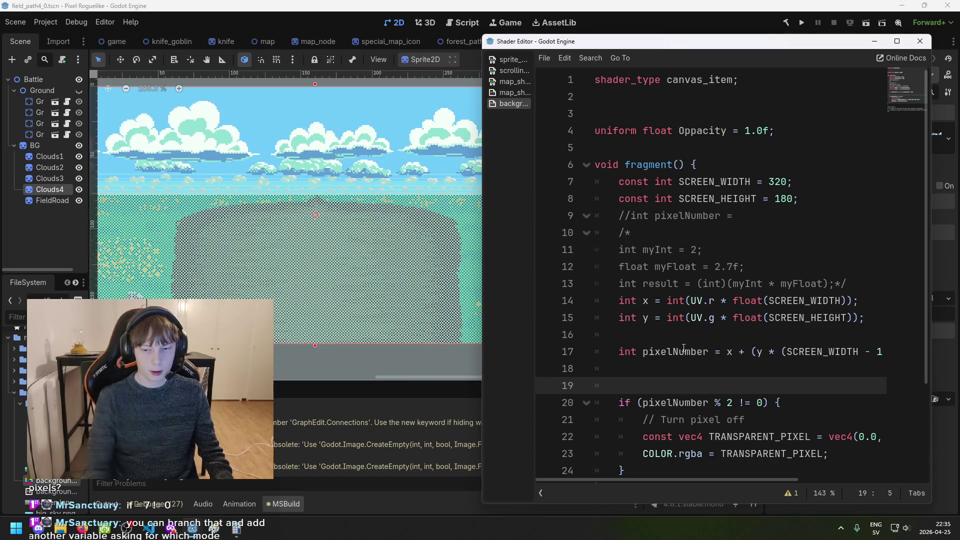
pyautogui.click(729, 403)
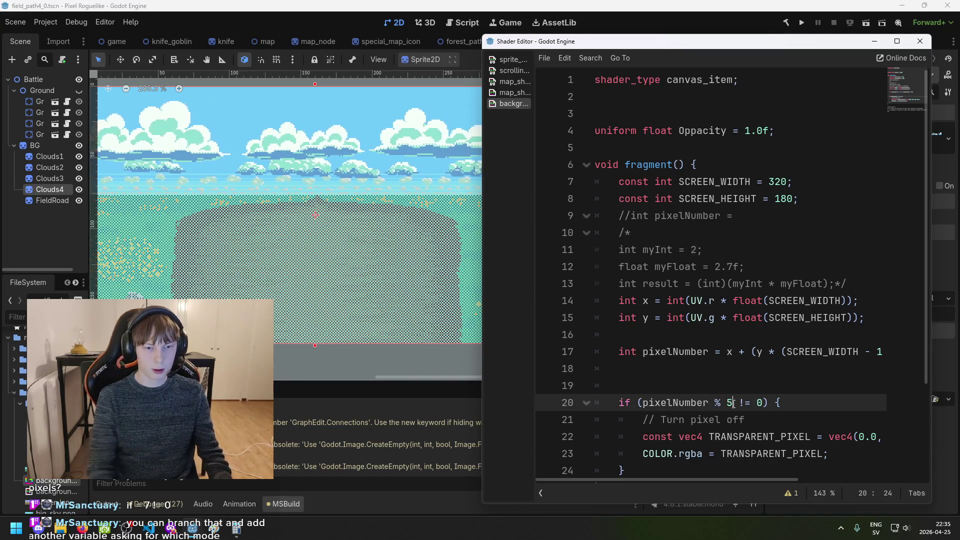
pyautogui.write('2')
pyautogui.click(752, 403)
pyautogui.click(735, 378)
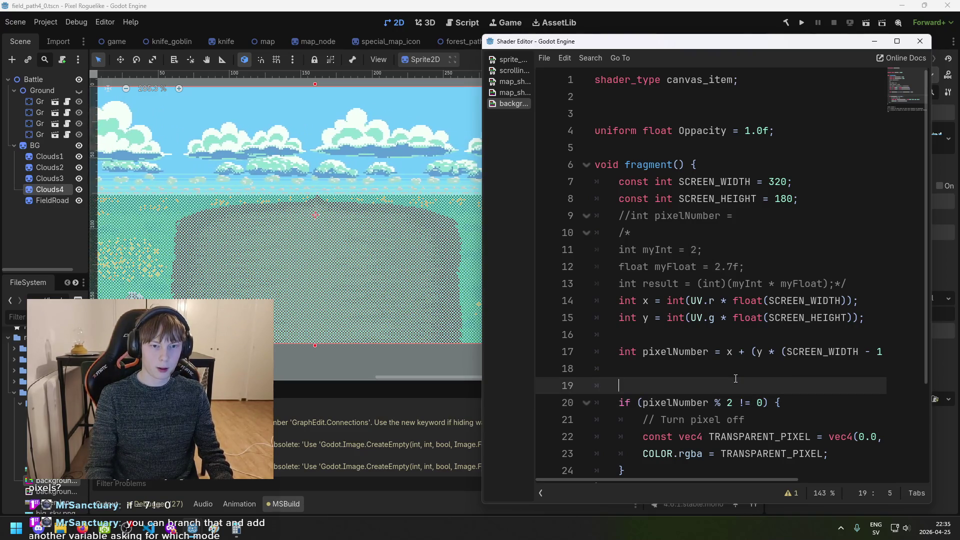
pyautogui.click(788, 128)
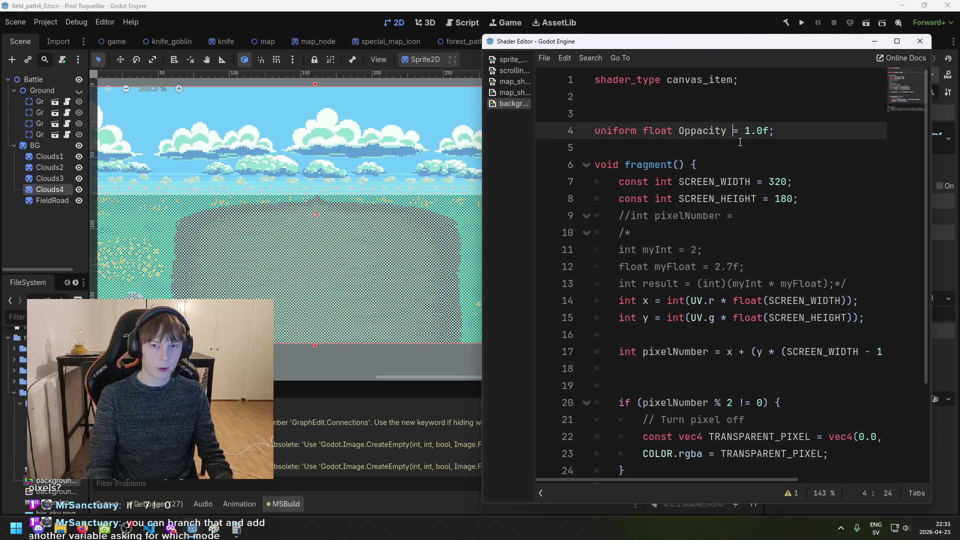
# Duplicate the Oppacity uniform declaration onto a new line below it
pyautogui.hotkey('shift', 'Home')
pyautogui.hotkey('ctrl', 'c')
pyautogui.press('End')
pyautogui.press('Return')
pyautogui.hotkey('ctrl', 'v')
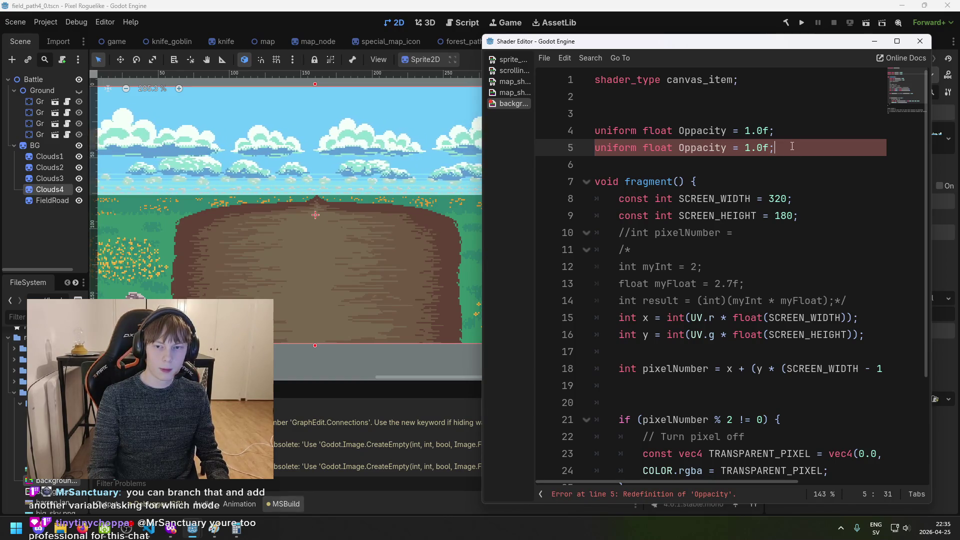
# Turn the copy into uniform int maxTransparentRatio = 10
pyautogui.press('Left')
pyautogui.press('Left')
pyautogui.press('Left')
pyautogui.doubleClick(658, 148)
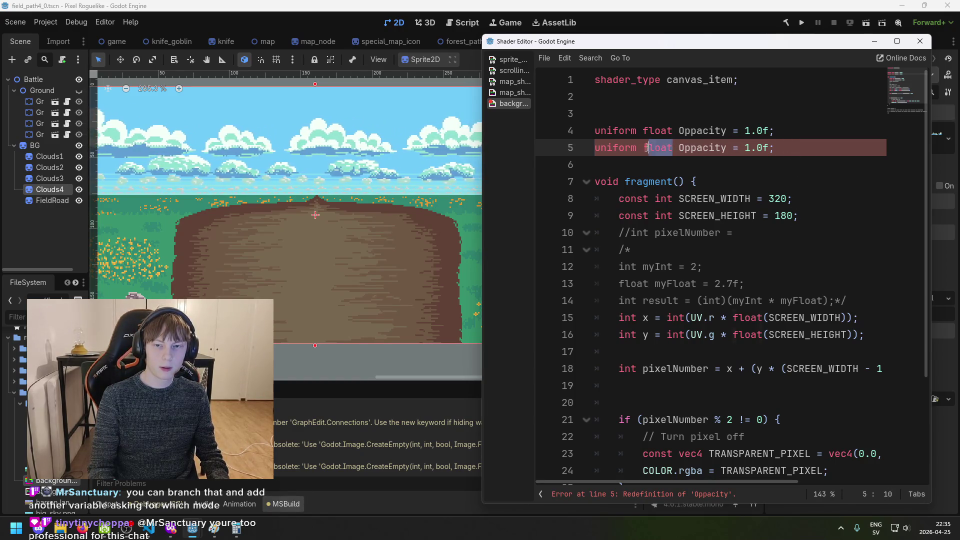
pyautogui.write('int')
pyautogui.hotkey('ctrl', 'Delete')
pyautogui.write('max')
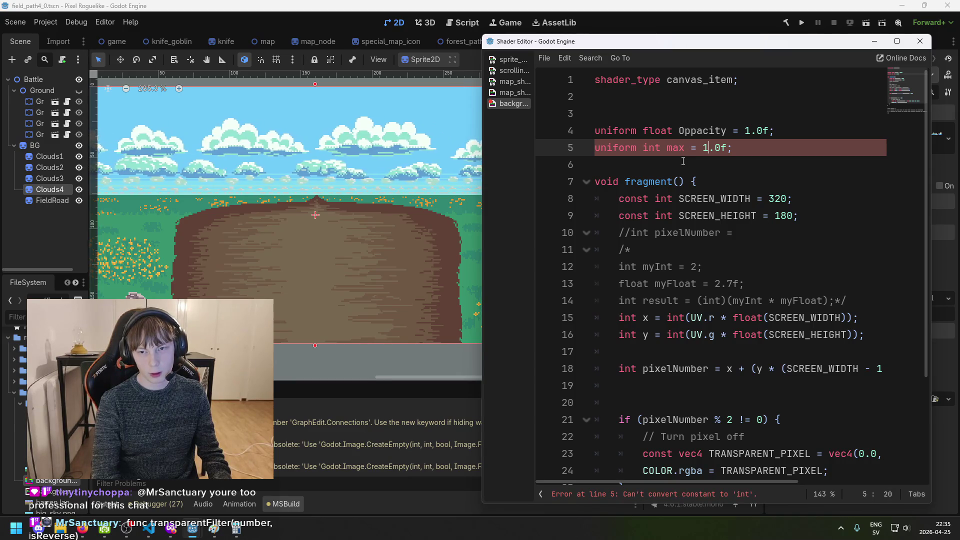
pyautogui.press('BackSpace')
pyautogui.press('BackSpace')
pyautogui.press('BackSpace')
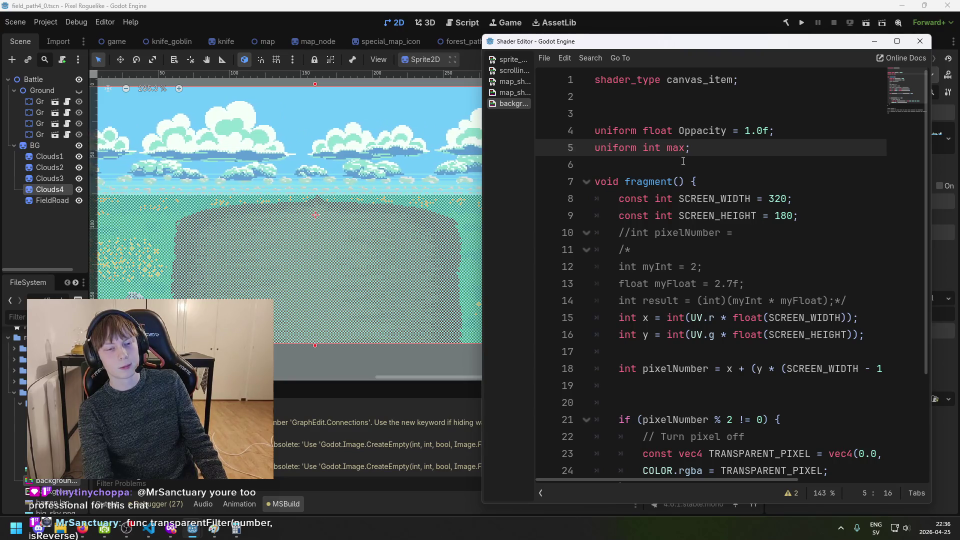
pyautogui.write('Transpara')
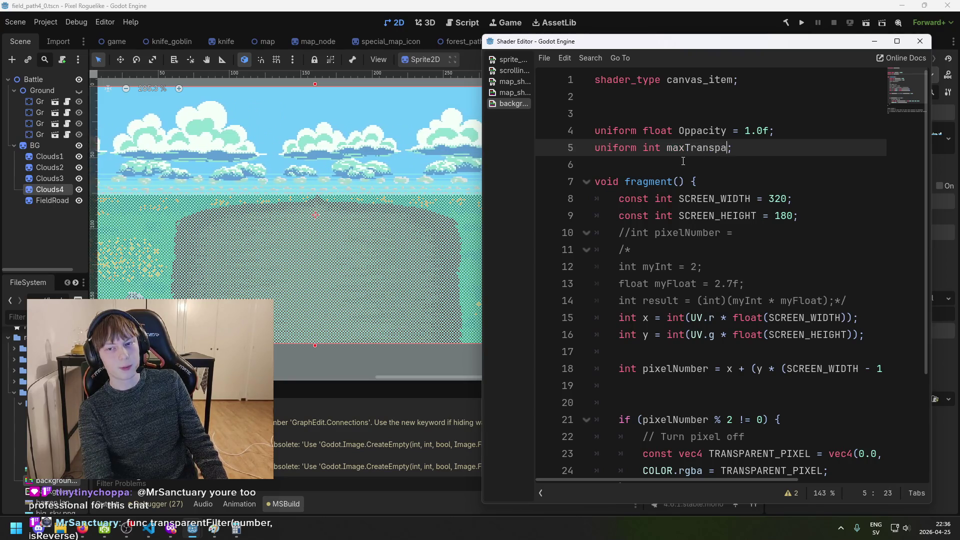
pyautogui.write('nt')
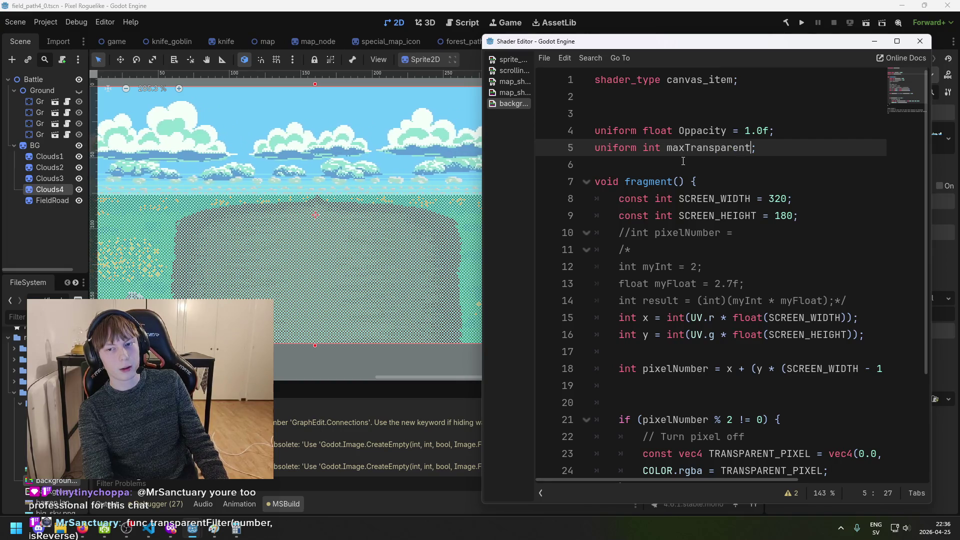
pyautogui.write('Ratio')
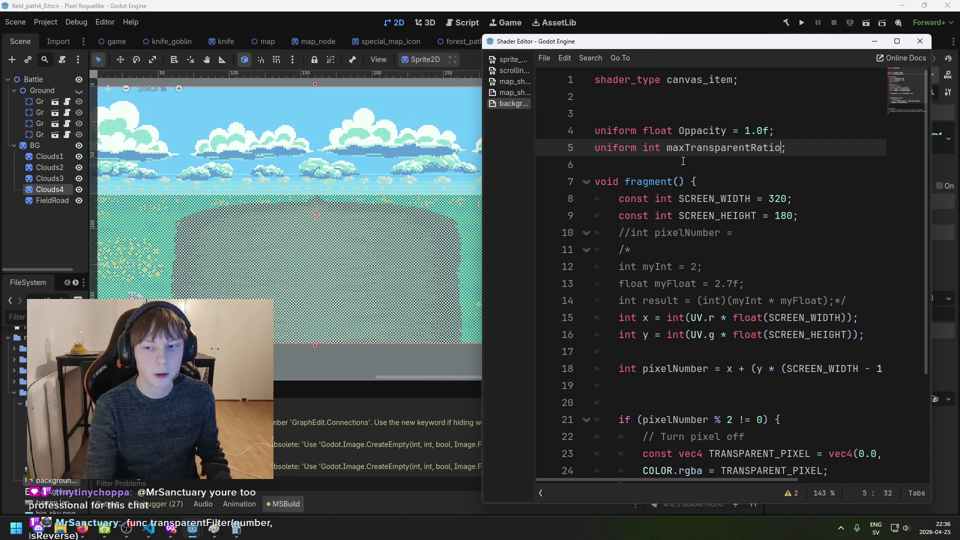
pyautogui.write(' =')
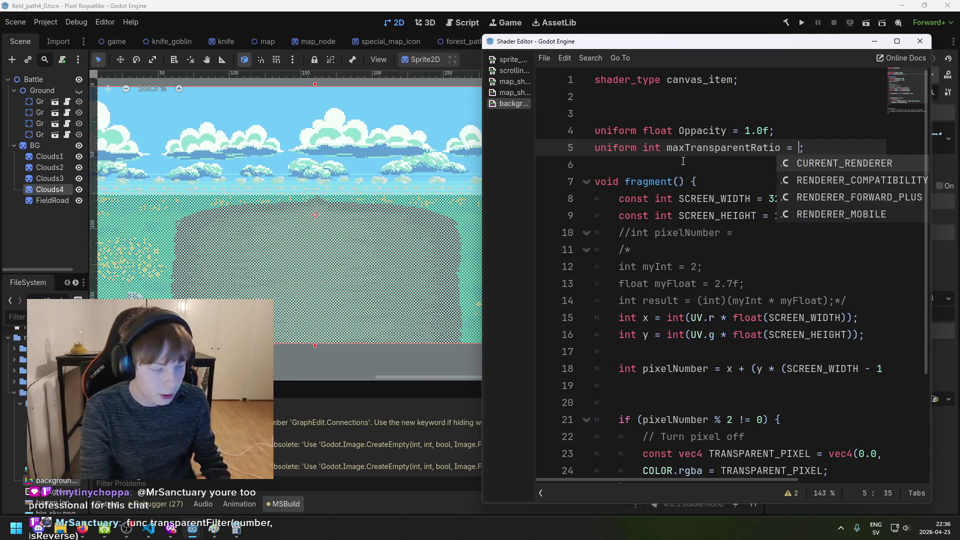
pyautogui.press('Escape')
pyautogui.write('10')
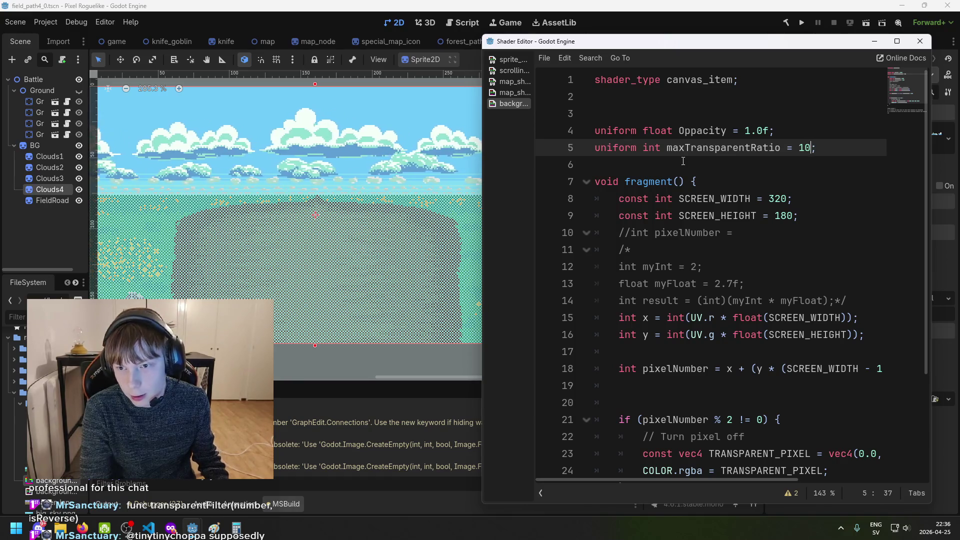
pyautogui.scroll(-1, 725, 145)
pyautogui.scroll(1, 725, 145)
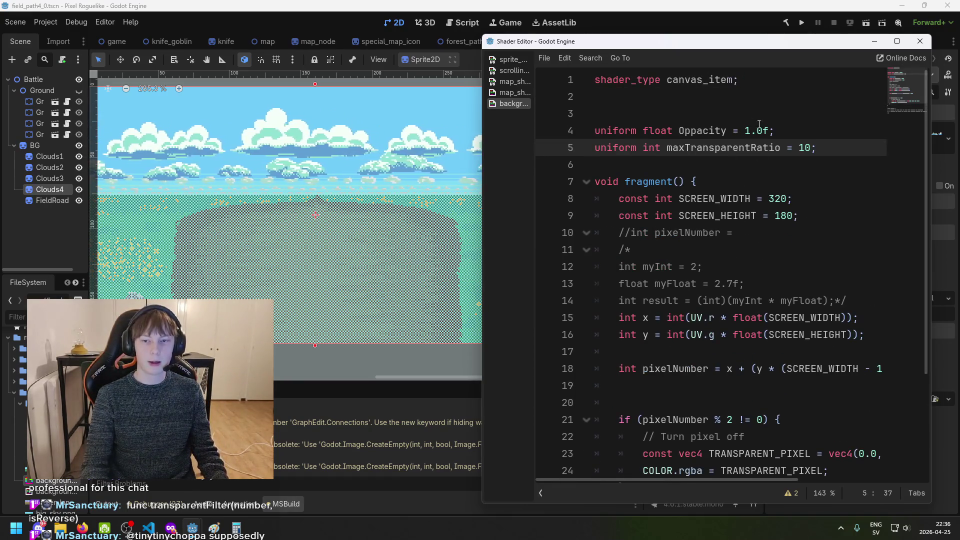
# Review the uniforms and modulo check, then save with the caret on empty line 20
pyautogui.click(742, 130)
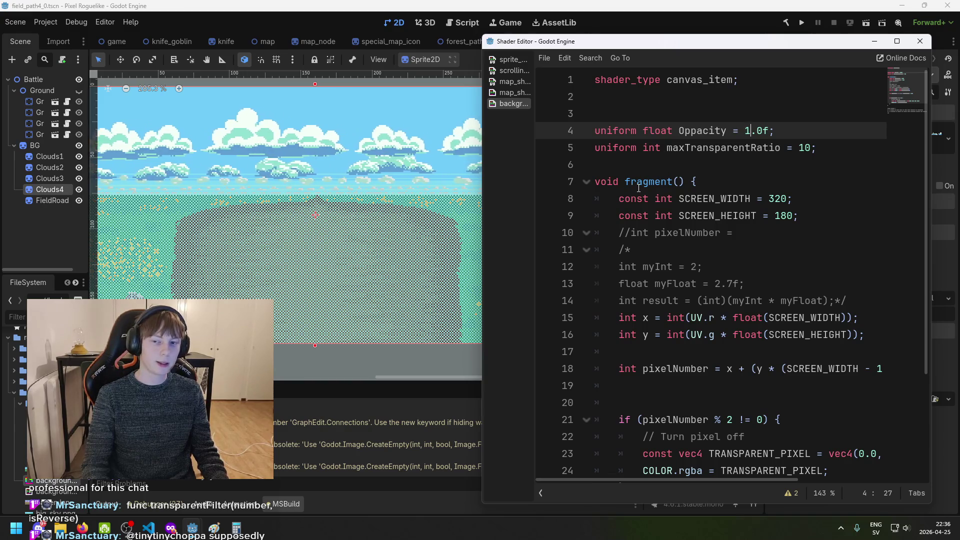
pyautogui.scroll(-2, 752, 320)
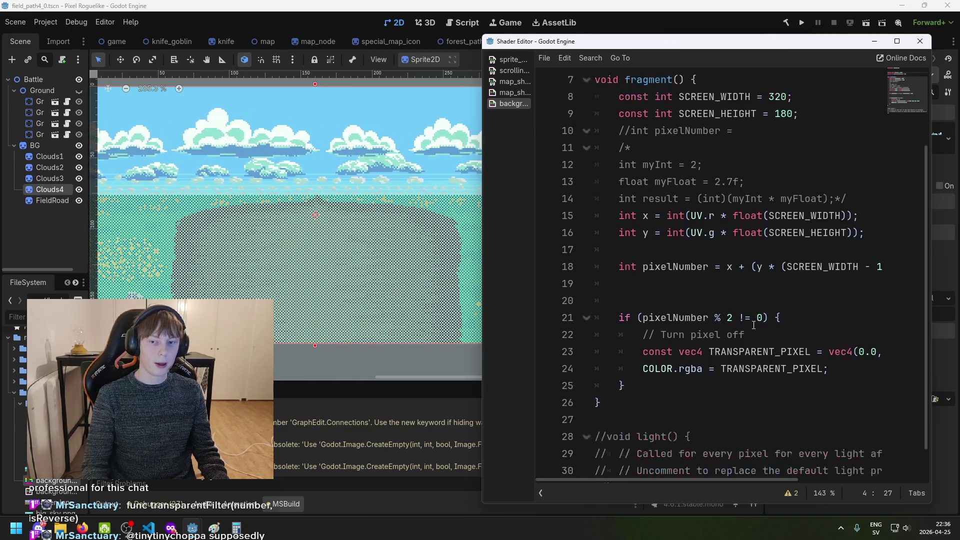
pyautogui.click(733, 320)
pyautogui.scroll(2, 765, 259)
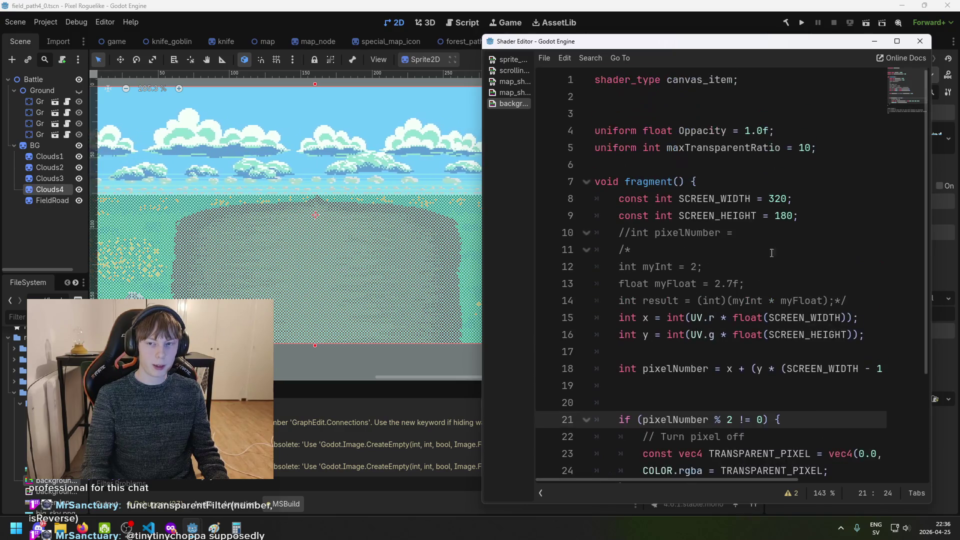
pyautogui.click(805, 152)
pyautogui.scroll(-2, 783, 381)
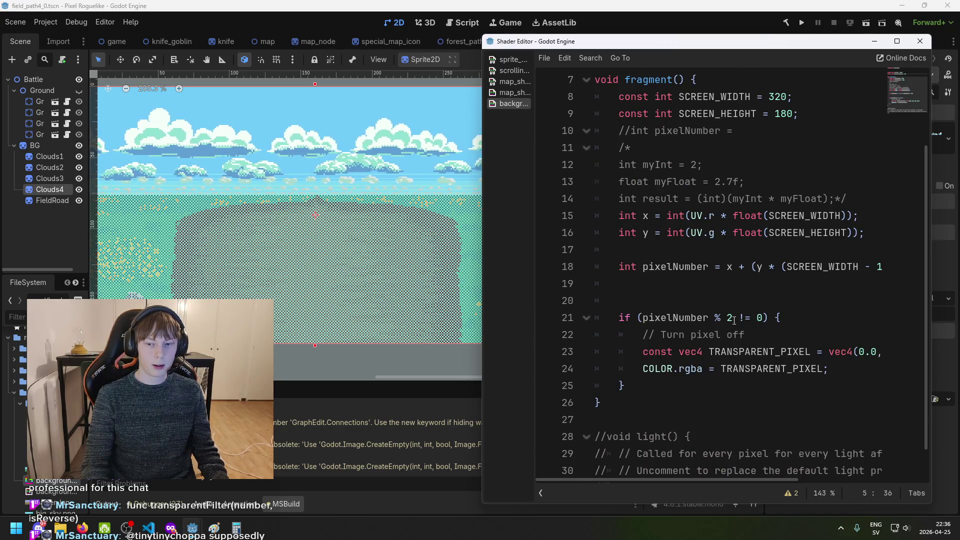
pyautogui.scroll(2, 733, 320)
pyautogui.scroll(-3, 727, 295)
pyautogui.click(723, 267)
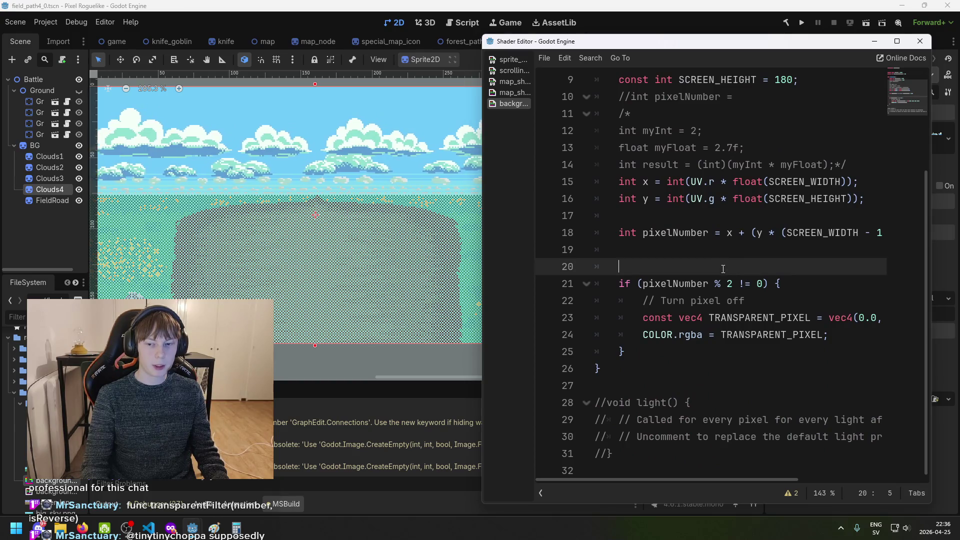
pyautogui.hotkey('ctrl', 's')
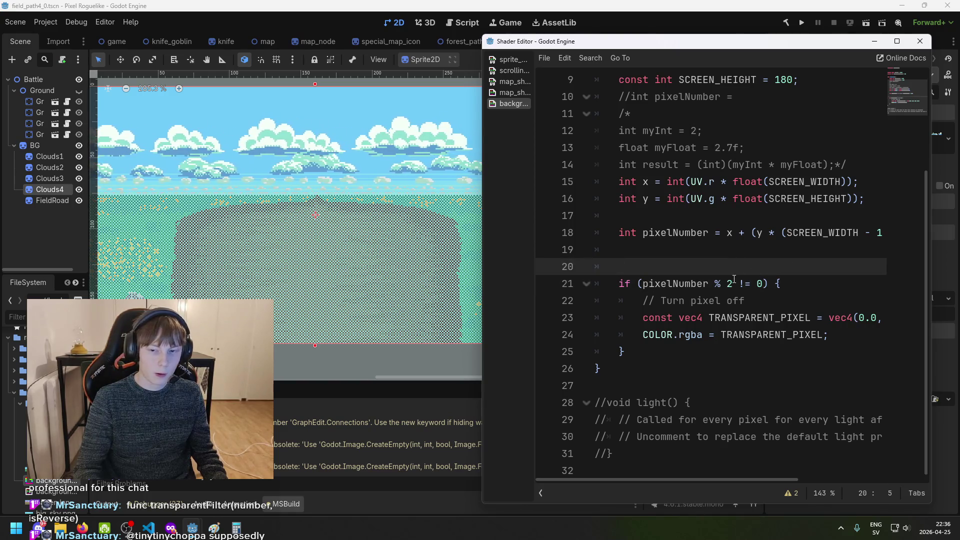
# Start line 20 as 'int modullator = maxTransparencyRatio'
pyautogui.write('int ')
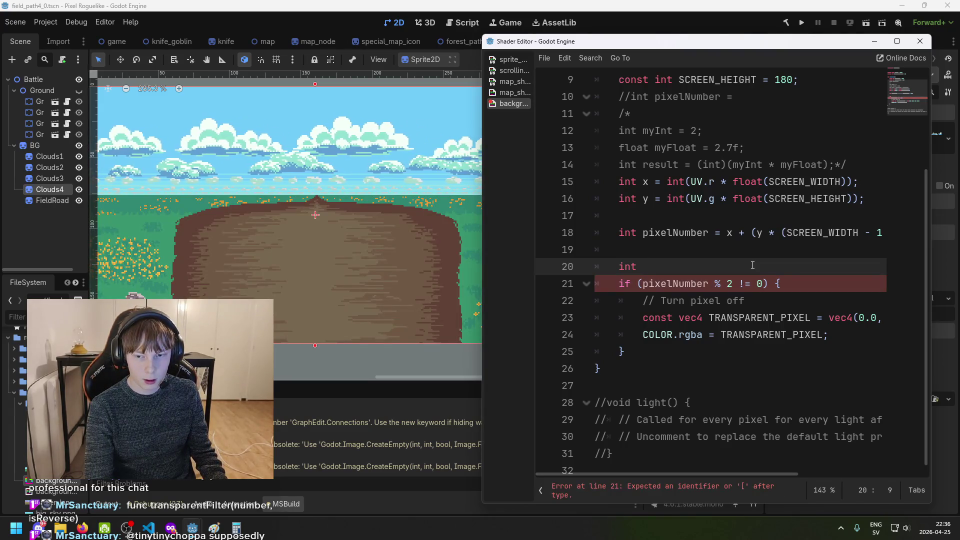
pyautogui.write('modu')
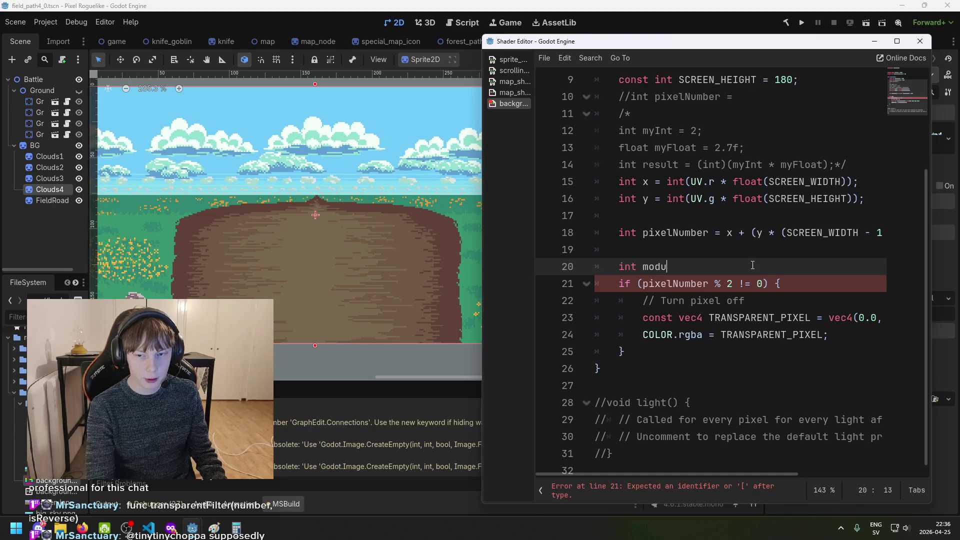
pyautogui.write('llator')
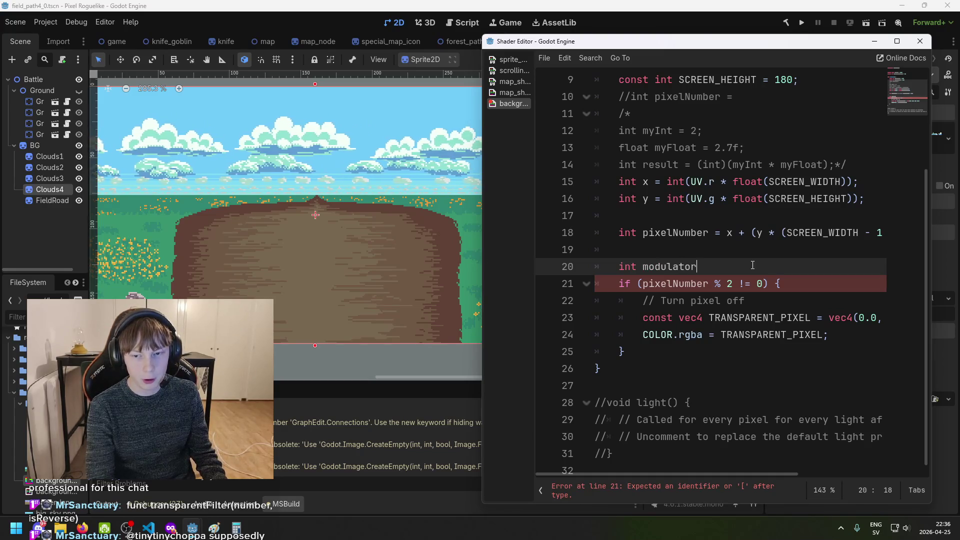
pyautogui.write(' =')
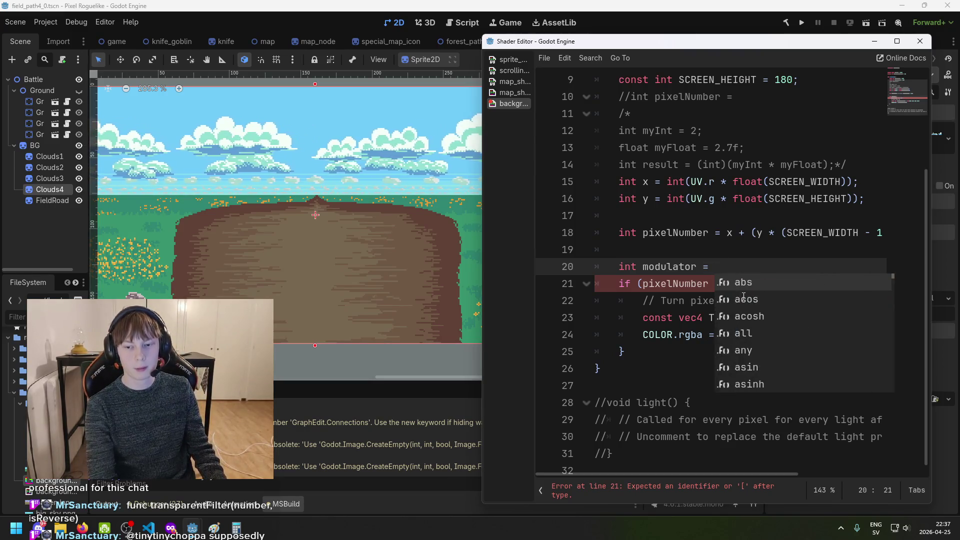
pyautogui.scroll(3, 735, 200)
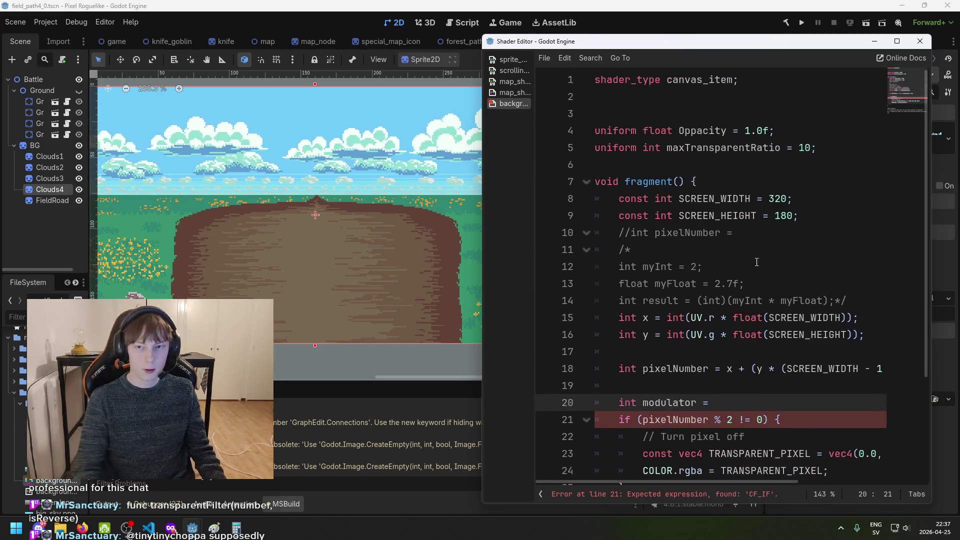
pyautogui.scroll(-1, 780, 185)
pyautogui.scroll(1, 799, 195)
pyautogui.write('max')
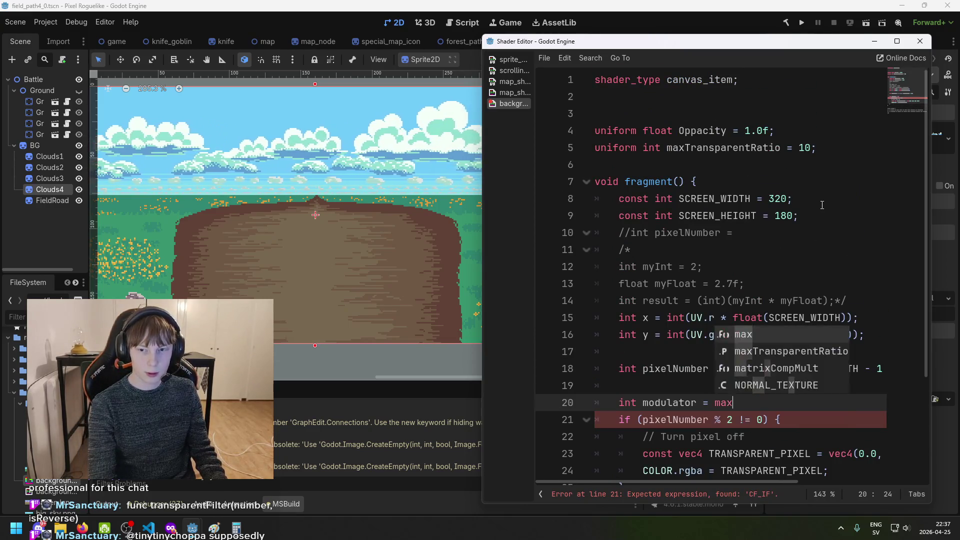
pyautogui.write('Transparen')
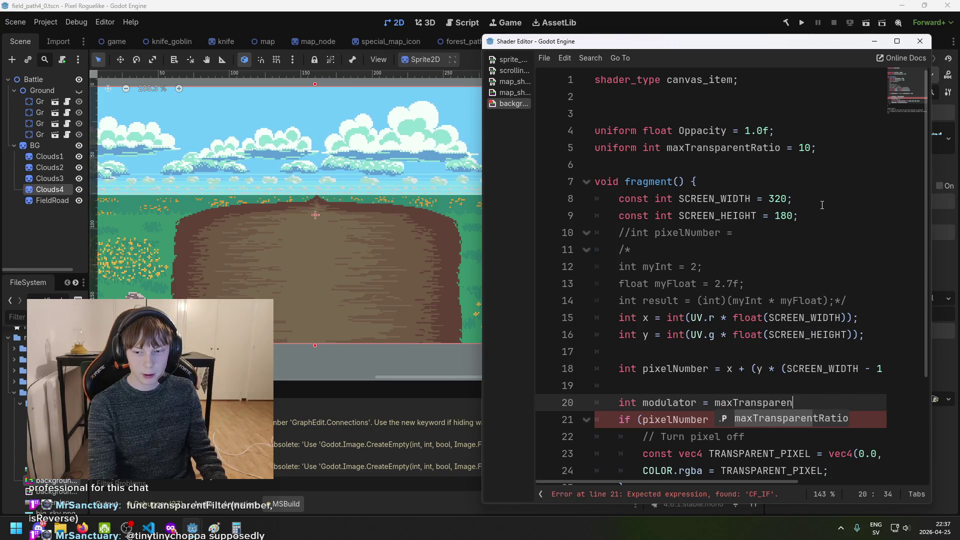
pyautogui.write('cyRatio')
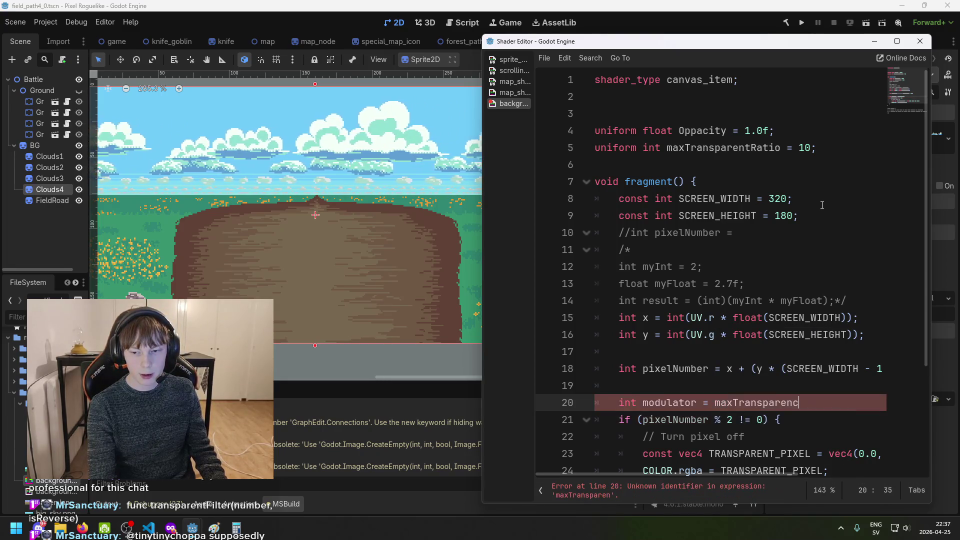
# Rename the uniform to maxTransparencyRatio to match, and save
pyautogui.moveTo(744, 147); pyautogui.dragTo(734, 149)
pyautogui.write('ency')
pyautogui.press('Right')
pyautogui.press('BackSpace')
pyautogui.hotkey('ctrl', 's')
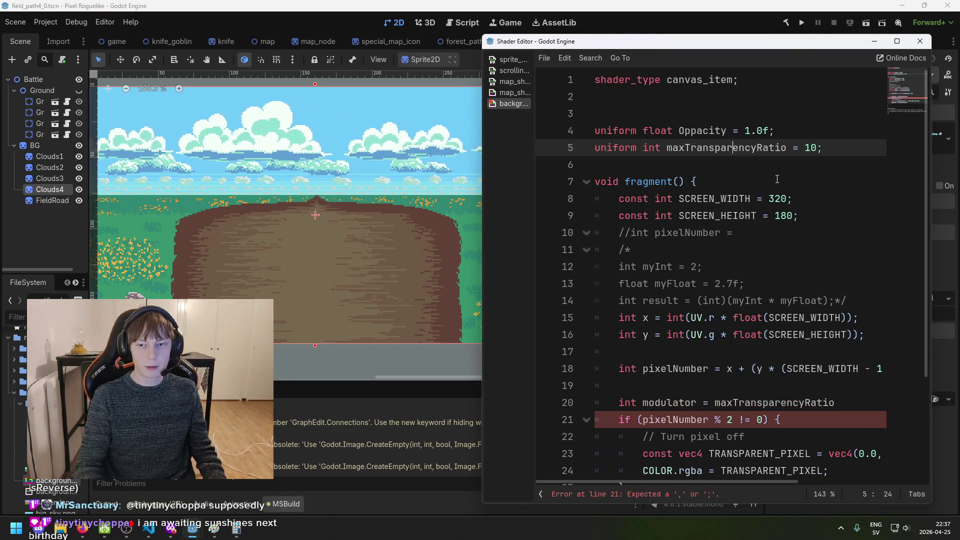
# Multiply the modulator expression by Oppacity on line 20
pyautogui.click(849, 404)
pyautogui.write('**')
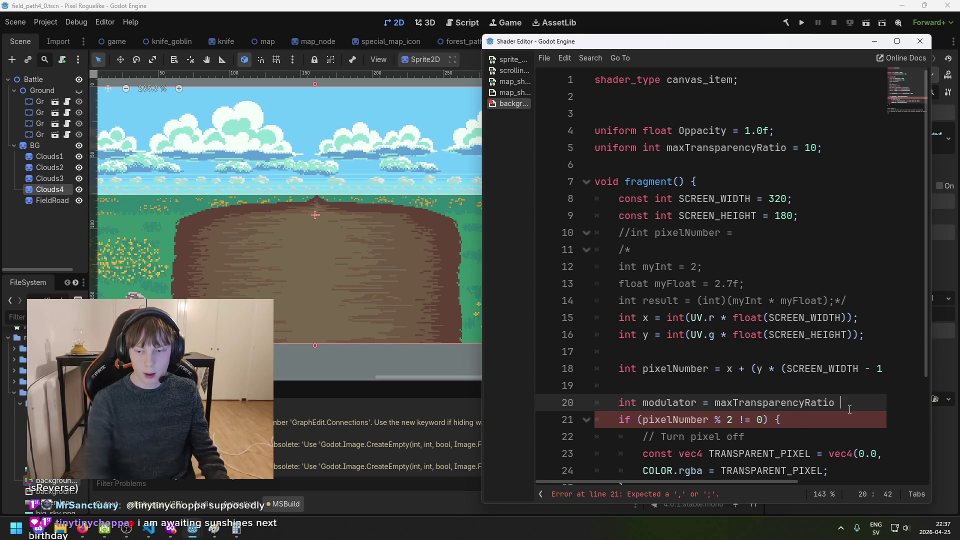
pyautogui.press('BackSpace')
pyautogui.press('BackSpace')
pyautogui.write('op')
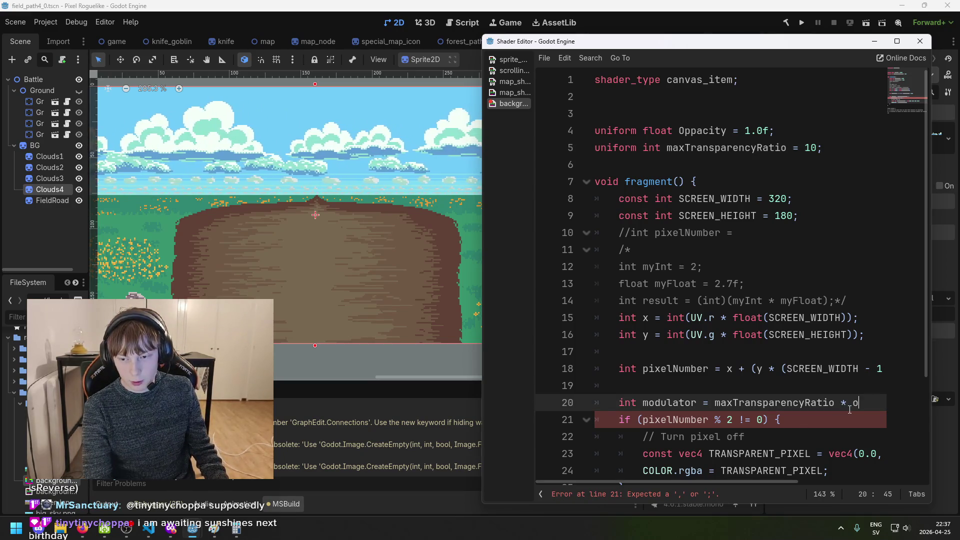
pyautogui.press('BackSpace')
pyautogui.press('BackSpace')
pyautogui.write('Oppa')
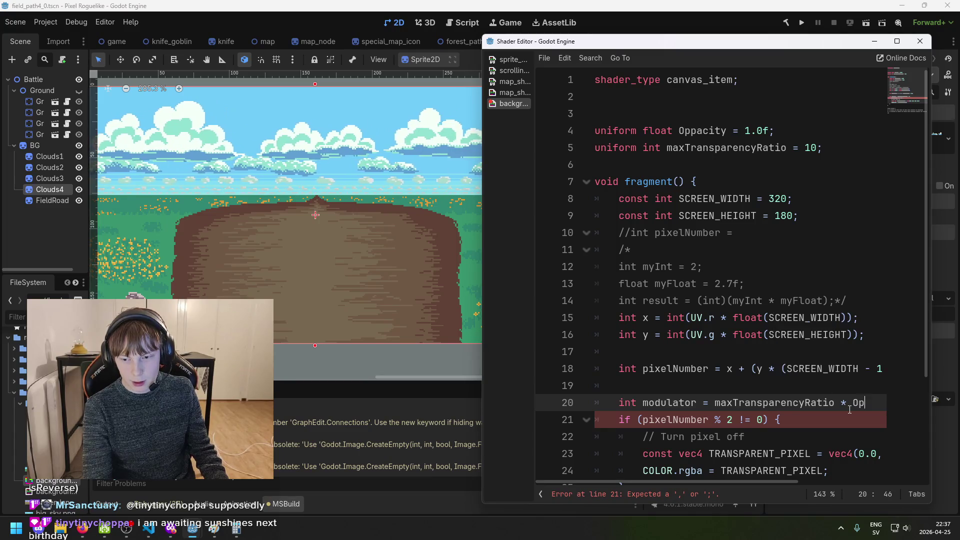
pyautogui.press('Return')
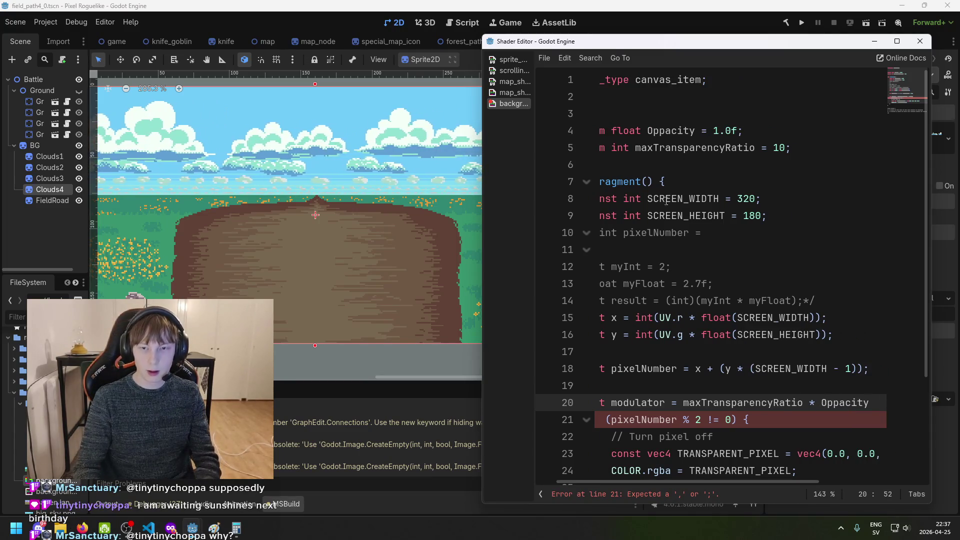
# Capitalize the uniform to MaxTransparencyRatio in both its declaration and line 20
pyautogui.click(642, 149)
pyautogui.write('M')
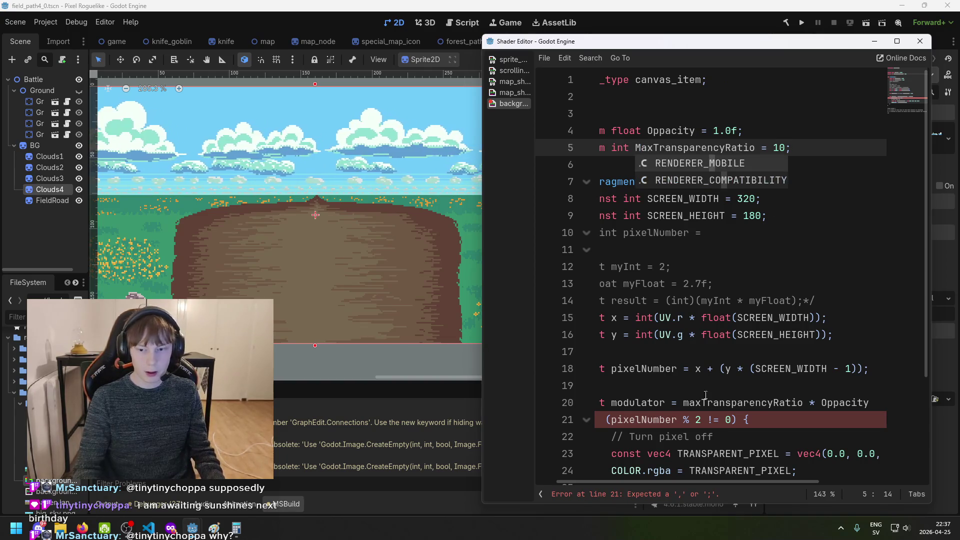
pyautogui.moveTo(683, 402); pyautogui.dragTo(688, 403)
pyautogui.write('M')
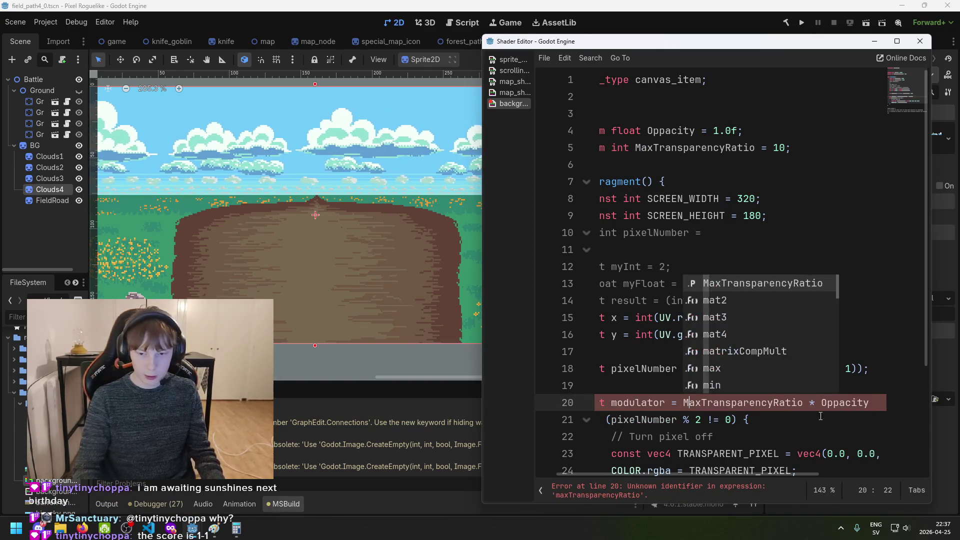
pyautogui.press('End')
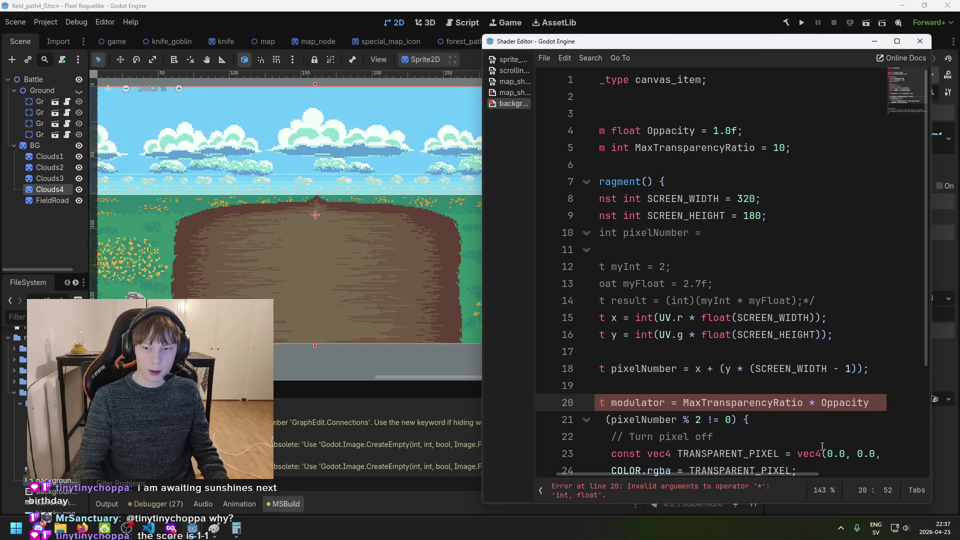
# Wrap MaxTransparencyRatio in float() on the modulator line and save
pyautogui.moveTo(758, 474); pyautogui.dragTo(738, 476)
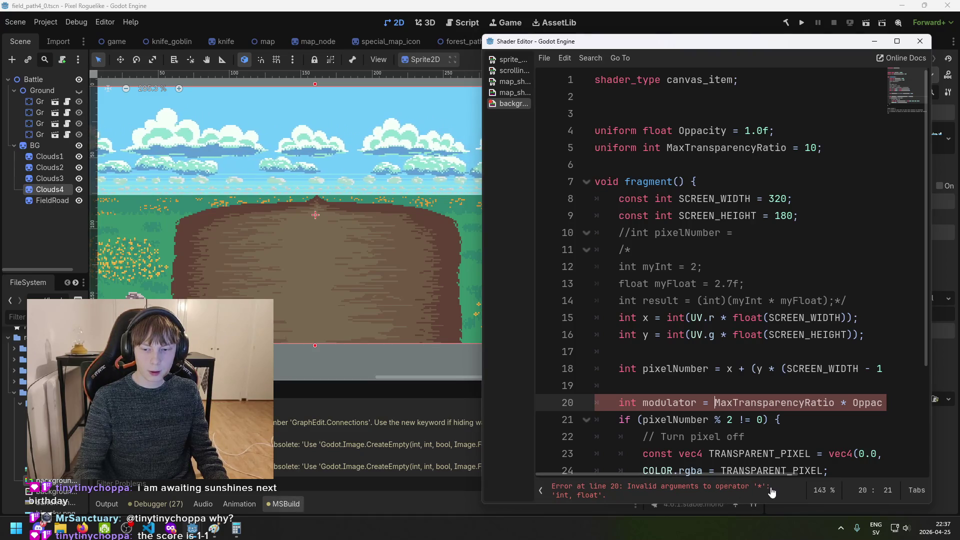
pyautogui.moveTo(697, 473); pyautogui.dragTo(752, 472)
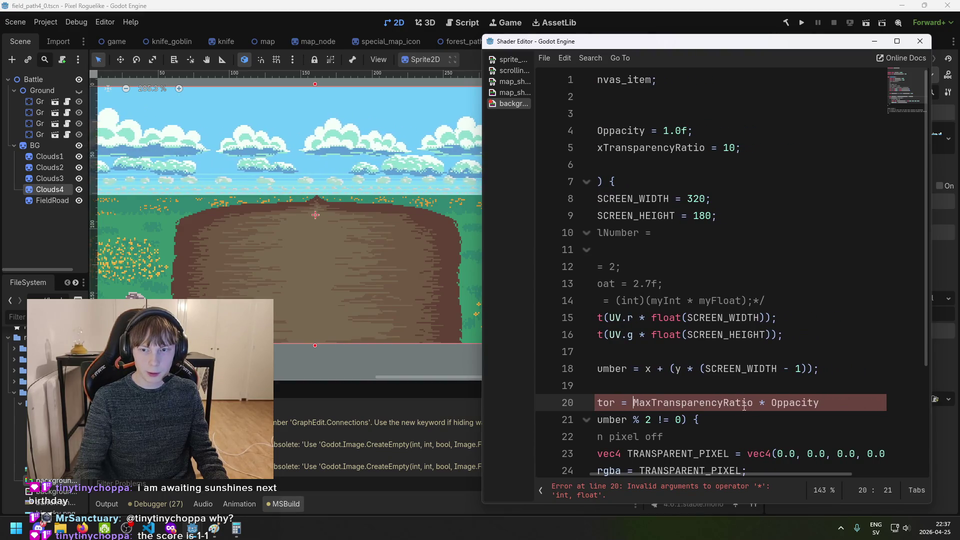
pyautogui.write('float(')
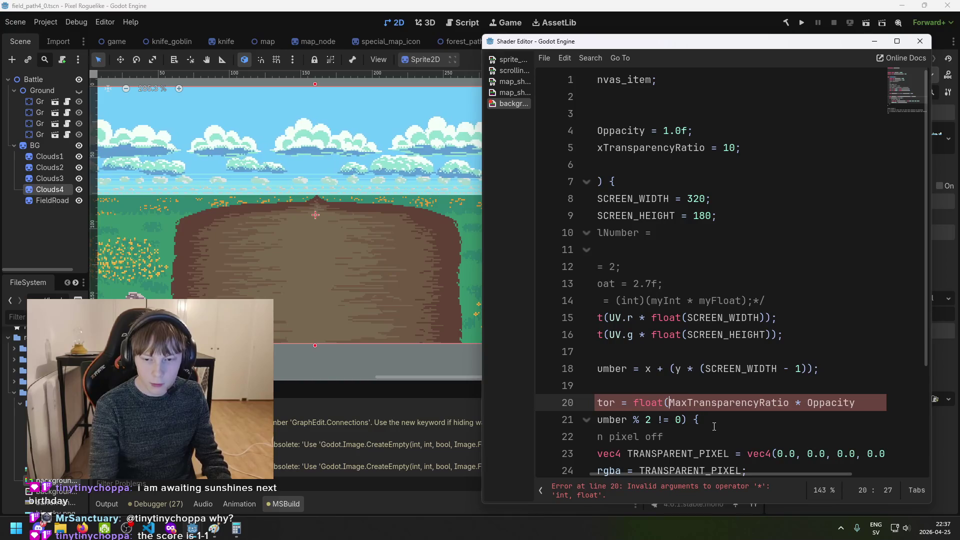
pyautogui.hotkey('ctrl', 'Right')
pyautogui.write(')')
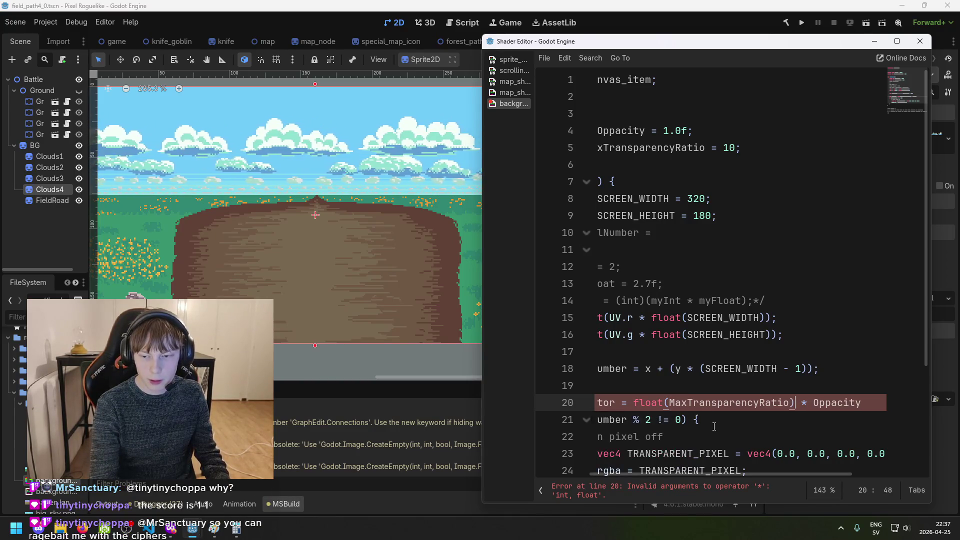
pyautogui.hotkey('ctrl', 's')
# Wrap the whole expression in int(...); so the modulator reads int(float(MaxTransparencyRatio) * Oppacity)
pyautogui.click(782, 472)
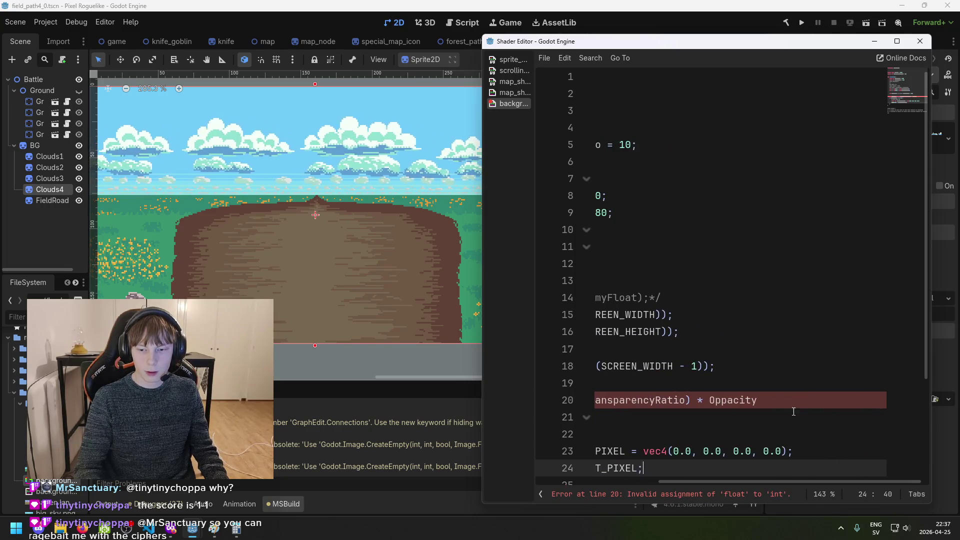
pyautogui.press('Up')
pyautogui.press('Up')
pyautogui.press('Up')
pyautogui.press('End')
pyautogui.moveTo(787, 480); pyautogui.dragTo(673, 482)
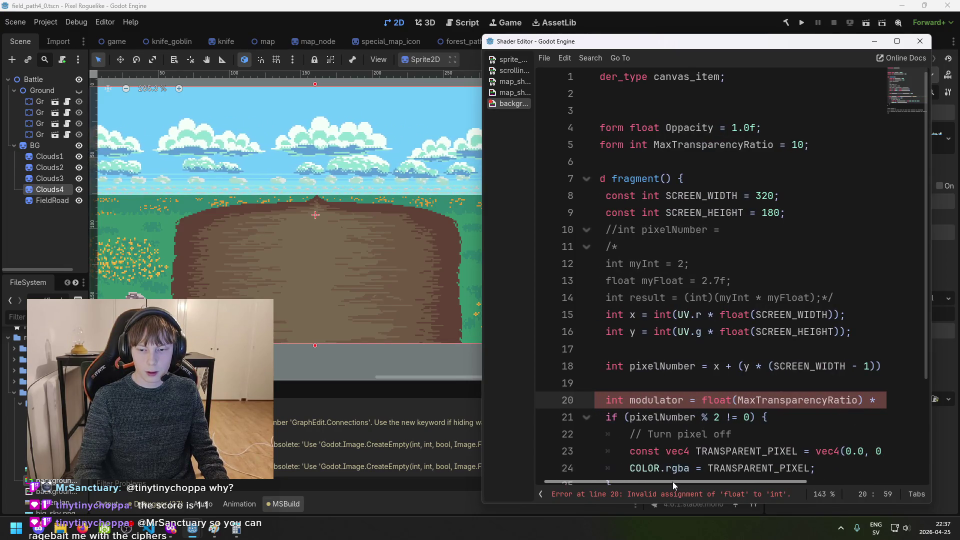
pyautogui.write('int(')
pyautogui.hotkey('ctrl', 'Right')
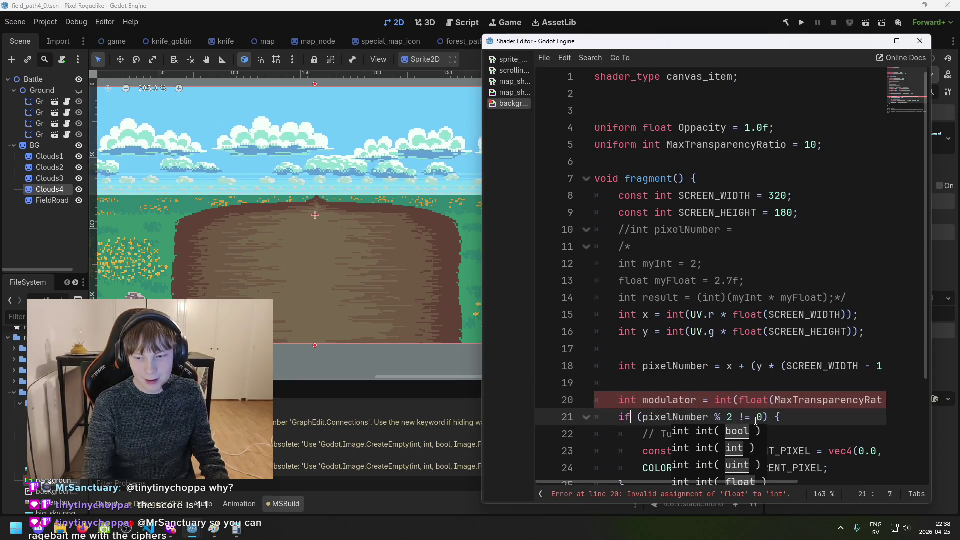
pyautogui.press('End')
pyautogui.press('BackSpace')
pyautogui.write(');')
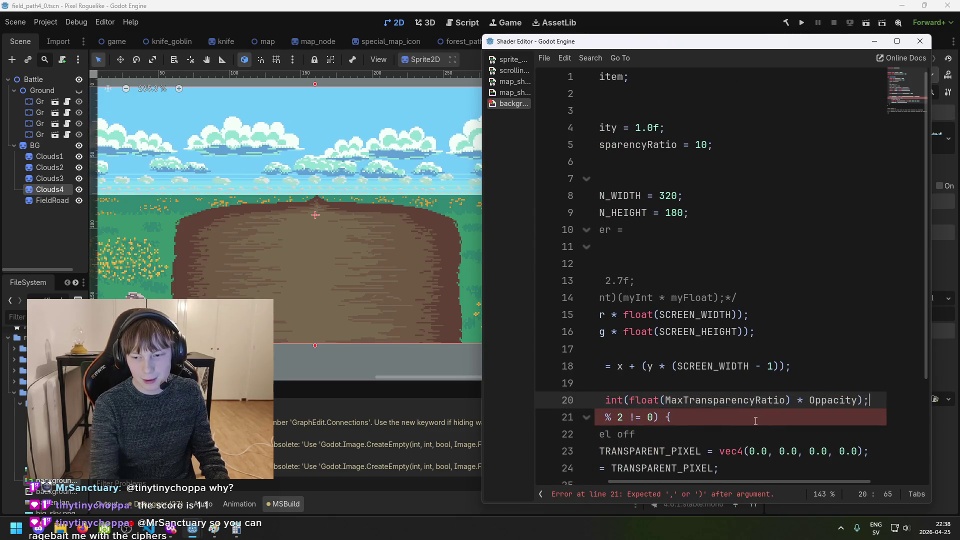
pyautogui.hotkey('ctrl', 's')
# Replace the 2 in the modulo check with 'mudlator', save, and minimize the Shader Editor
pyautogui.moveTo(713, 481); pyautogui.dragTo(653, 478)
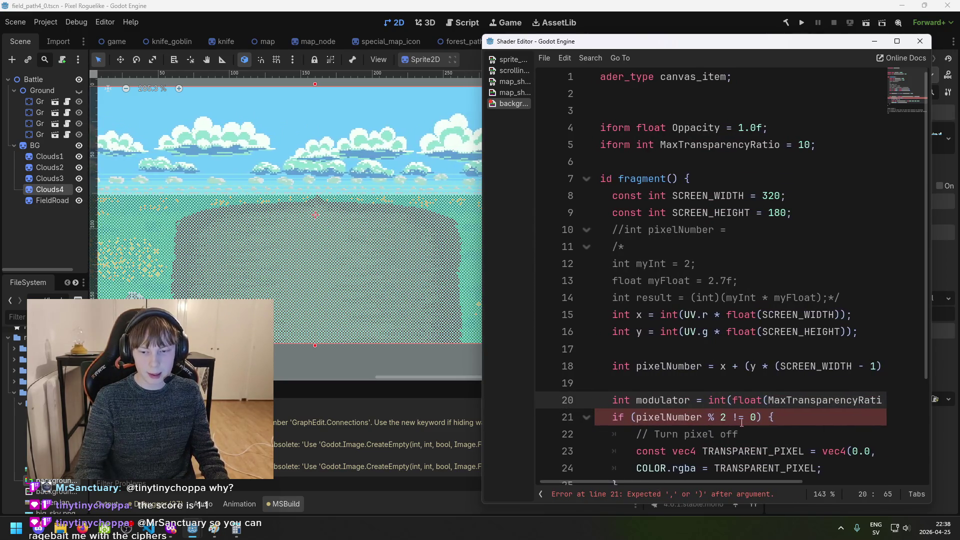
pyautogui.click(723, 419)
pyautogui.write('mu')
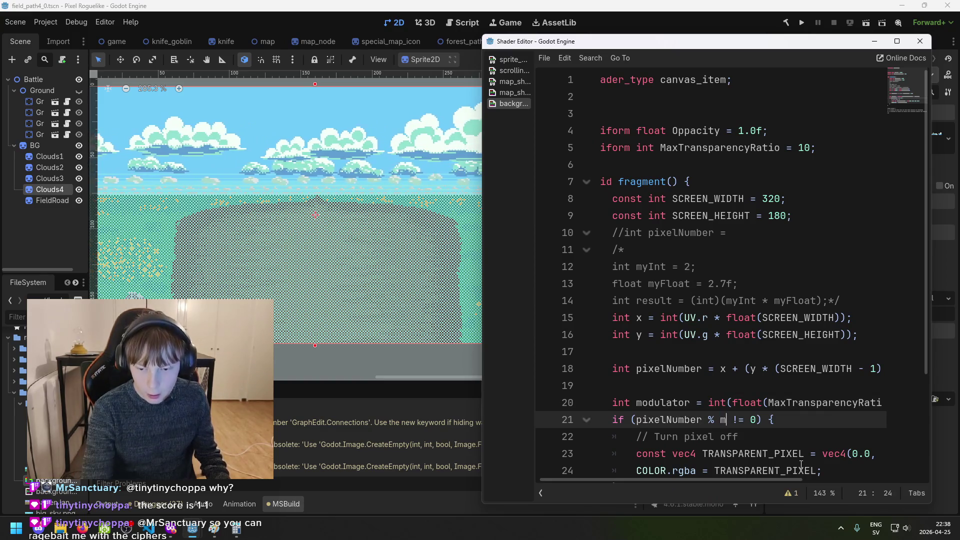
pyautogui.write('d')
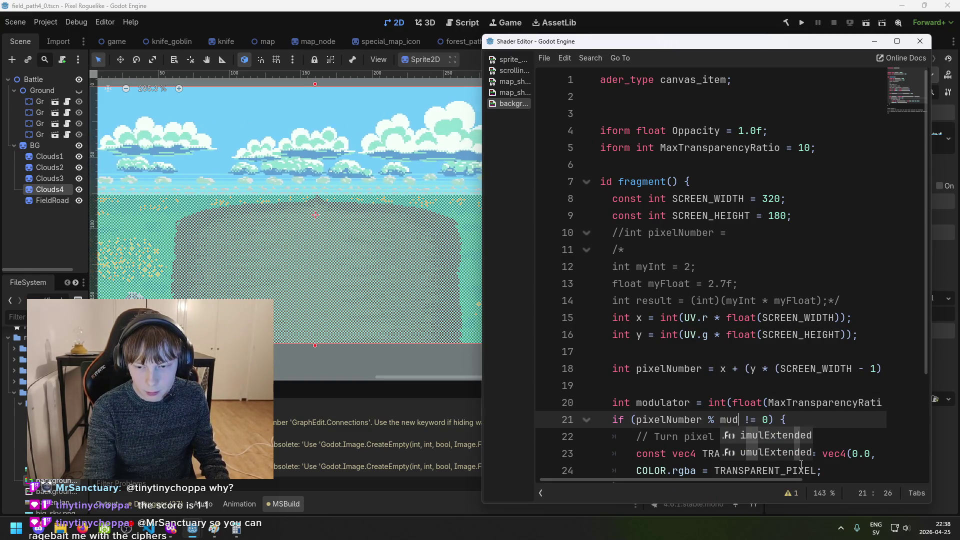
pyautogui.write('lator')
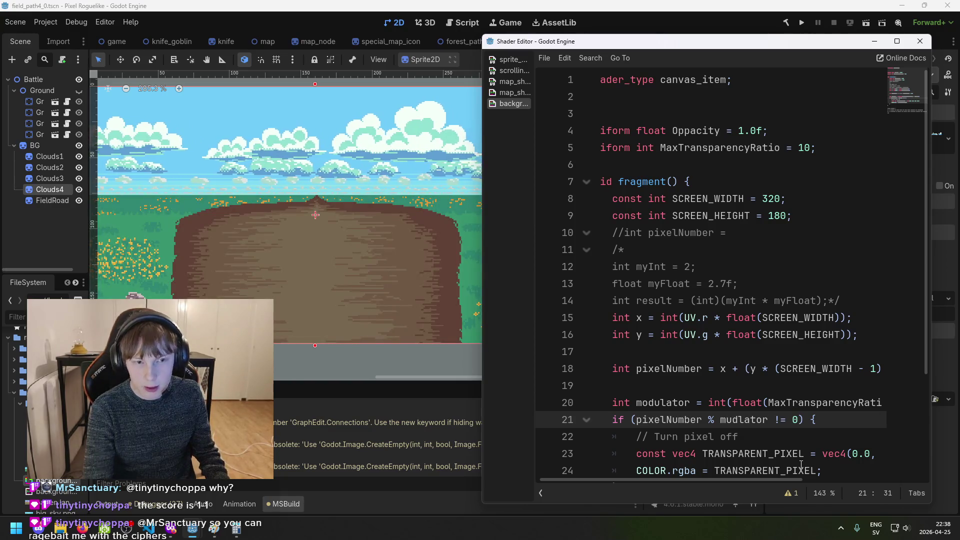
pyautogui.hotkey('ctrl', 's')
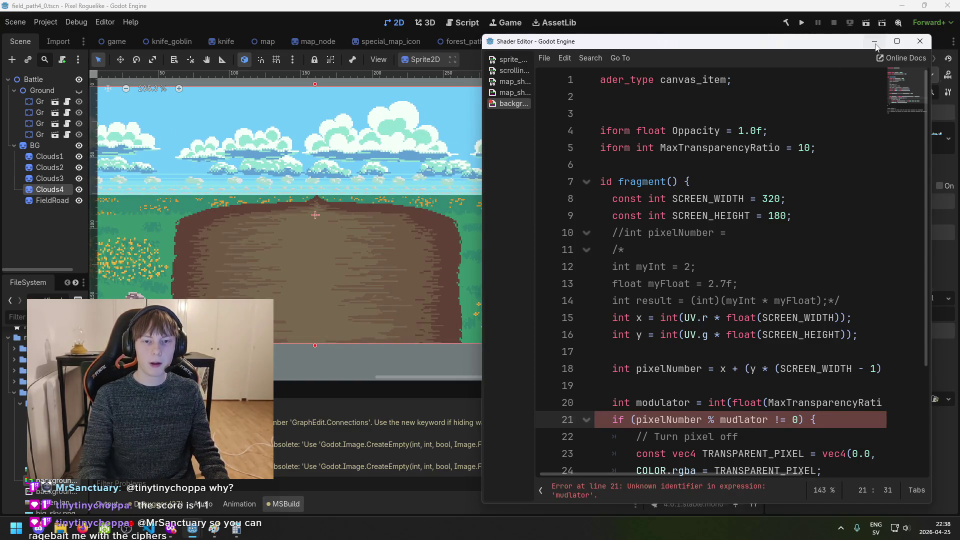
pyautogui.click(875, 46)
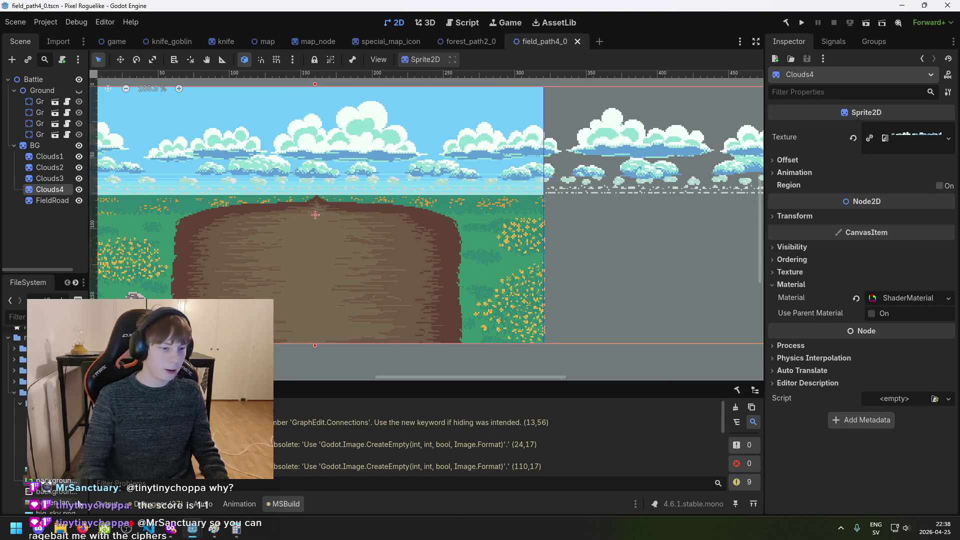
# Select FieldRoad, review its background material in the Inspector, save, and build the .NET project
pyautogui.click(56, 201)
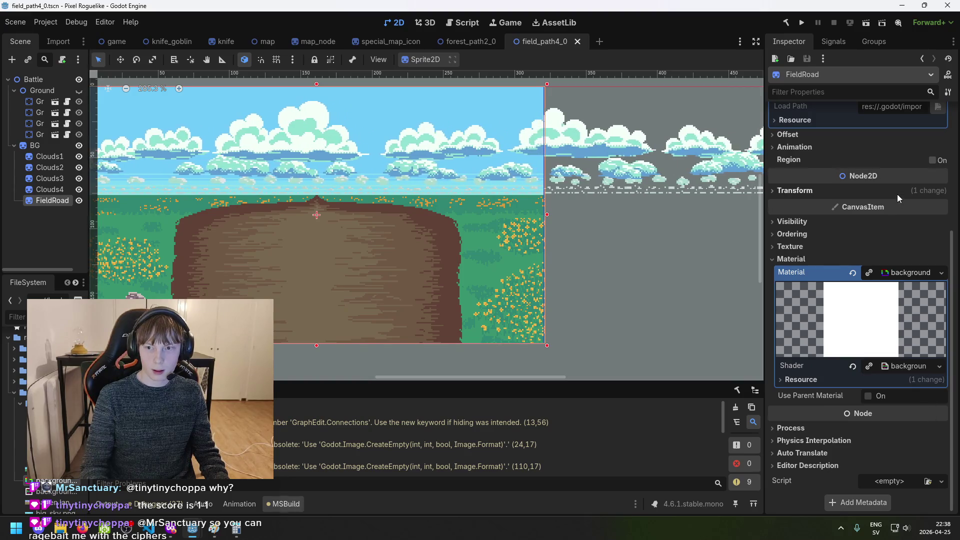
pyautogui.scroll(5, 883, 285)
pyautogui.scroll(-3, 878, 237)
pyautogui.scroll(-2, 878, 237)
pyautogui.click(845, 427)
pyautogui.click(844, 426)
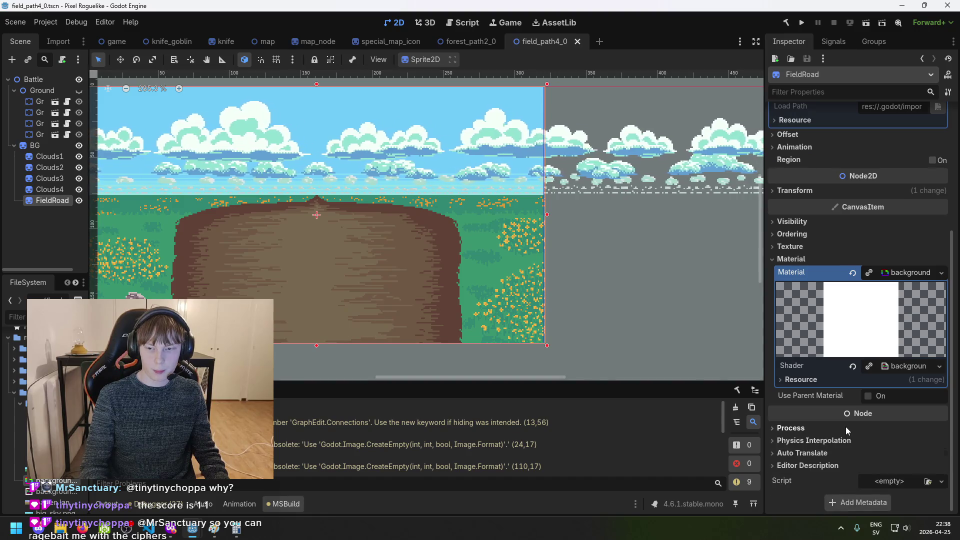
pyautogui.click(845, 427)
pyautogui.scroll(-2, 887, 446)
pyautogui.scroll(4, 853, 320)
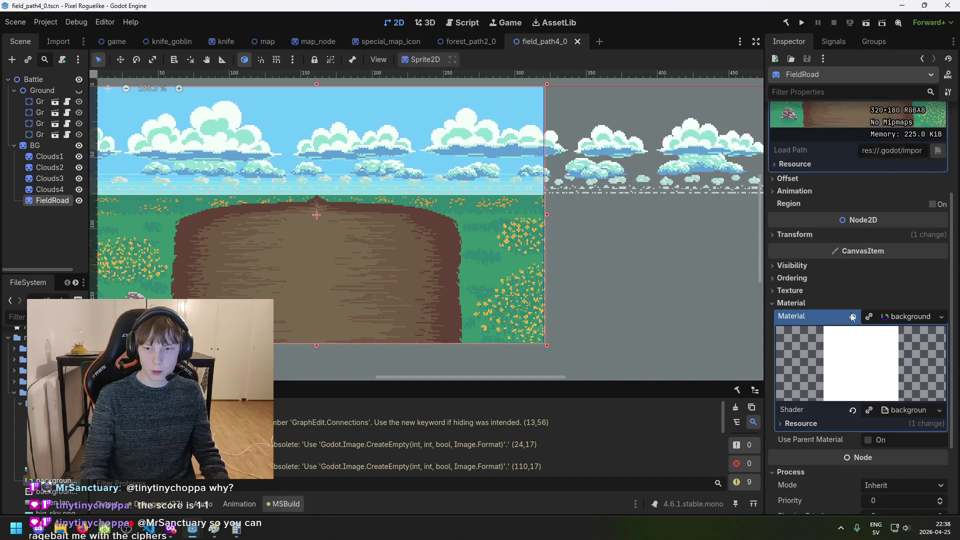
pyautogui.click(903, 317)
pyautogui.click(903, 320)
pyautogui.hotkey('ctrl', 's')
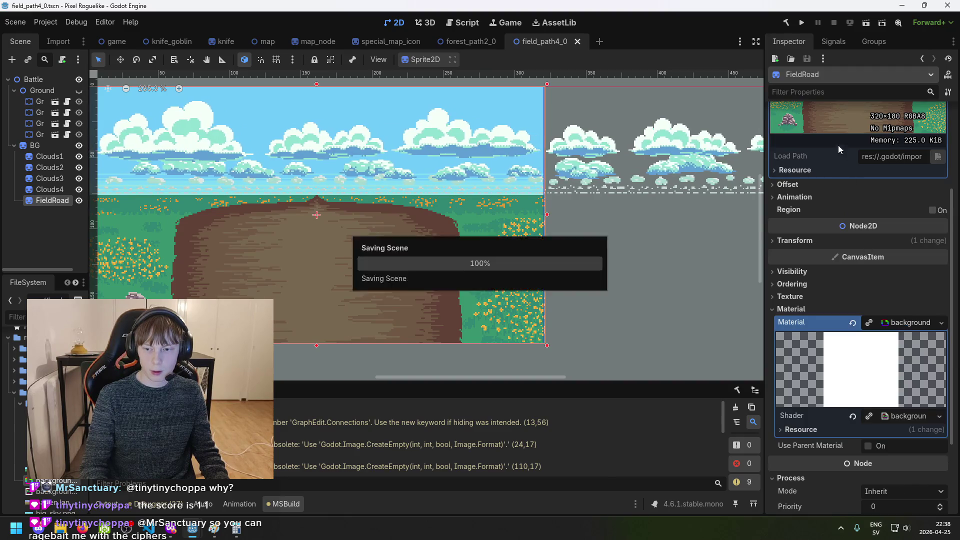
pyautogui.click(785, 23)
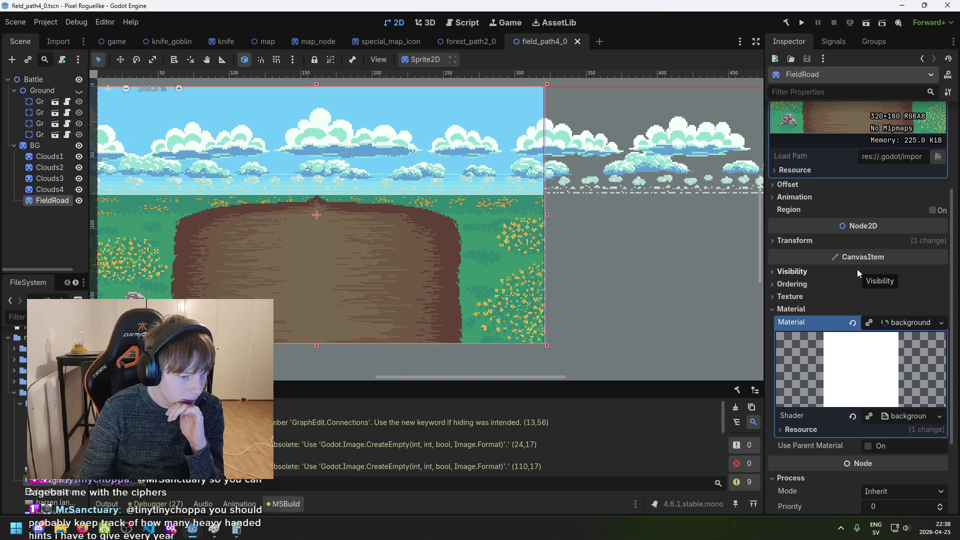
# Recheck FieldRoad's background material, Process and Ordering properties after the build
pyautogui.scroll(-1, 873, 320)
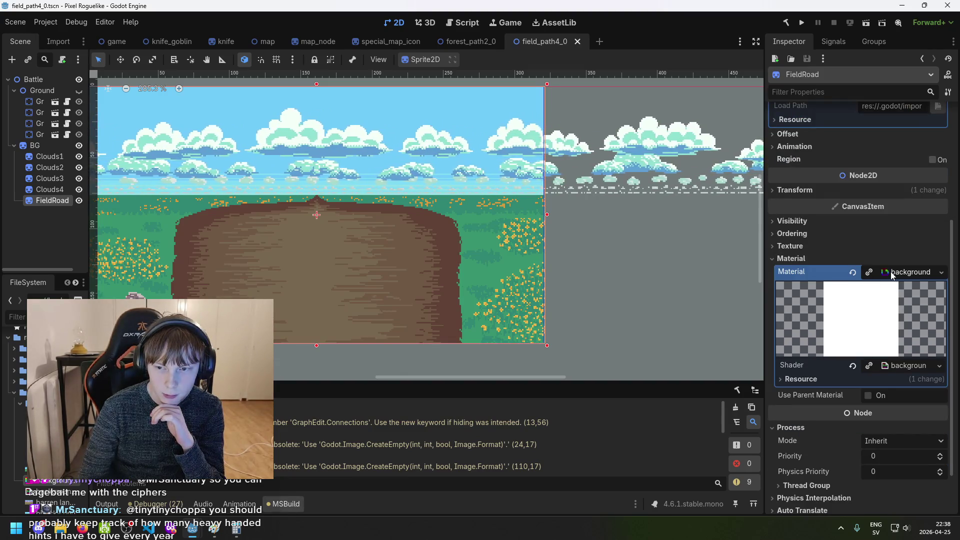
pyautogui.click(891, 273)
pyautogui.click(907, 322)
pyautogui.scroll(-2, 895, 370)
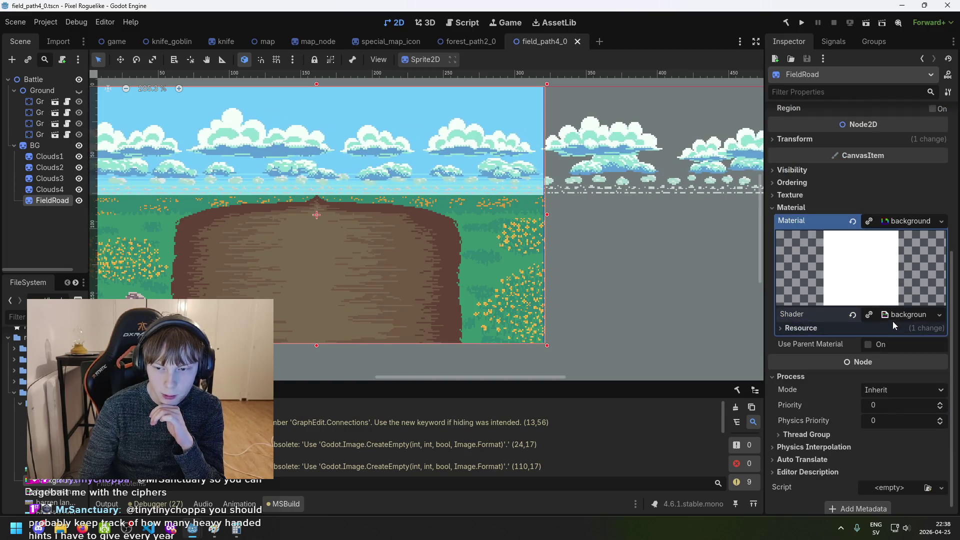
pyautogui.click(861, 375)
pyautogui.scroll(-2, 25, 440)
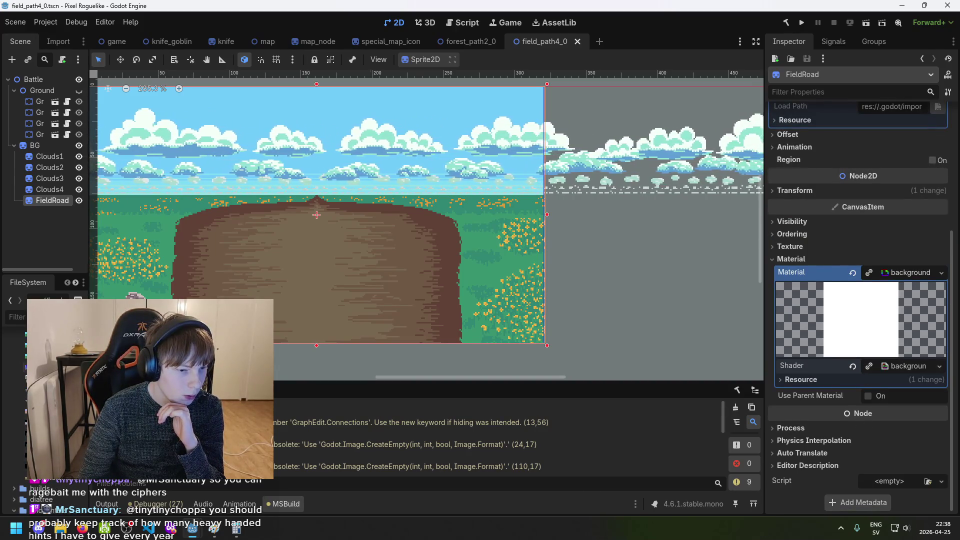
pyautogui.scroll(3, 24, 415)
pyautogui.scroll(-1, 24, 415)
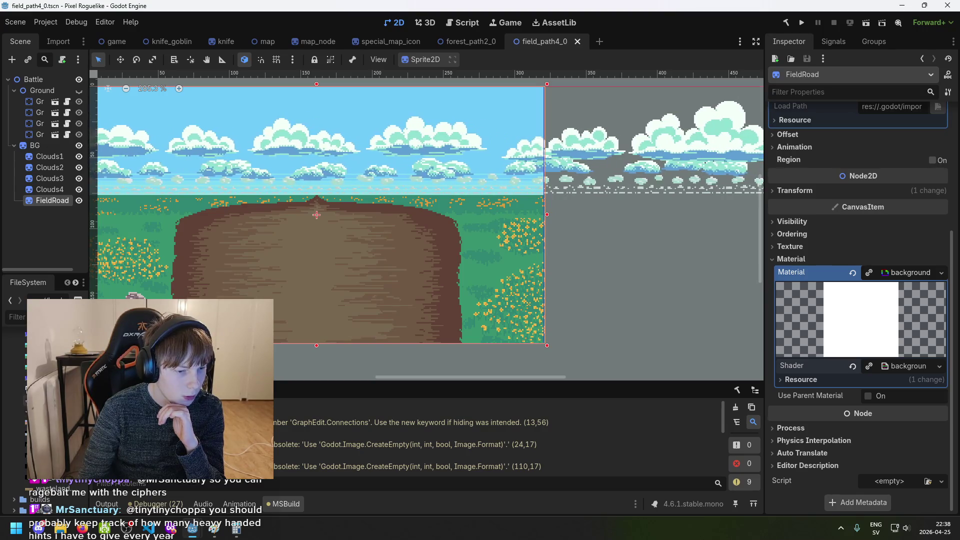
pyautogui.scroll(3, 24, 415)
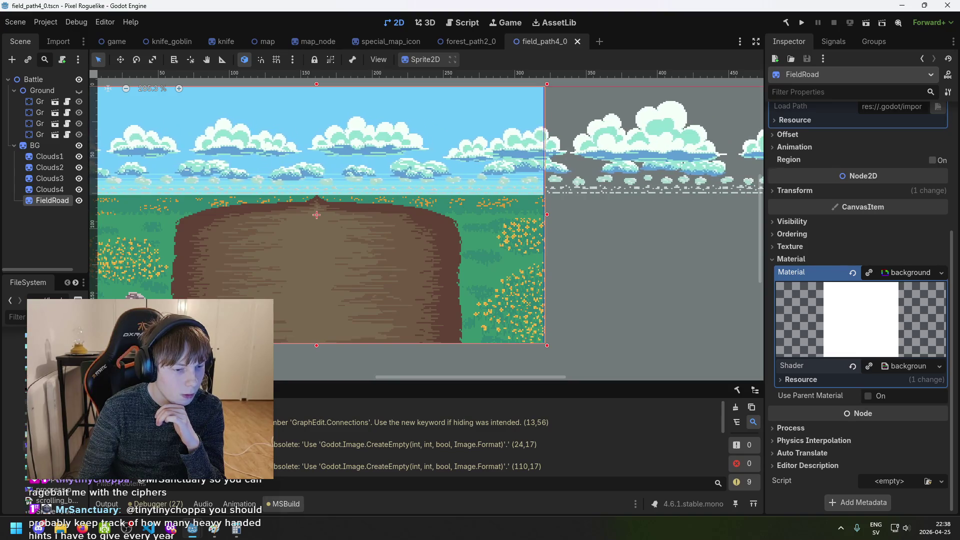
pyautogui.click(791, 235)
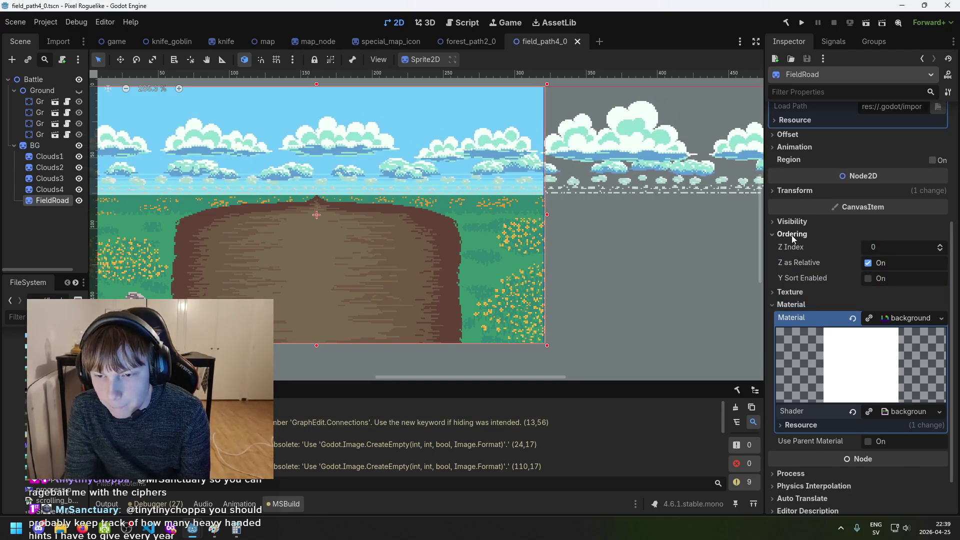
# Inspect FieldRoad's Ordering, background material and shader resource details in the Inspector
pyautogui.click(790, 235)
pyautogui.scroll(2, 823, 218)
pyautogui.scroll(3, 799, 238)
pyautogui.scroll(-5, 799, 238)
pyautogui.click(895, 270)
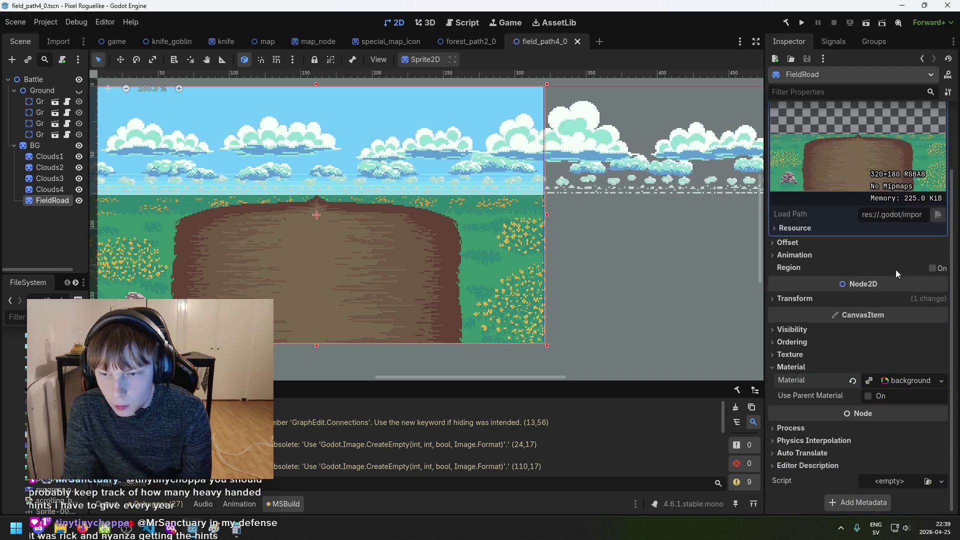
pyautogui.click(906, 380)
pyautogui.scroll(-3, 910, 391)
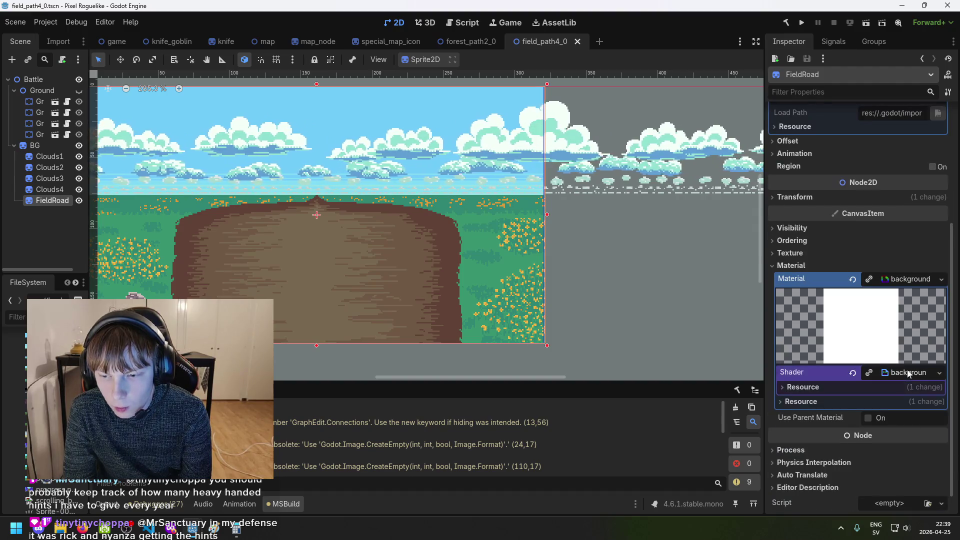
pyautogui.click(824, 392)
pyautogui.click(821, 388)
pyautogui.click(814, 400)
pyautogui.click(814, 400)
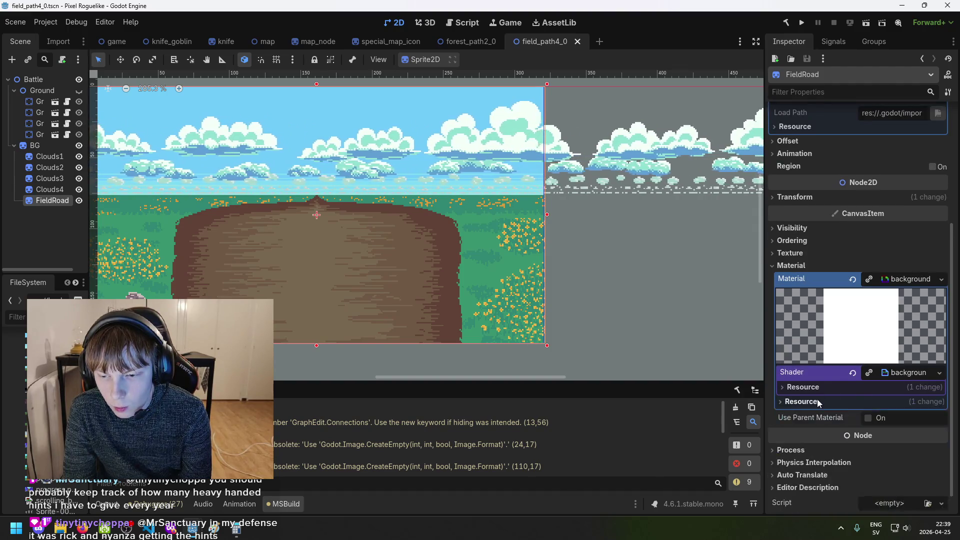
pyautogui.scroll(-1, 814, 400)
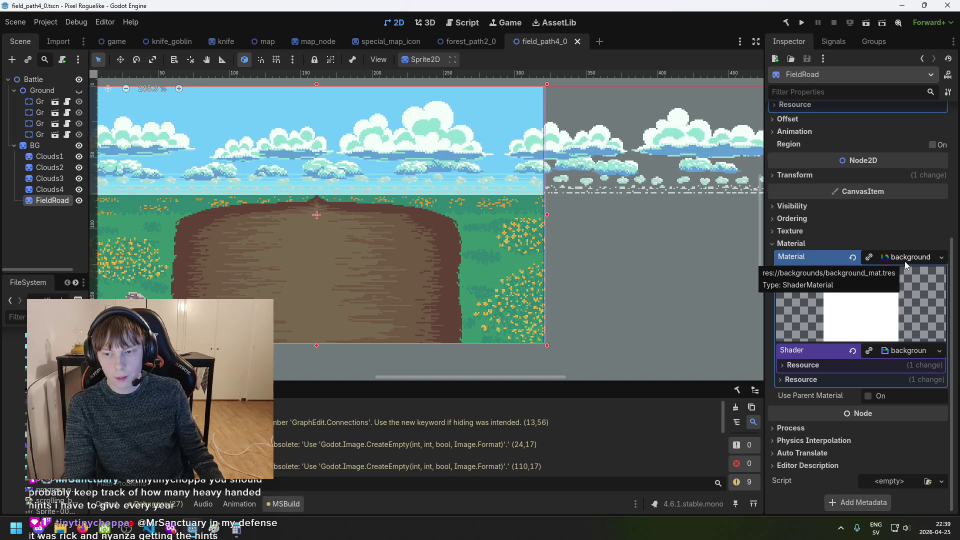
pyautogui.scroll(5, 45, 415)
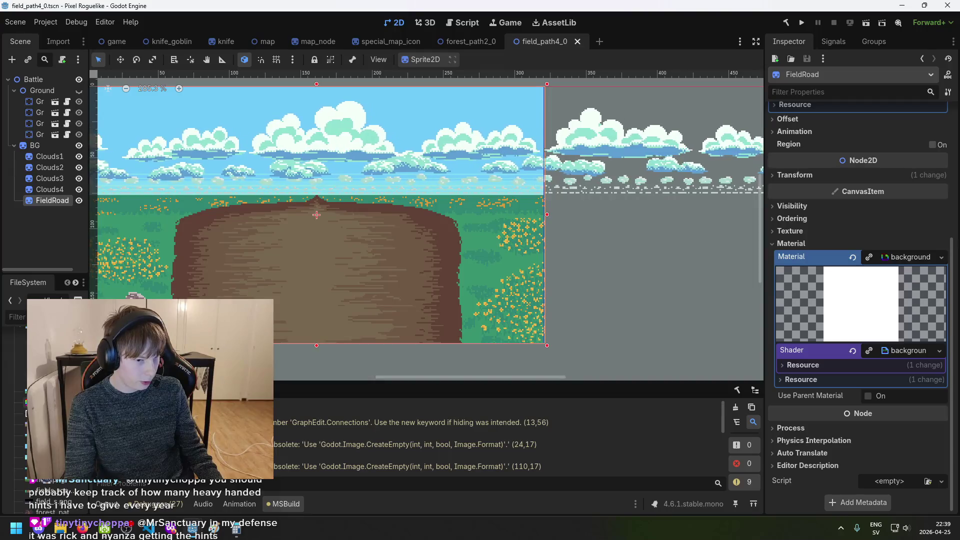
# Open background_mat.tres from the FileSystem dock, check its shader resource, and save
pyautogui.doubleClick(50, 403)
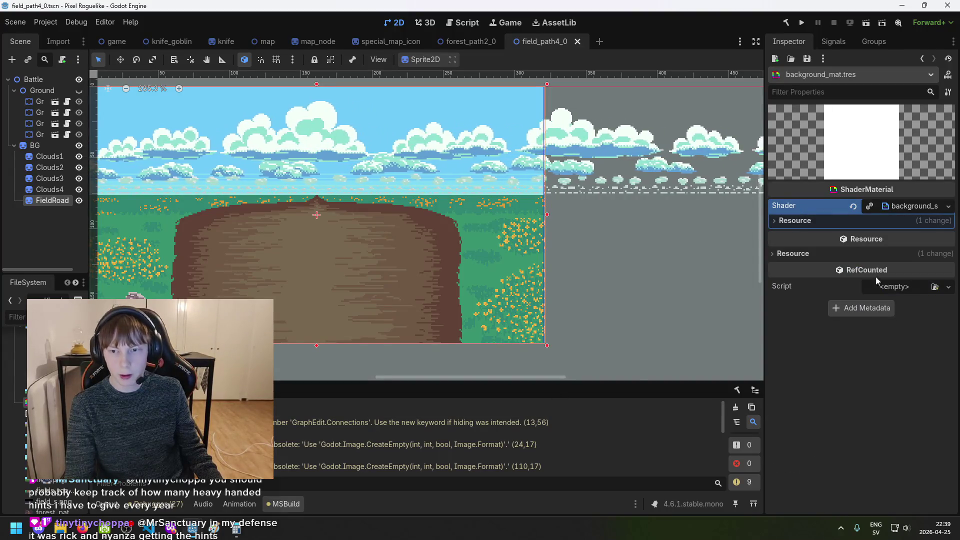
pyautogui.click(820, 222)
pyautogui.click(818, 220)
pyautogui.hotkey('ctrl', 's')
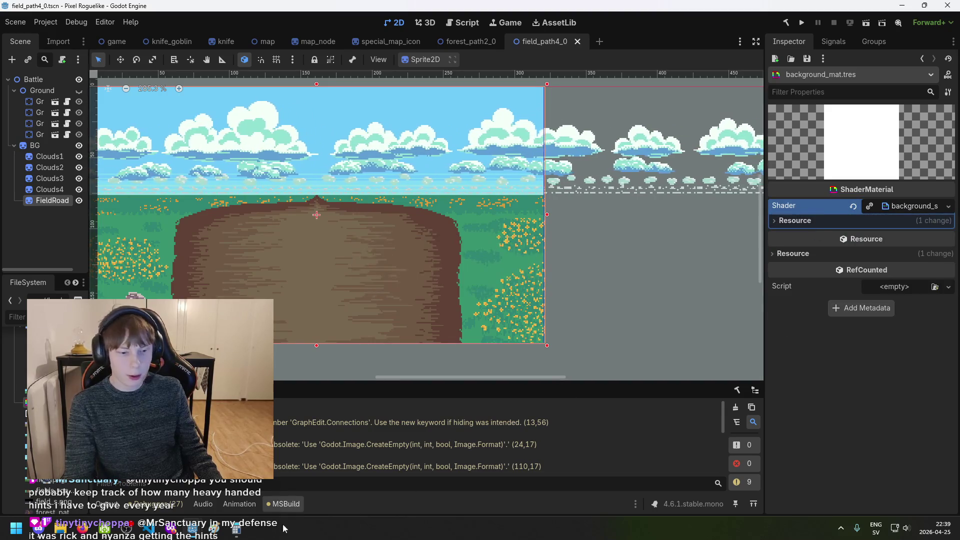
# Correct the misspelled variable on line 21 of the background shader to 'modulator'
pyautogui.click(192, 531)
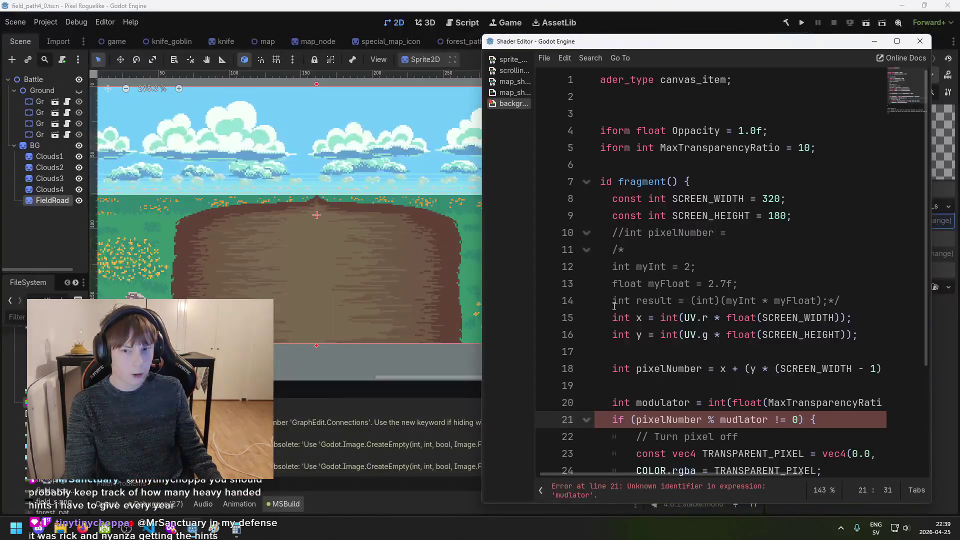
pyautogui.click(717, 267)
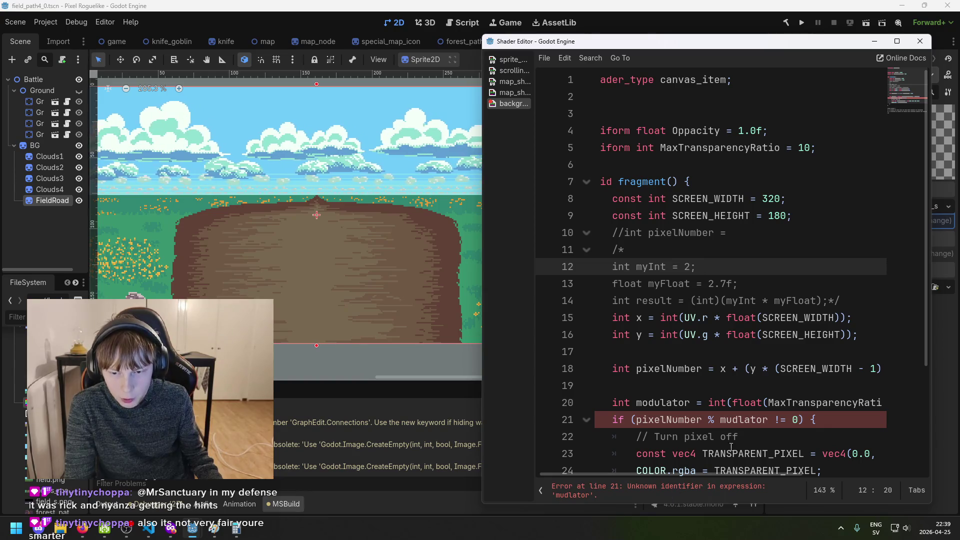
pyautogui.click(756, 419)
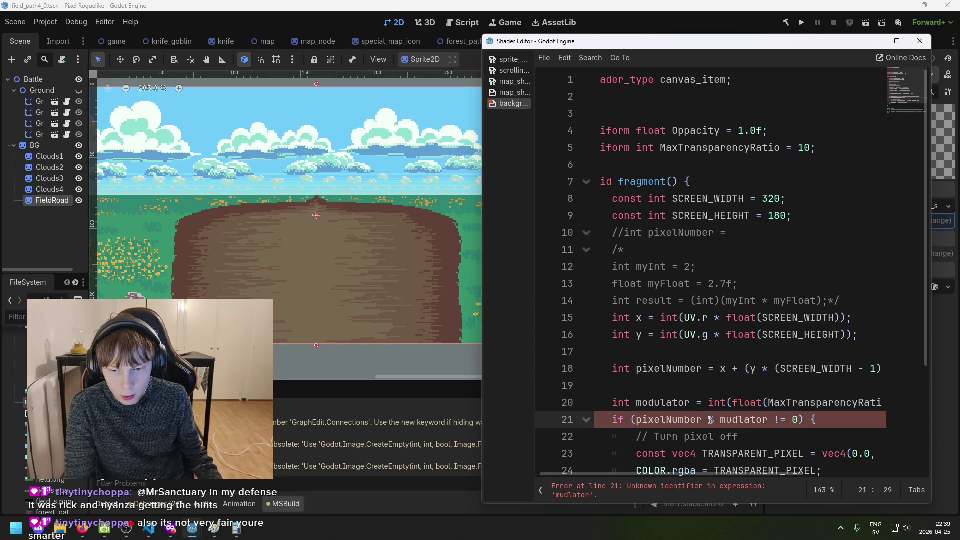
pyautogui.click(730, 420)
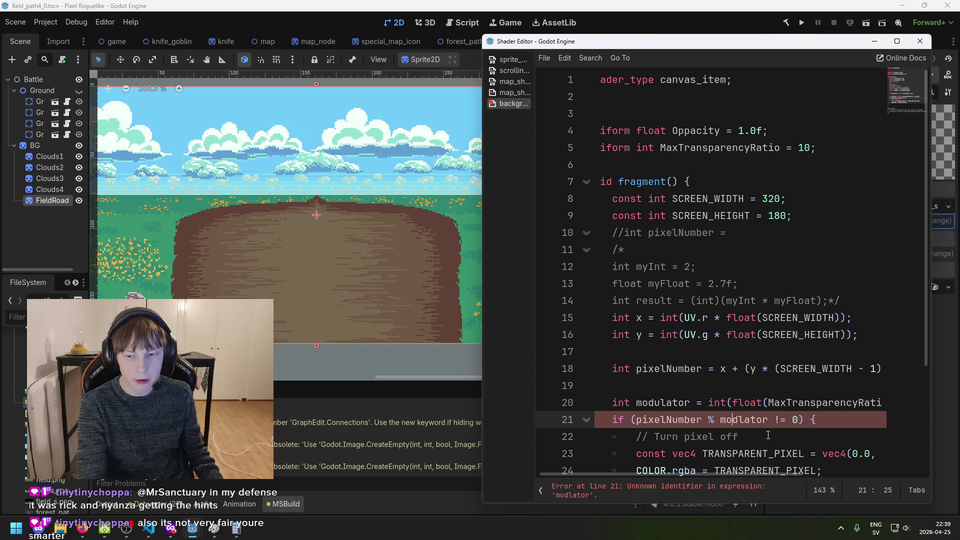
pyautogui.press('BackSpace')
pyautogui.write('o')
pyautogui.hotkey('ctrl', 's')
pyautogui.press('End')
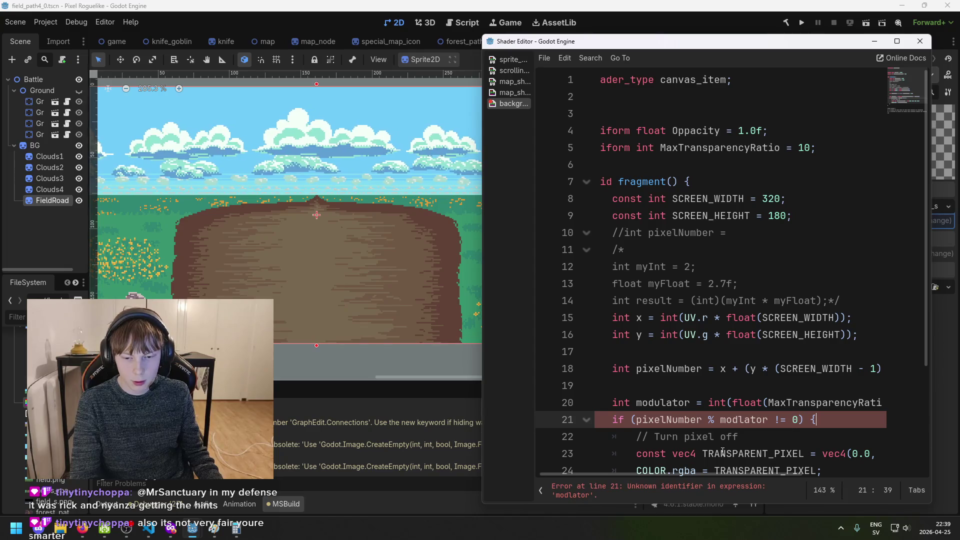
pyautogui.press('Left')
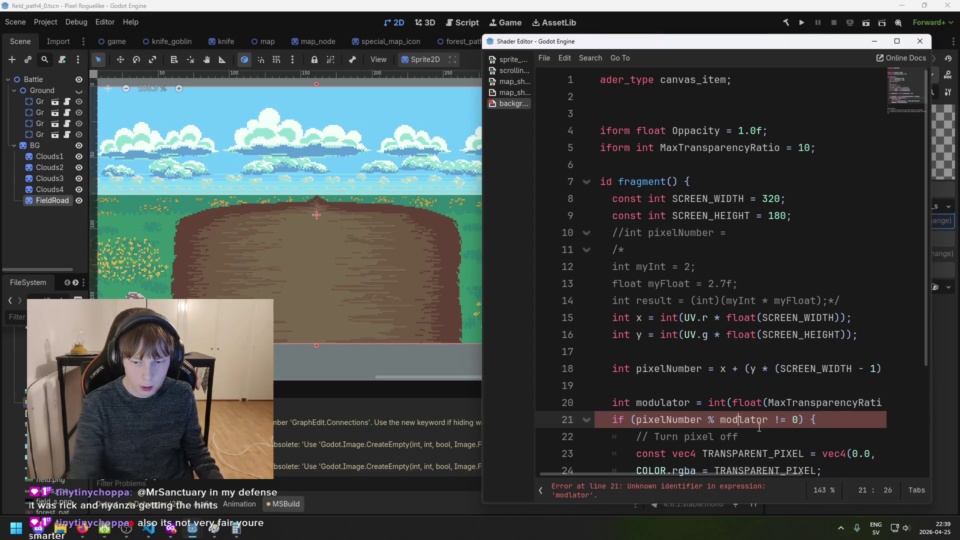
pyautogui.write('u')
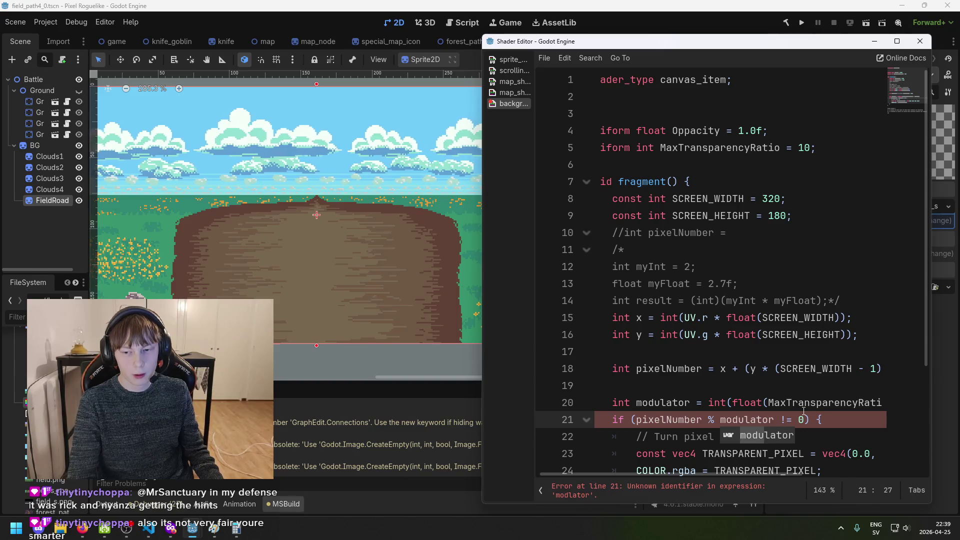
pyautogui.press('End')
# Return to the scene, reselect the FieldRoad node, and bring the shader code back up
pyautogui.click(874, 41)
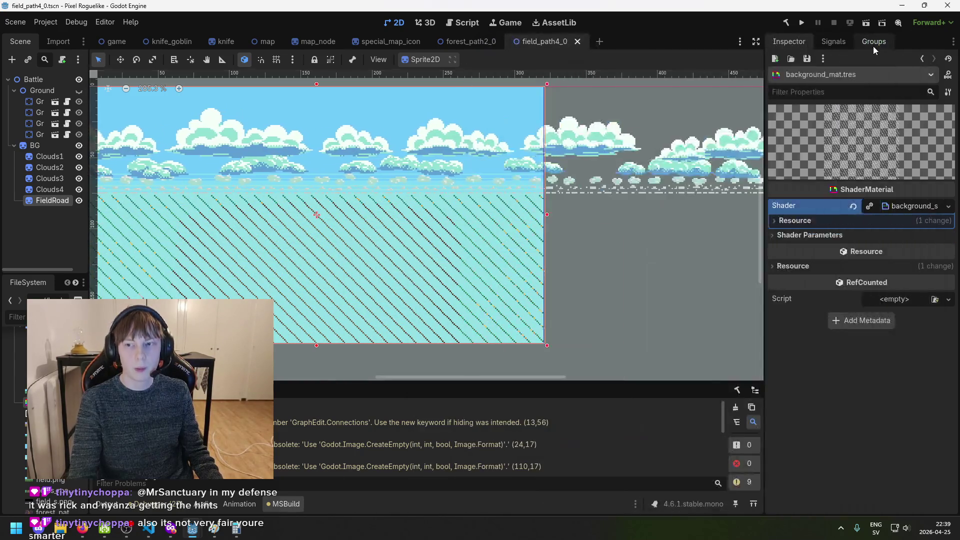
pyautogui.click(872, 44)
pyautogui.click(608, 151)
pyautogui.click(55, 197)
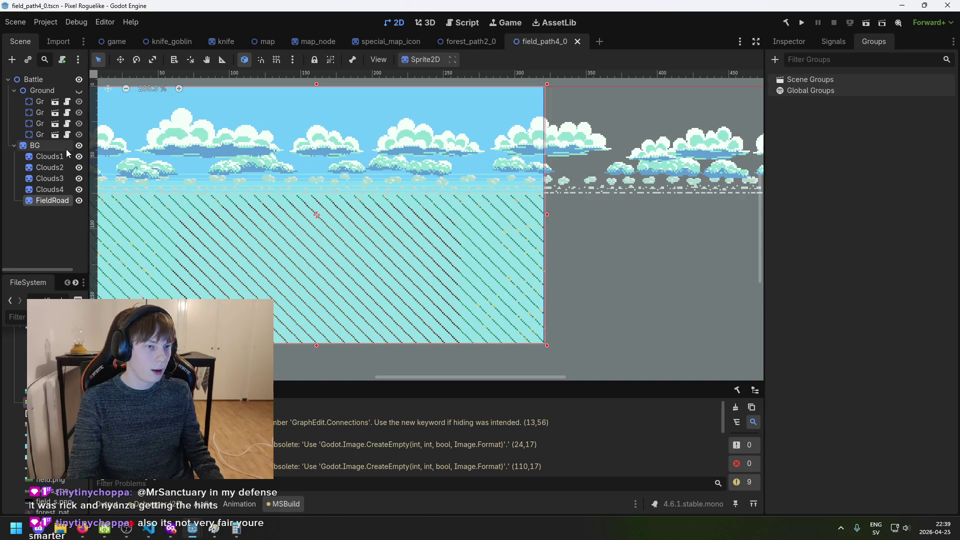
pyautogui.click(37, 200)
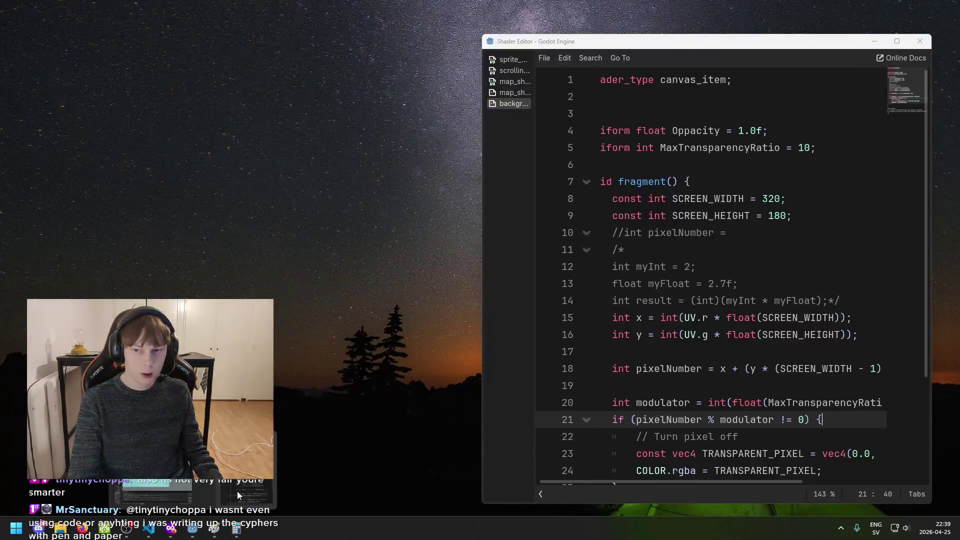
pyautogui.click(237, 491)
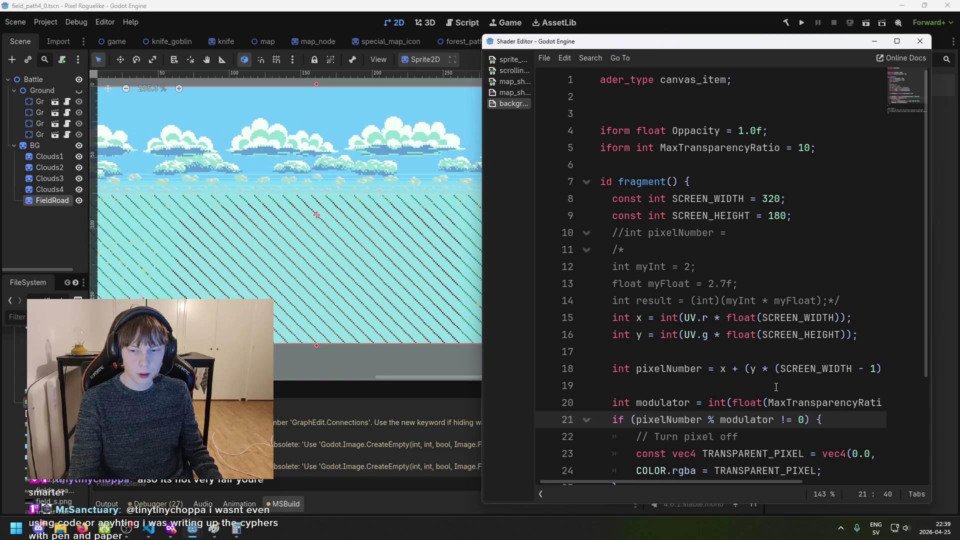
# Change line 20's modulator to MaxTransparencyRatio * (1.0 - Oppacity) and save
pyautogui.scroll(-2, 777, 395)
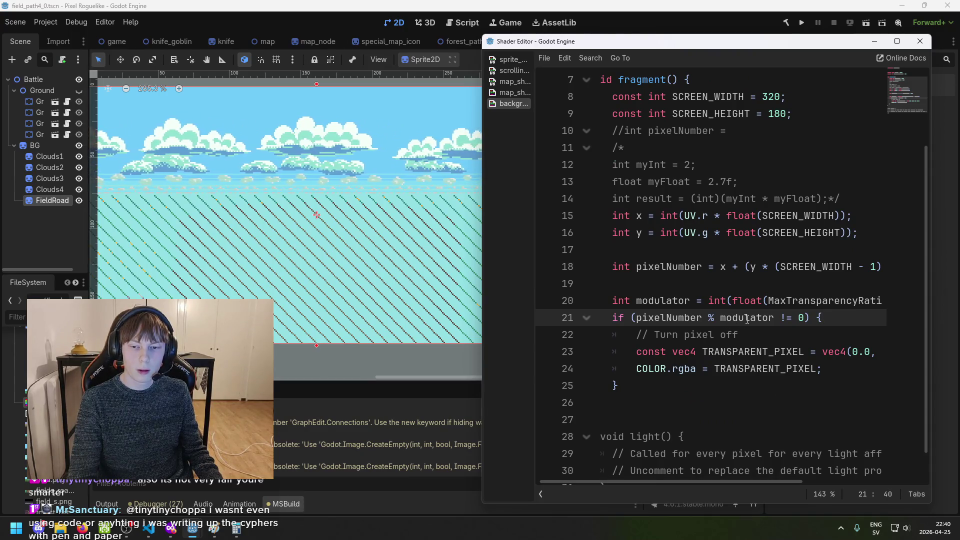
pyautogui.scroll(2, 747, 320)
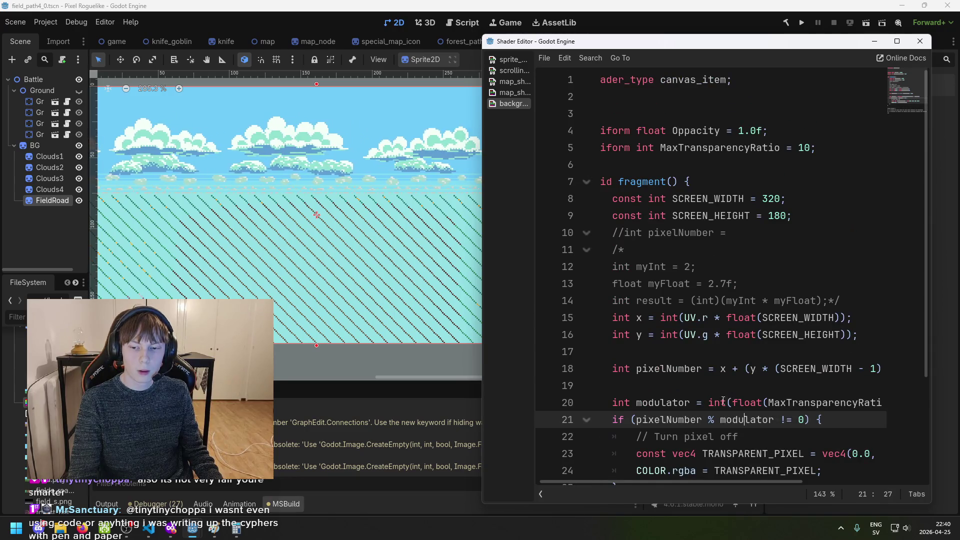
pyautogui.hscroll(3, 705, 474)
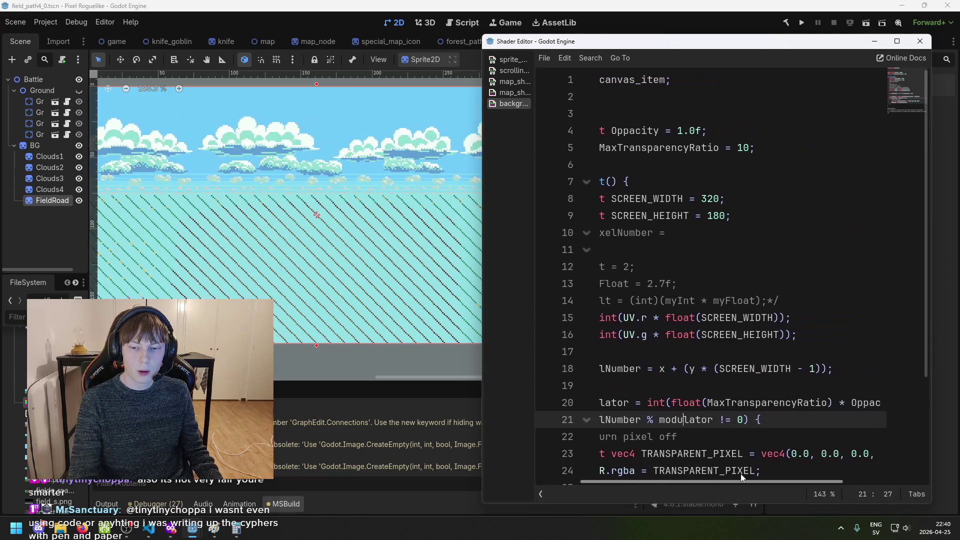
pyautogui.click(649, 403)
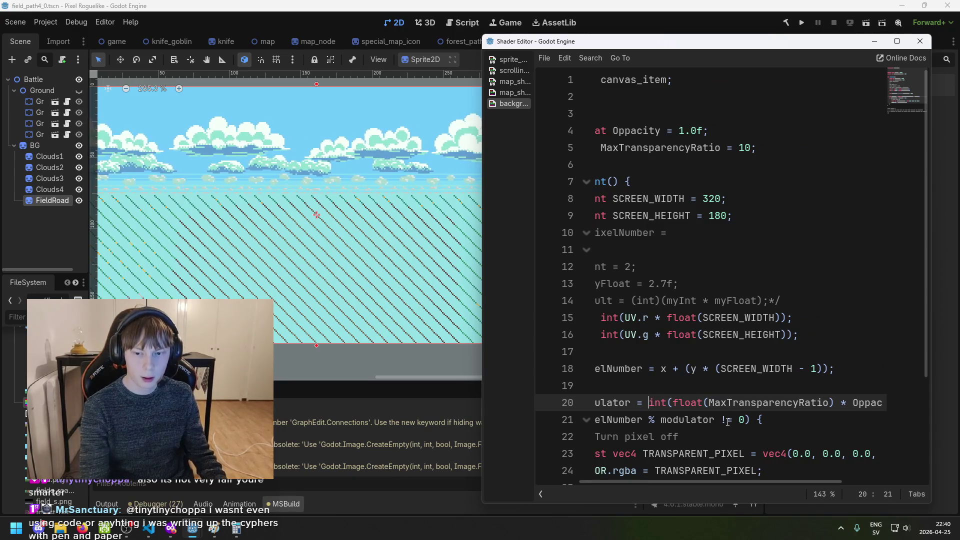
pyautogui.press('Right')
pyautogui.press('Right')
pyautogui.press('Right')
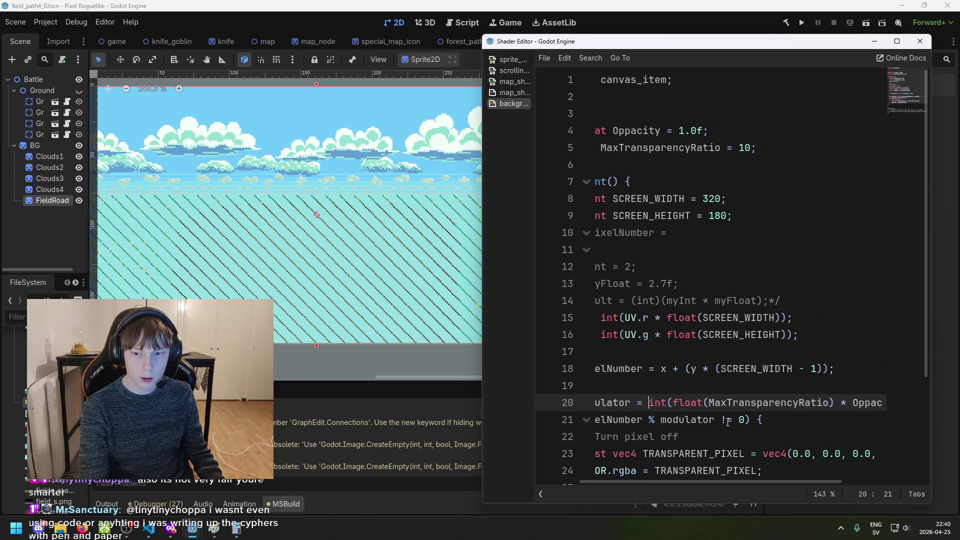
pyautogui.hotkey('ctrl', 'Right')
pyautogui.hotkey('ctrl', 'Right')
pyautogui.hotkey('ctrl', 'Right')
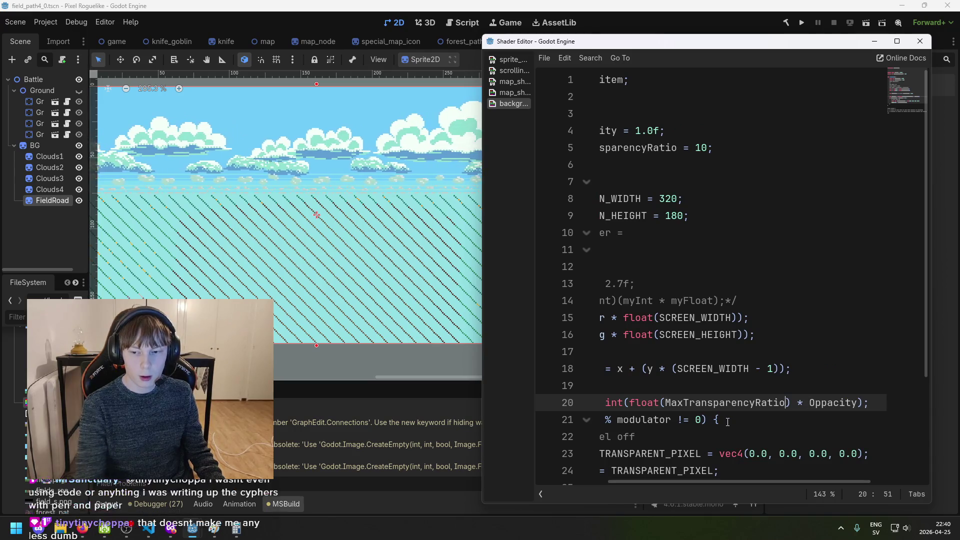
pyautogui.hotkey('ctrl', 'Left')
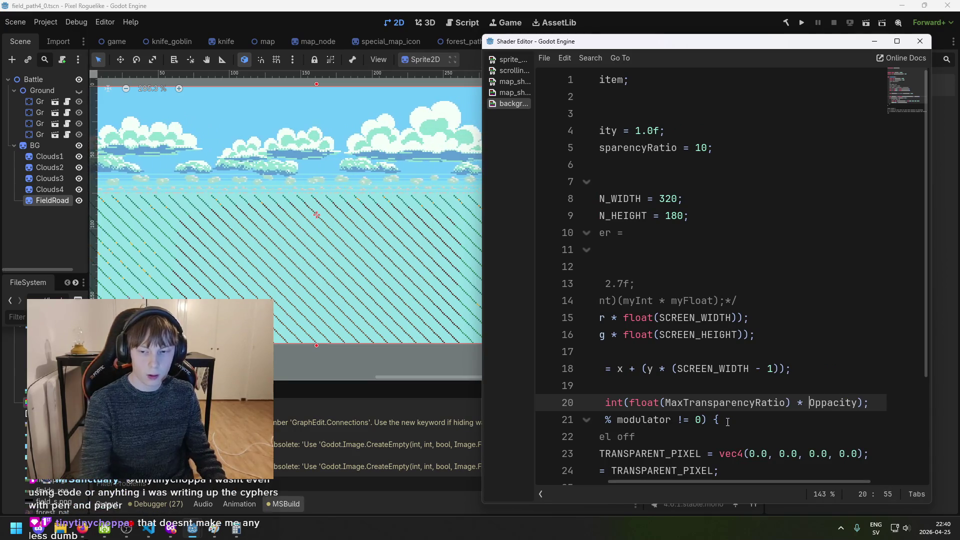
pyautogui.write('(1 .')
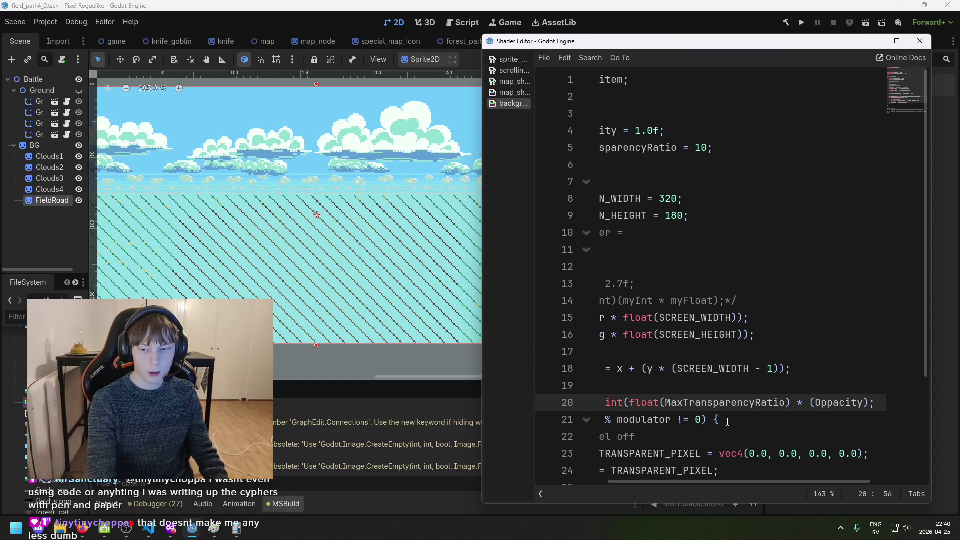
pyautogui.press('BackSpace')
pyautogui.press('BackSpace')
pyautogui.write('.0 -')
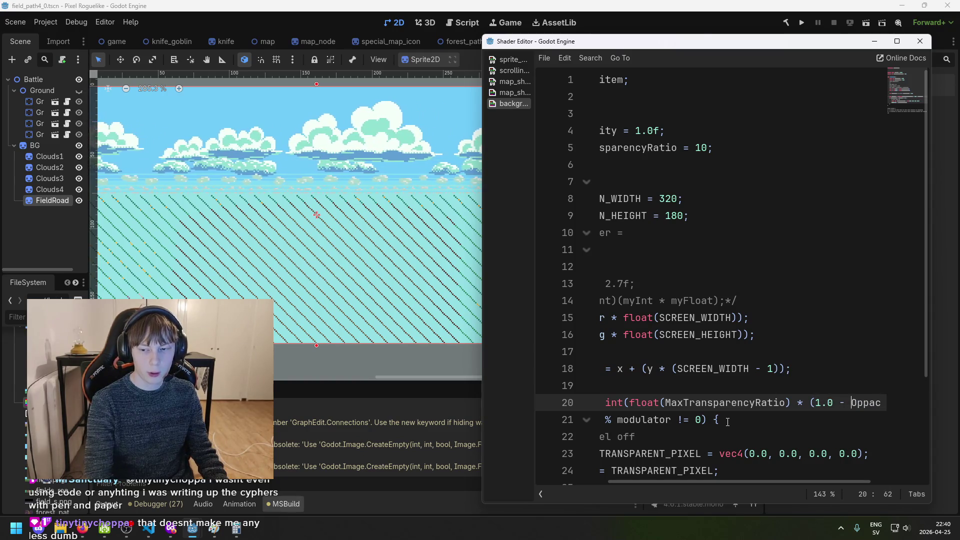
pyautogui.moveTo(780, 483)
pyautogui.mouseDown()
pyautogui.moveTo(822, 474)
pyautogui.moveTo(822, 409)
pyautogui.mouseUp()
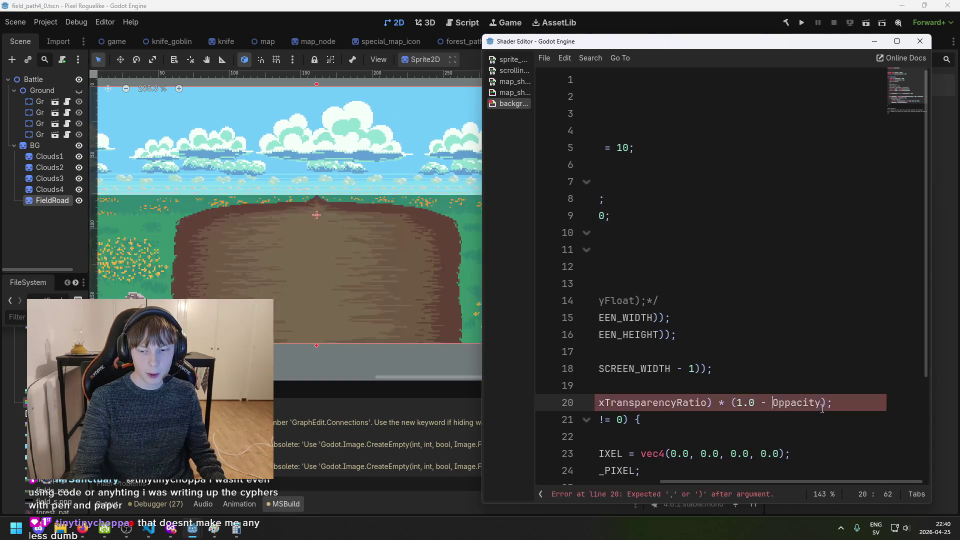
pyautogui.click(828, 406)
pyautogui.write(')')
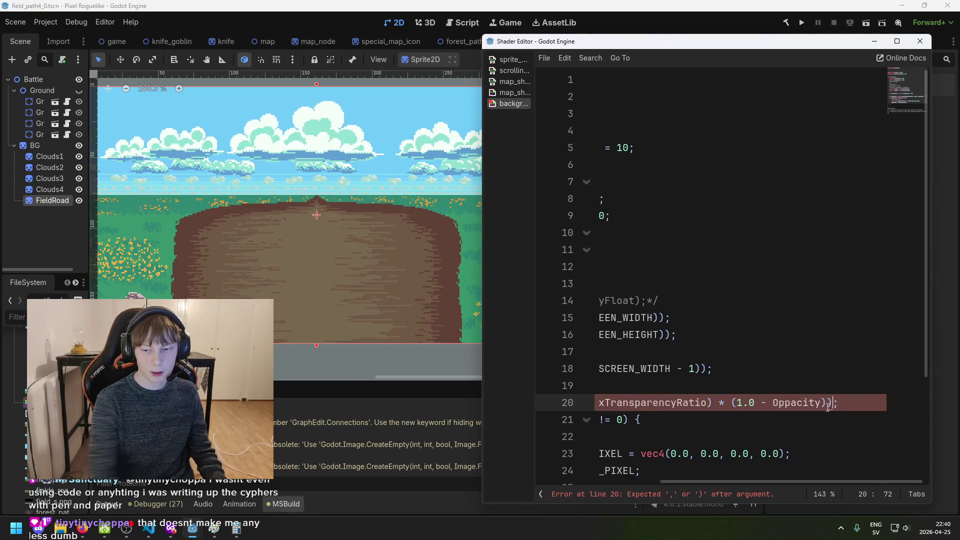
pyautogui.hotkey('ctrl', 's')
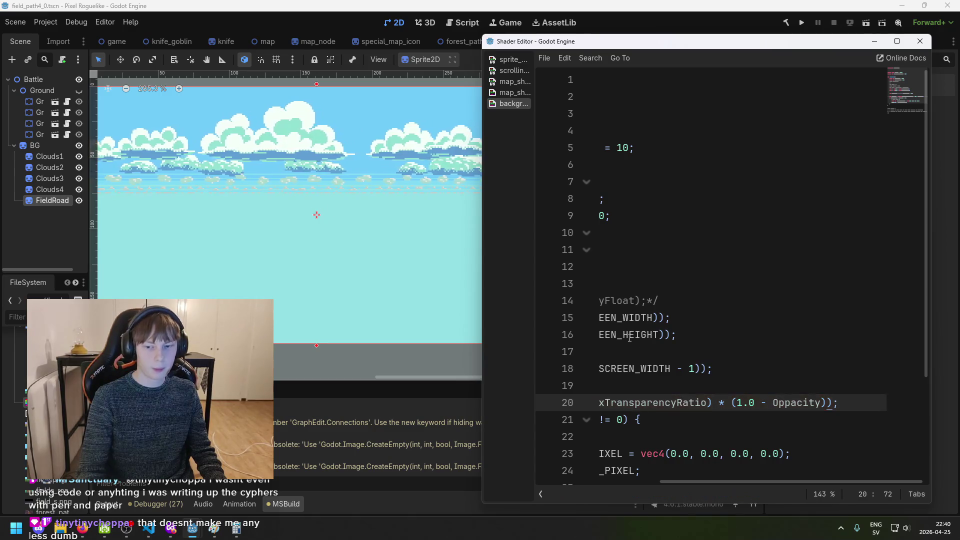
# Revert the modulator to MaxTransparencyRatio * Oppacity, save, and return to the main editor
pyautogui.press('BackSpace')
pyautogui.press('Left')
pyautogui.press('Left')
pyautogui.press('Left')
pyautogui.press('BackSpace')
pyautogui.press('BackSpace')
pyautogui.press('BackSpace')
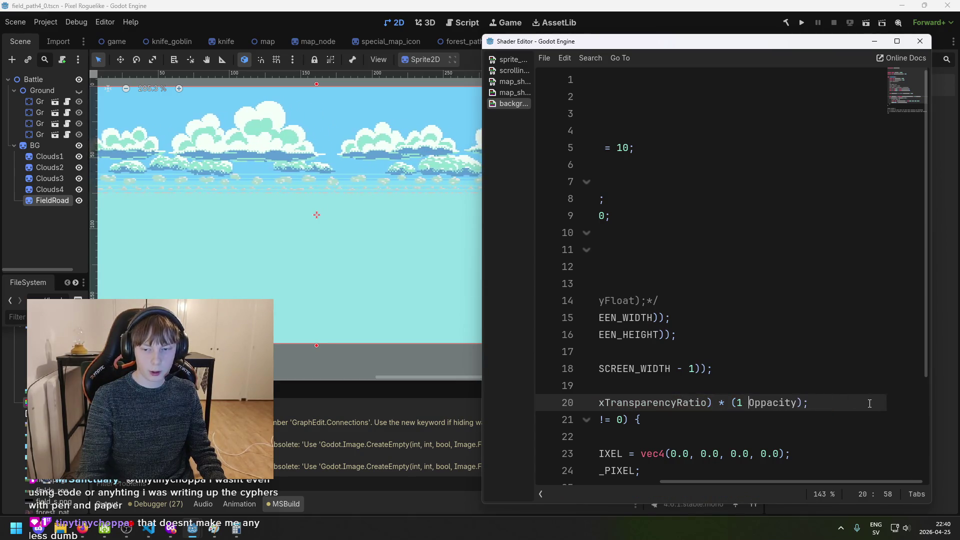
pyautogui.press('BackSpace')
pyautogui.press('BackSpace')
pyautogui.hotkey('ctrl', 's')
pyautogui.moveTo(733, 483)
pyautogui.mouseDown()
pyautogui.moveTo(603, 480)
pyautogui.moveTo(688, 482)
pyautogui.moveTo(649, 484)
pyautogui.mouseUp()
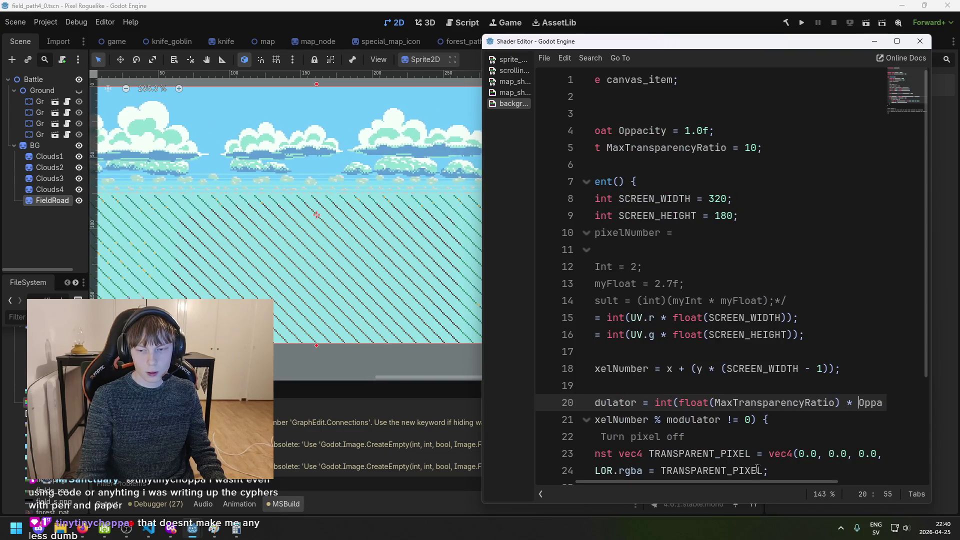
pyautogui.moveTo(750, 482); pyautogui.dragTo(825, 482)
pyautogui.click(56, 205)
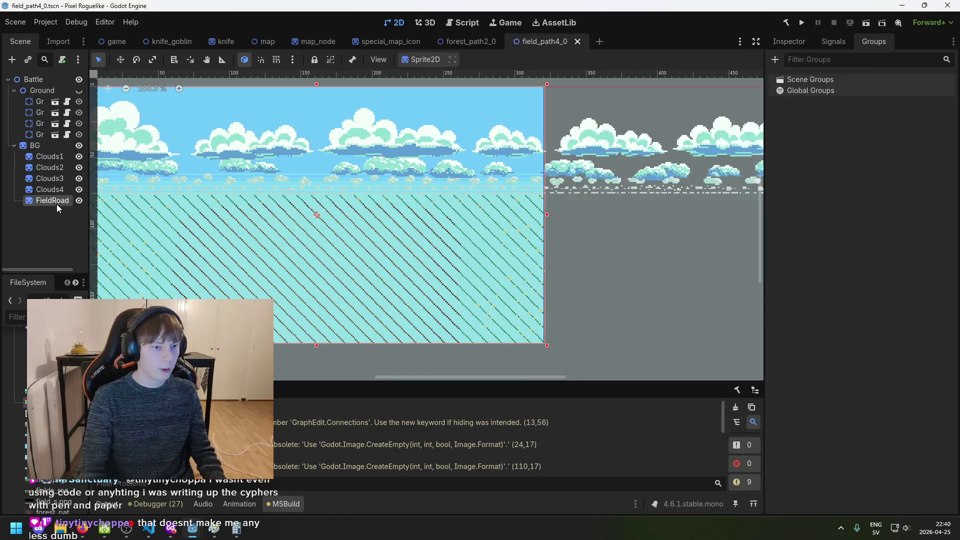
# Reselect FieldRoad and drag its Opacity shader parameter from 1.0 down to 0.29
pyautogui.click(46, 224)
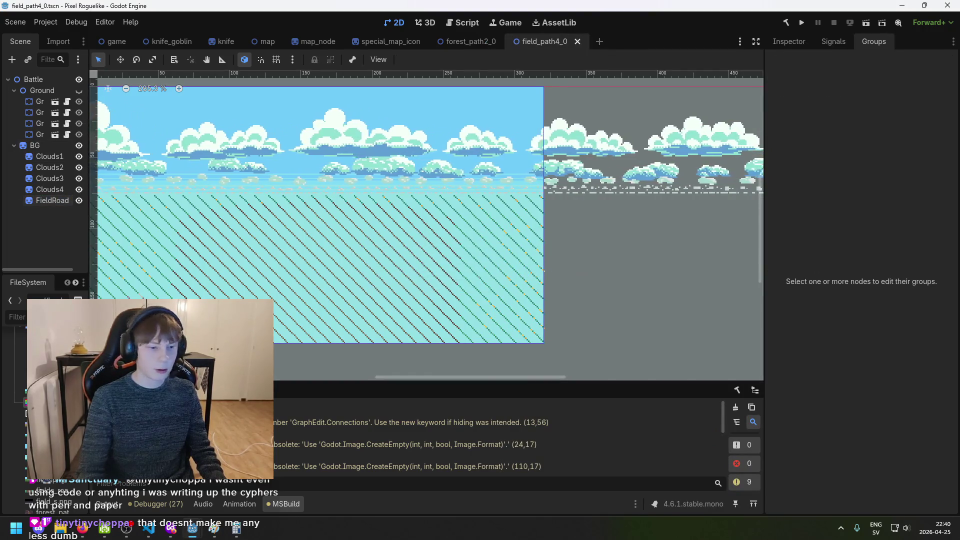
pyautogui.click(48, 200)
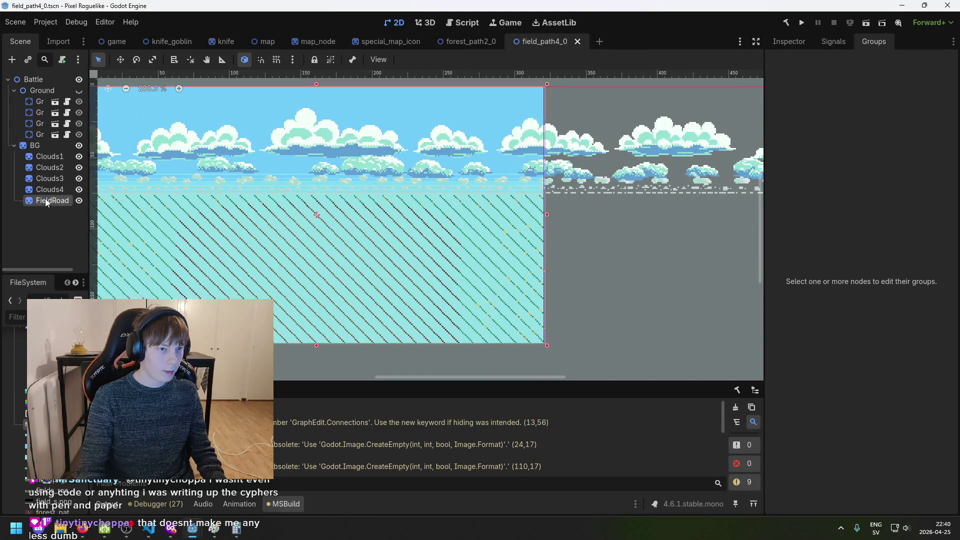
pyautogui.click(789, 42)
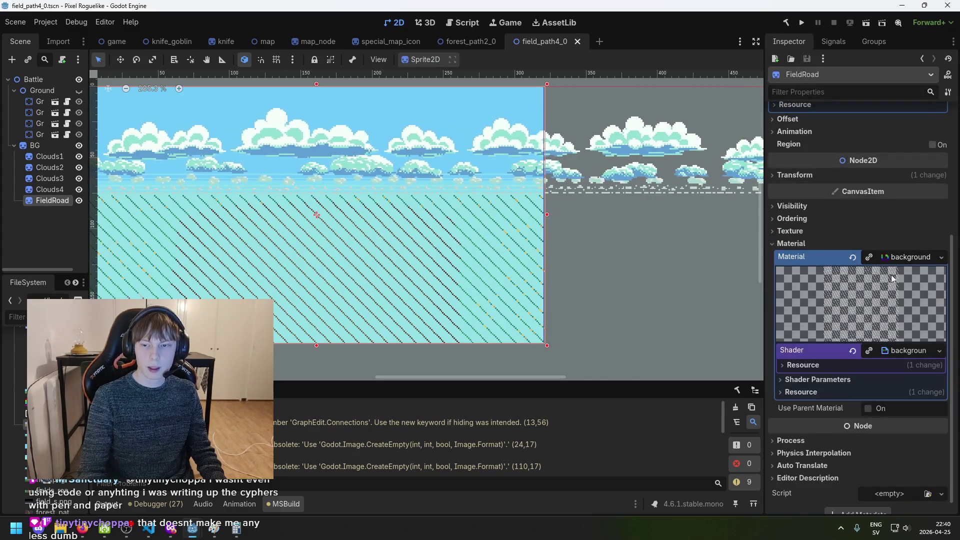
pyautogui.click(906, 378)
pyautogui.scroll(-1, 898, 375)
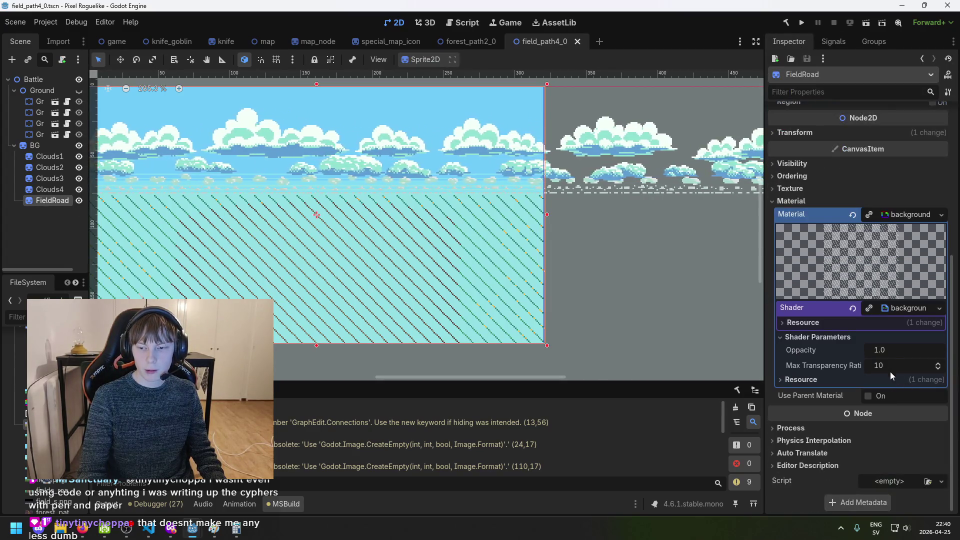
pyautogui.moveTo(896, 351); pyautogui.dragTo(855, 351)
pyautogui.moveTo(192, 528)
pyautogui.click(235, 475)
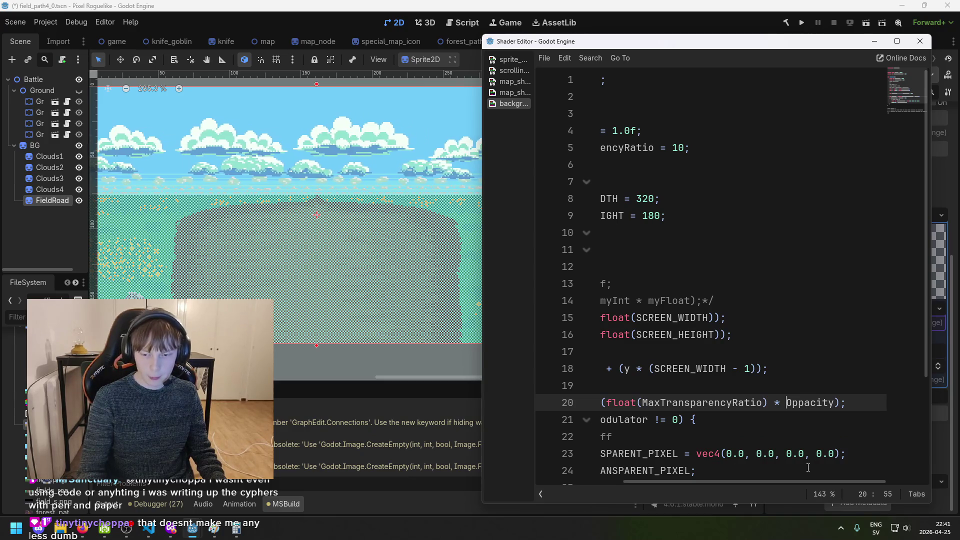
# Wrap Oppacity on line 20 as (1.0f - Oppacity), then switch away to view the result
pyautogui.write('(1.0f')
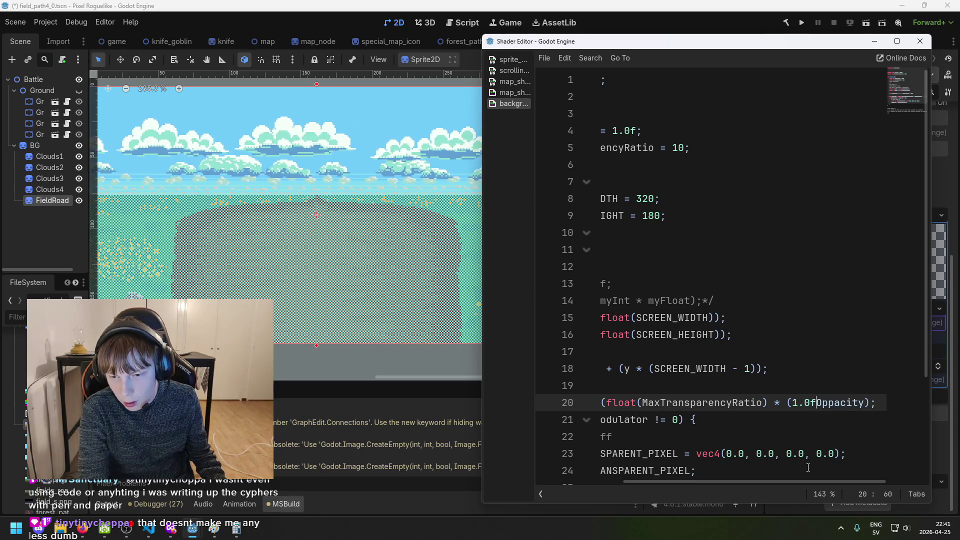
pyautogui.press('Right')
pyautogui.press('Right')
pyautogui.press('Right')
pyautogui.write(')')
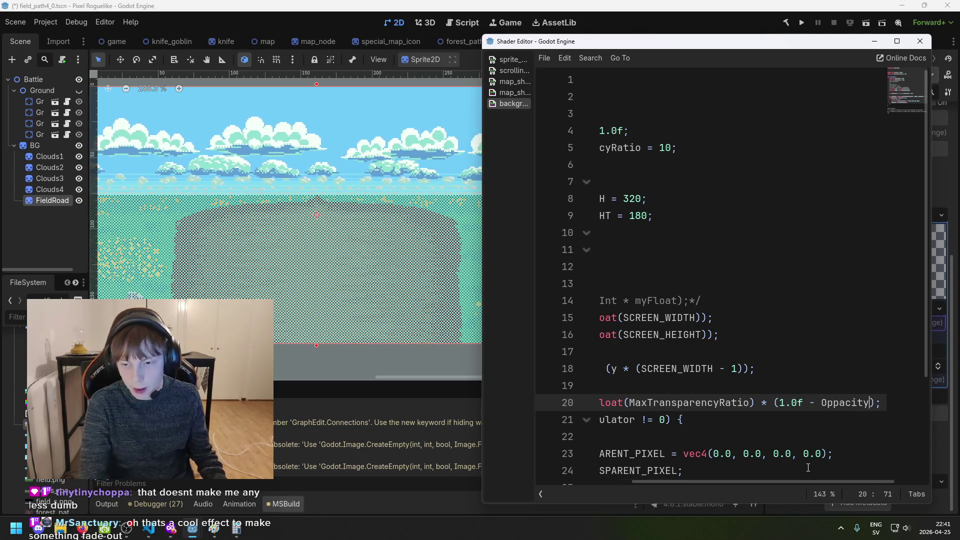
pyautogui.write(')')
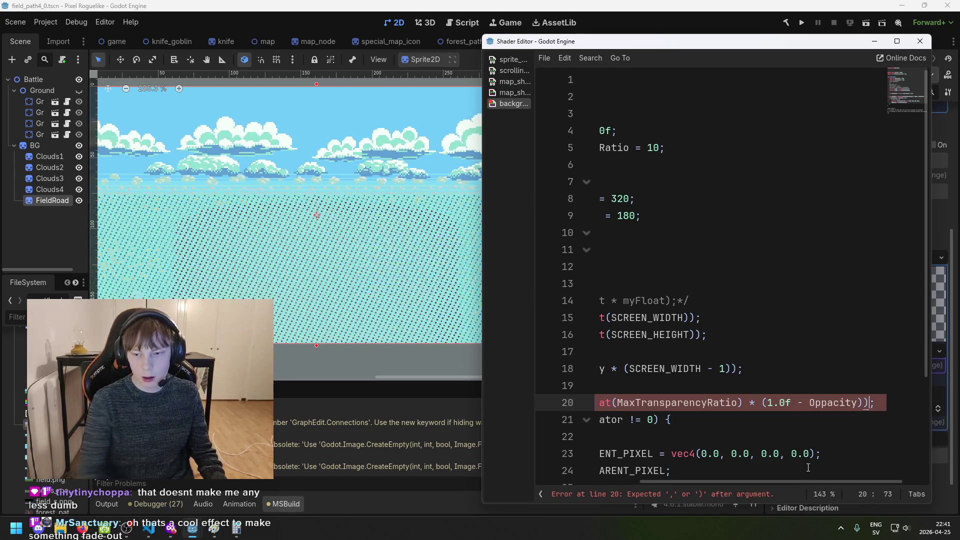
pyautogui.hotkey('alt', 'Tab')
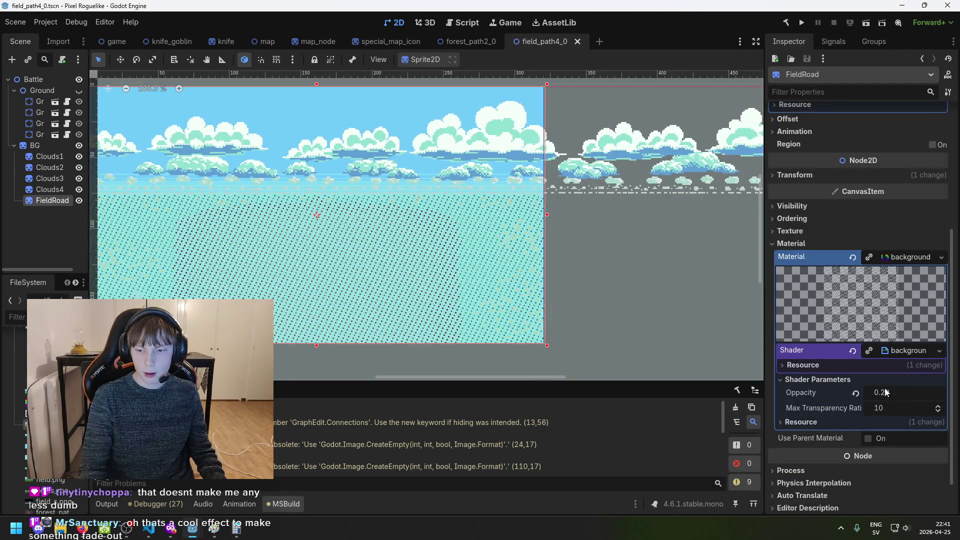
# Reset FieldRoad's Opacity to 1.0, lower it to 0.795, and bring the shader code forward
pyautogui.click(855, 394)
pyautogui.moveTo(887, 392)
pyautogui.mouseDown()
pyautogui.moveTo(835, 392)
pyautogui.moveTo(874, 392)
pyautogui.mouseUp()
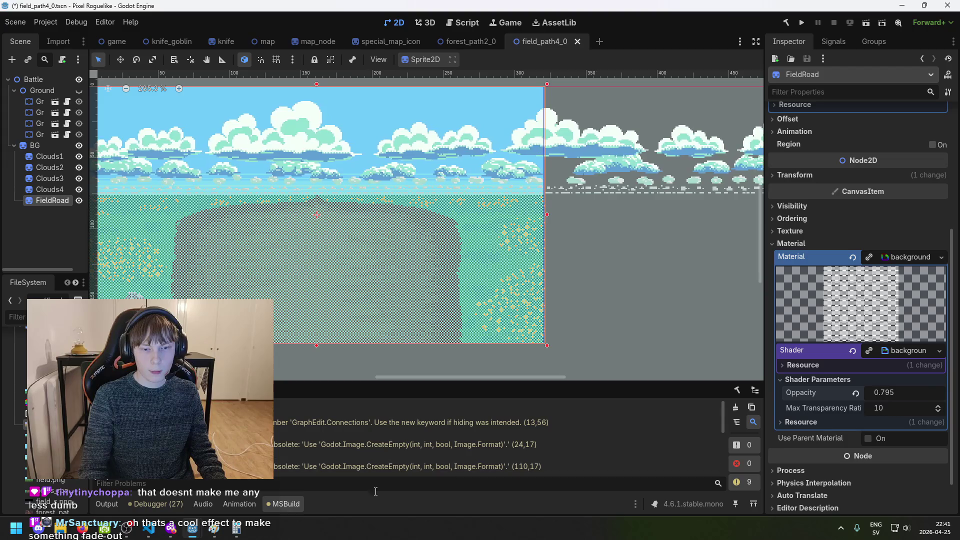
pyautogui.click(268, 482)
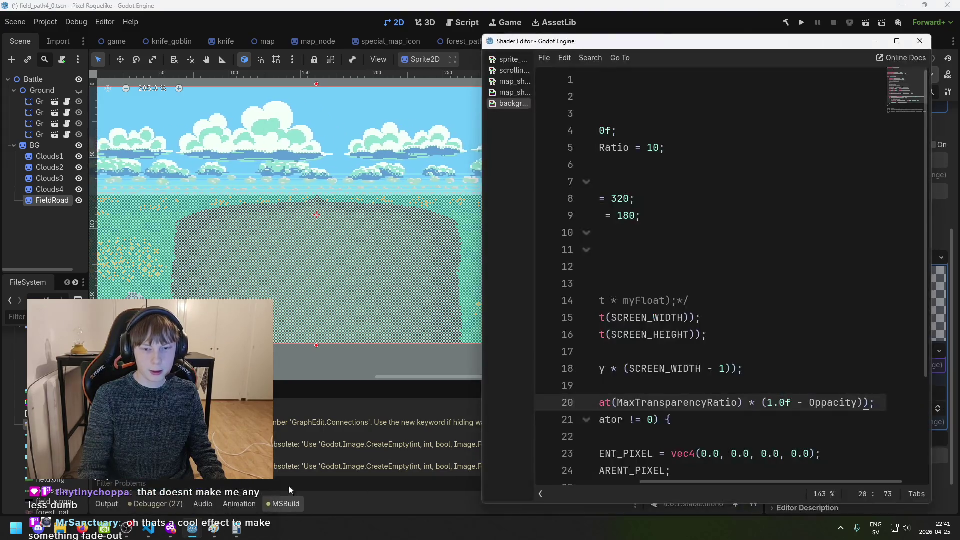
# Select the modulo if-block and indent its lines one extra level
pyautogui.moveTo(732, 480); pyautogui.dragTo(625, 484)
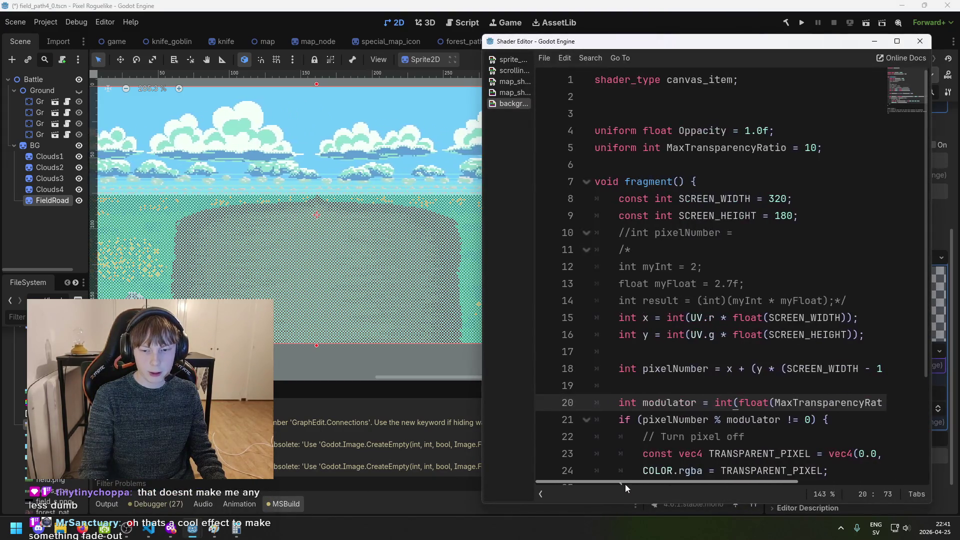
pyautogui.scroll(-1, 652, 446)
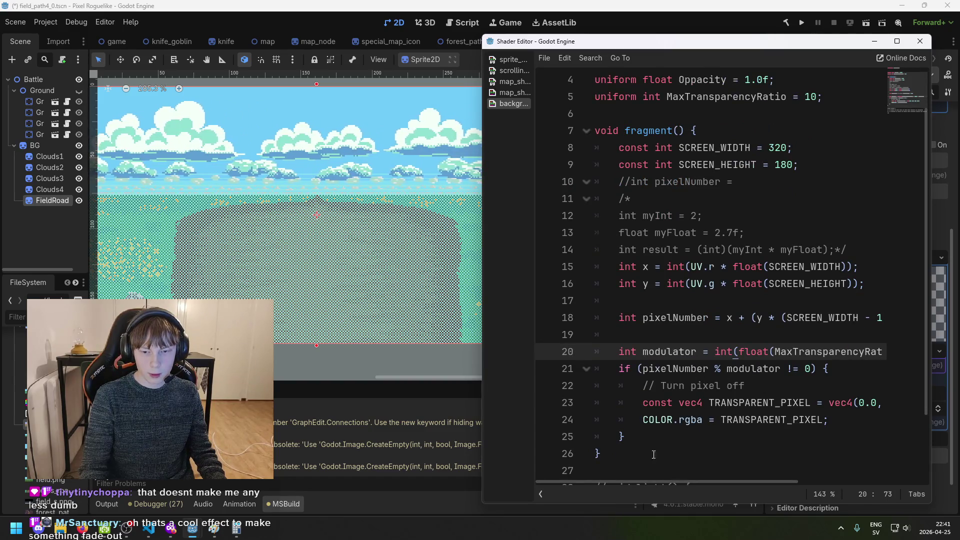
pyautogui.moveTo(646, 434); pyautogui.dragTo(524, 372)
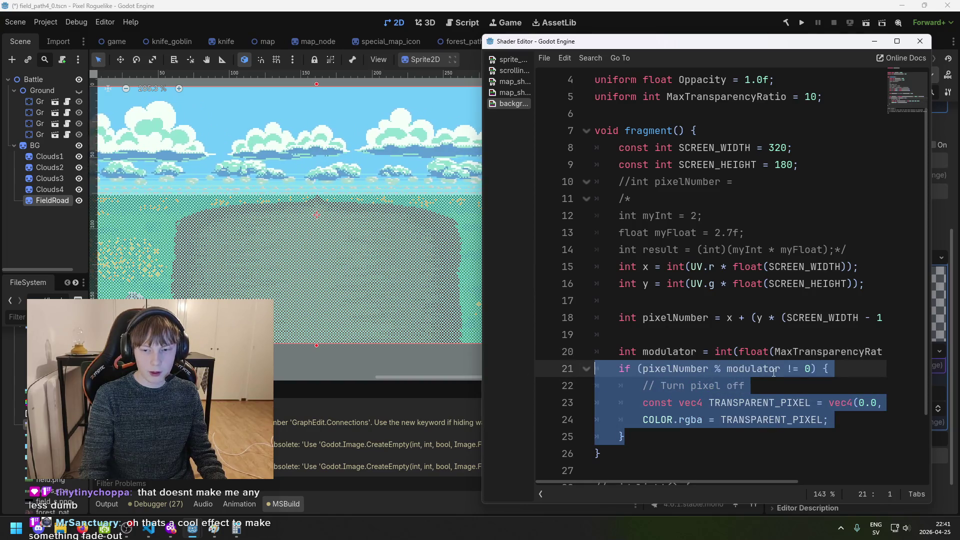
pyautogui.click(755, 369)
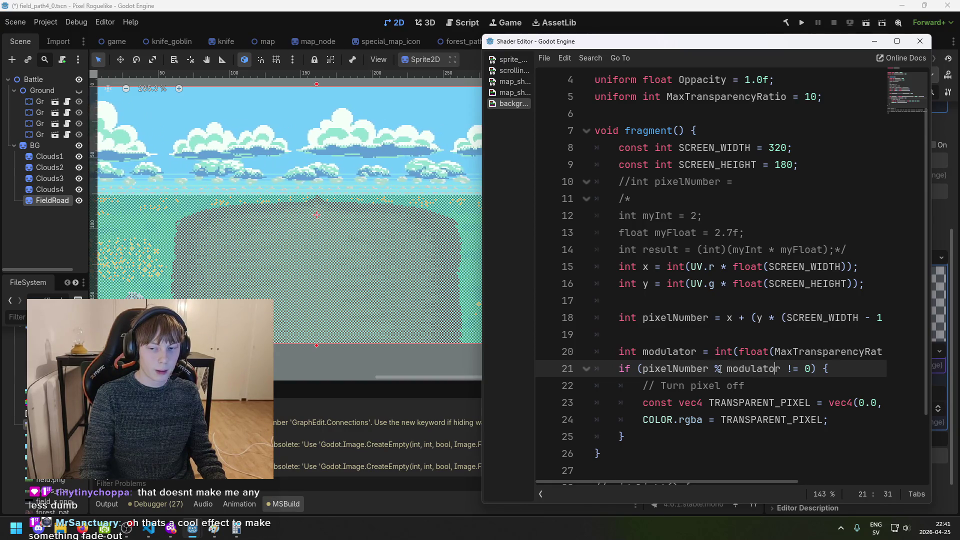
pyautogui.moveTo(643, 438); pyautogui.dragTo(546, 371)
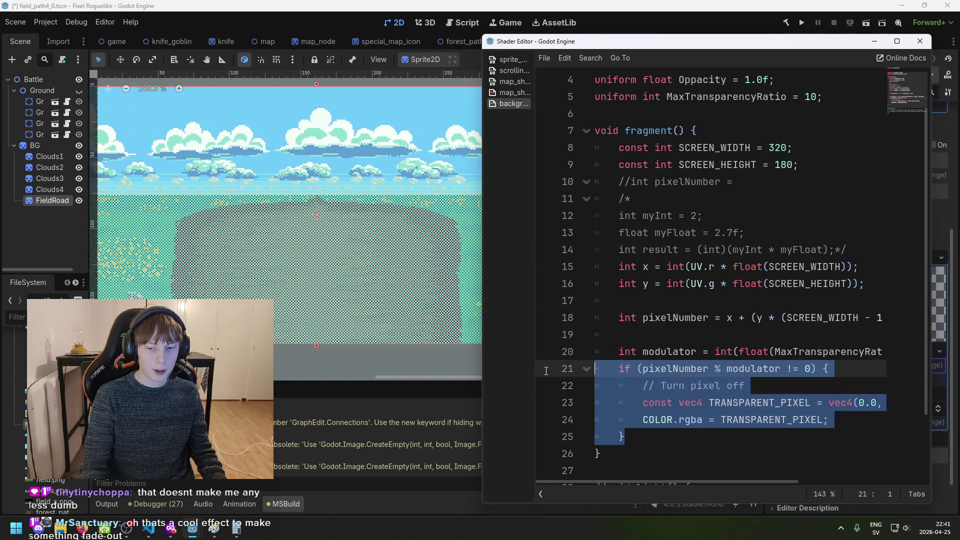
pyautogui.click(621, 368)
pyautogui.click(647, 435)
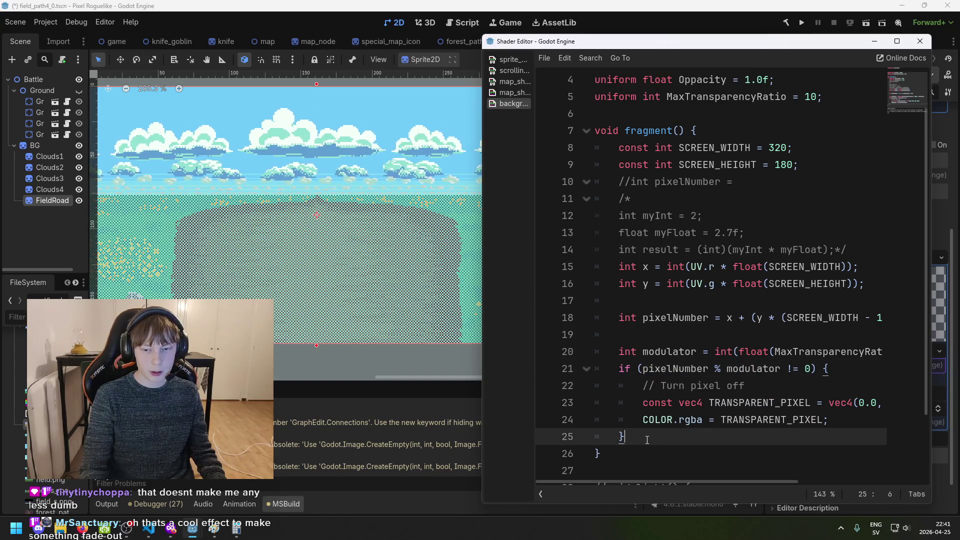
pyautogui.moveTo(647, 440); pyautogui.dragTo(548, 392)
pyautogui.moveTo(647, 440); pyautogui.dragTo(550, 371)
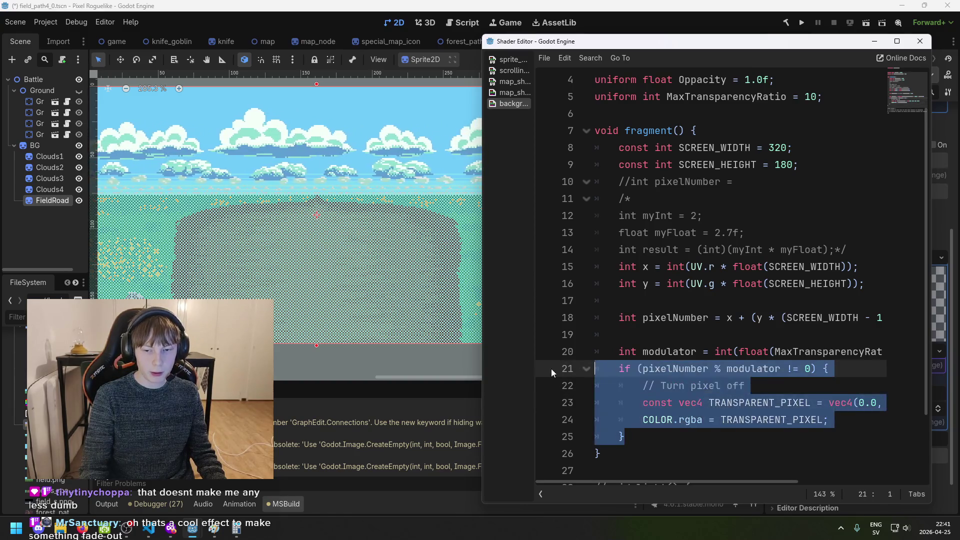
pyautogui.click(623, 368)
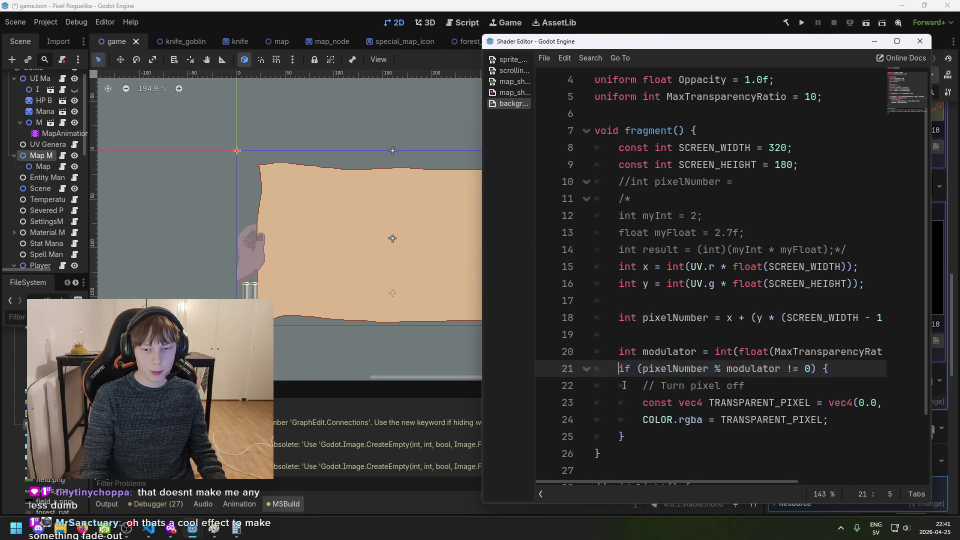
pyautogui.press('Tab')
pyautogui.click(619, 437)
pyautogui.click(640, 404)
pyautogui.press('Tab')
pyautogui.click(642, 420)
pyautogui.press('Tab')
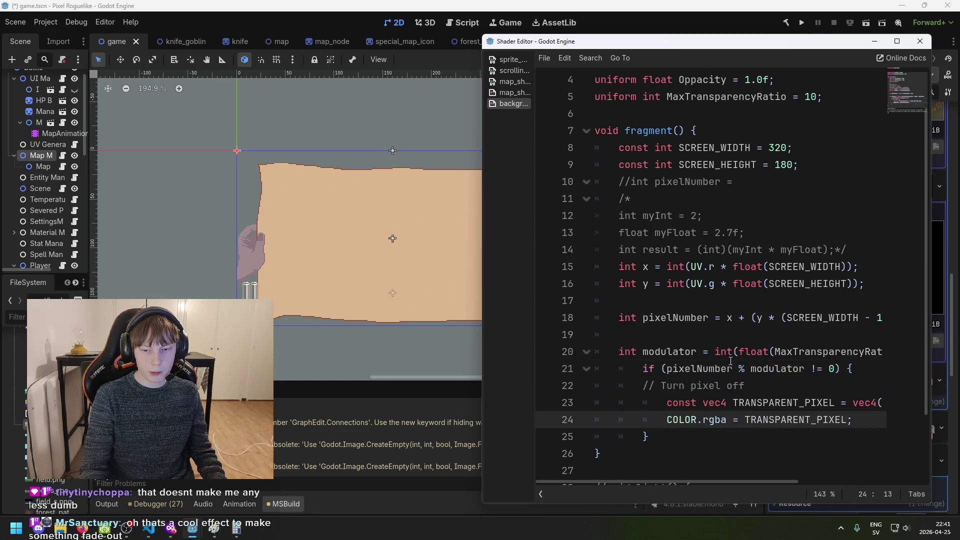
# Add an 'if (modulator > 1) {' guard below the modulator line
pyautogui.moveTo(733, 482); pyautogui.dragTo(857, 483)
pyautogui.click(868, 353)
pyautogui.write("'")
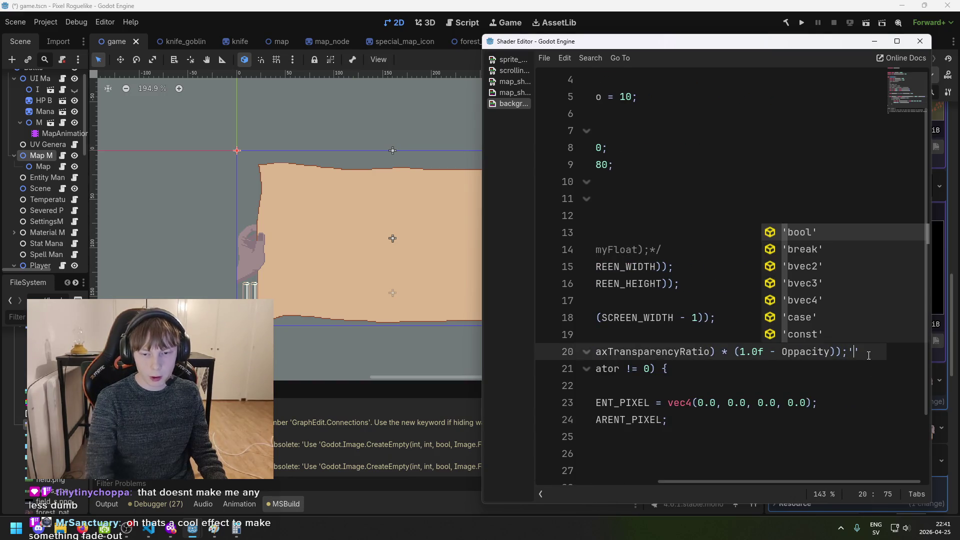
pyautogui.press('Return')
pyautogui.hotkey('ctrl', 'z')
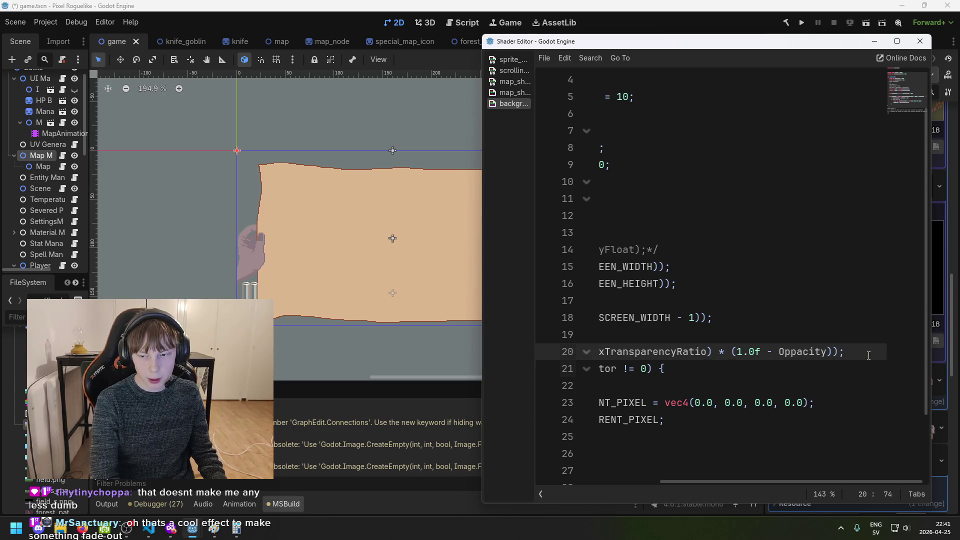
pyautogui.press('Return')
pyautogui.write('lator >')
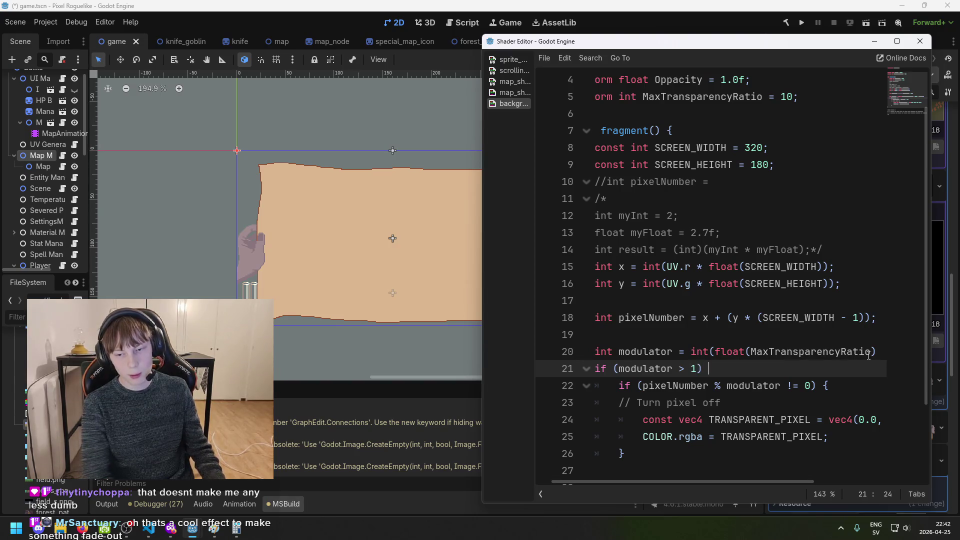
pyautogui.write(') {')
pyautogui.press('Return')
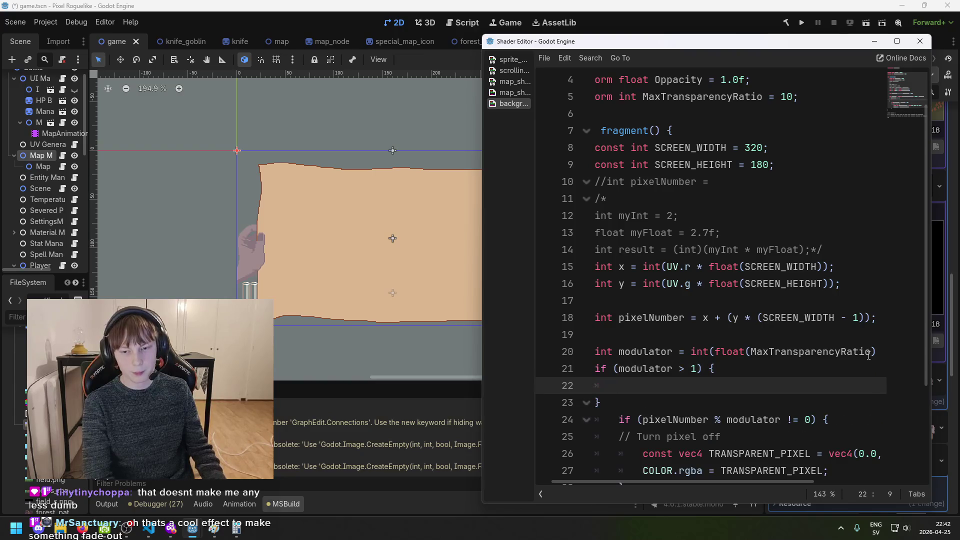
# Move the modulo if-block inside the new modulator guard and fix its indentation
pyautogui.scroll(-3, 750, 300)
pyautogui.moveTo(625, 352)
pyautogui.mouseDown()
pyautogui.moveTo(569, 322)
pyautogui.moveTo(569, 284)
pyautogui.mouseUp()
pyautogui.press('BackSpace')
pyautogui.click(651, 242)
pyautogui.hotkey('ctrl', 'v')
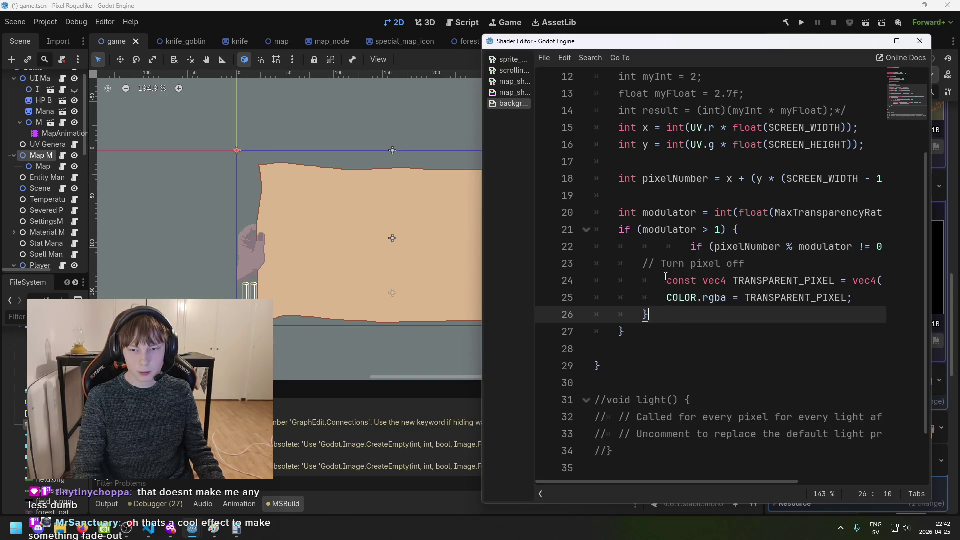
pyautogui.click(692, 247)
pyautogui.press('BackSpace')
pyautogui.press('BackSpace')
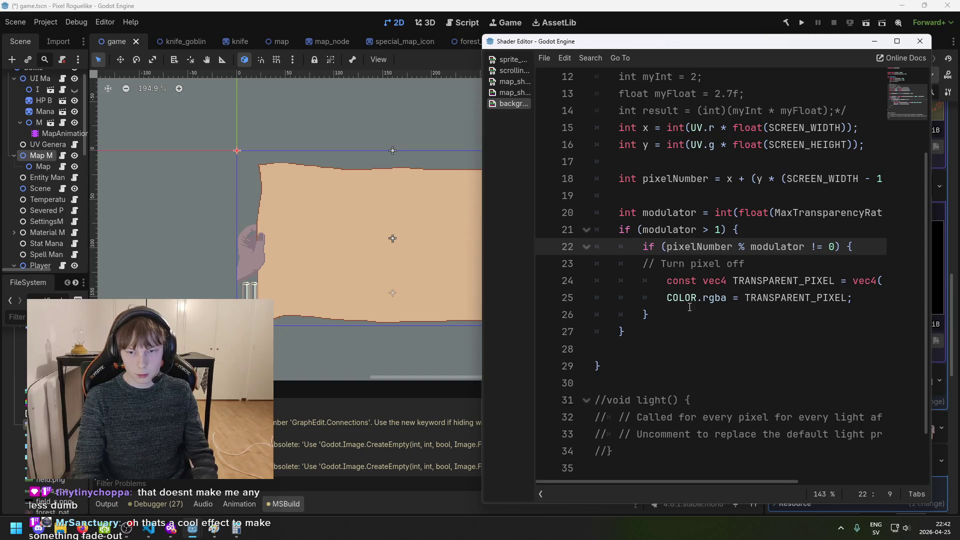
# Remove the briefly added else branch and stray blank line, then save the shader
pyautogui.click(675, 327)
pyautogui.write('else {}')
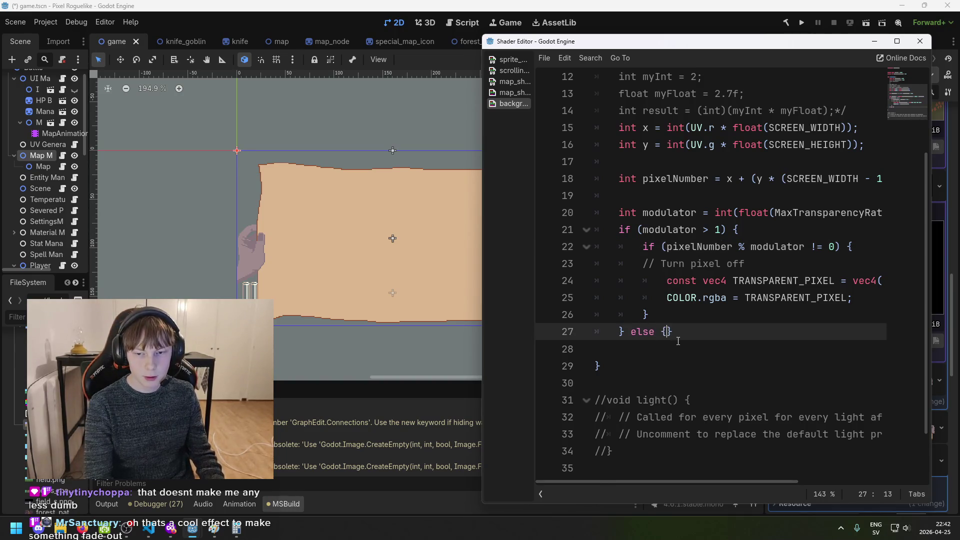
pyautogui.press('Return')
pyautogui.press('End')
pyautogui.press('Delete')
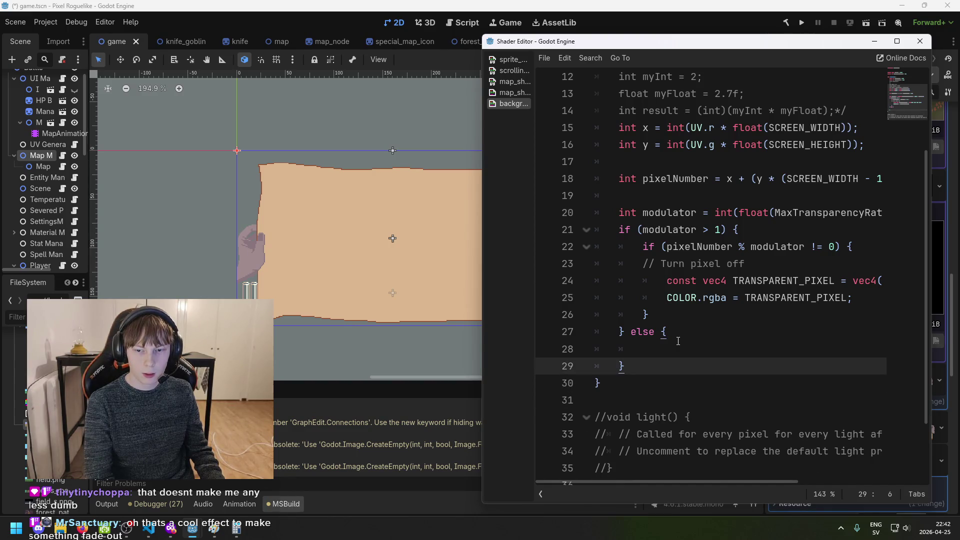
pyautogui.press('BackSpace')
pyautogui.press('BackSpace')
pyautogui.press('BackSpace')
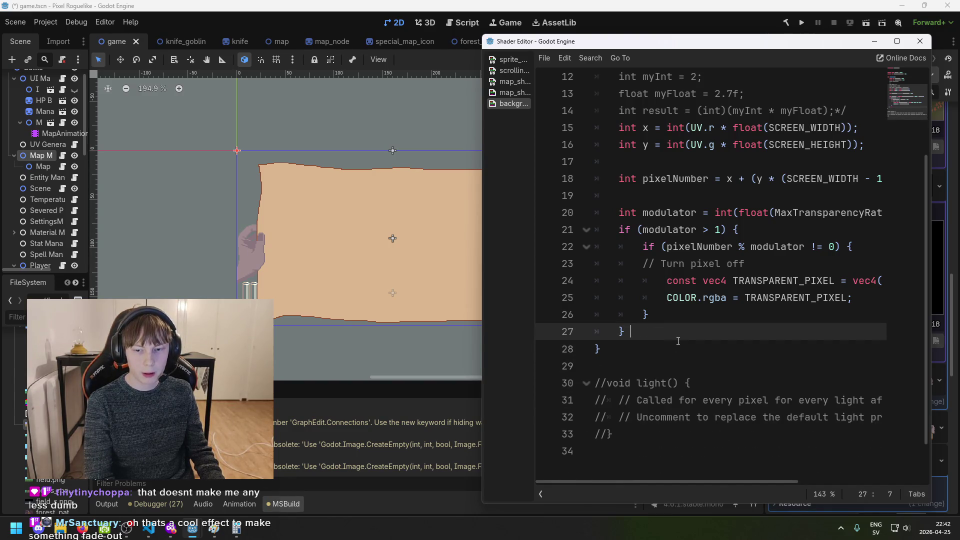
pyautogui.hotkey('ctrl', 's')
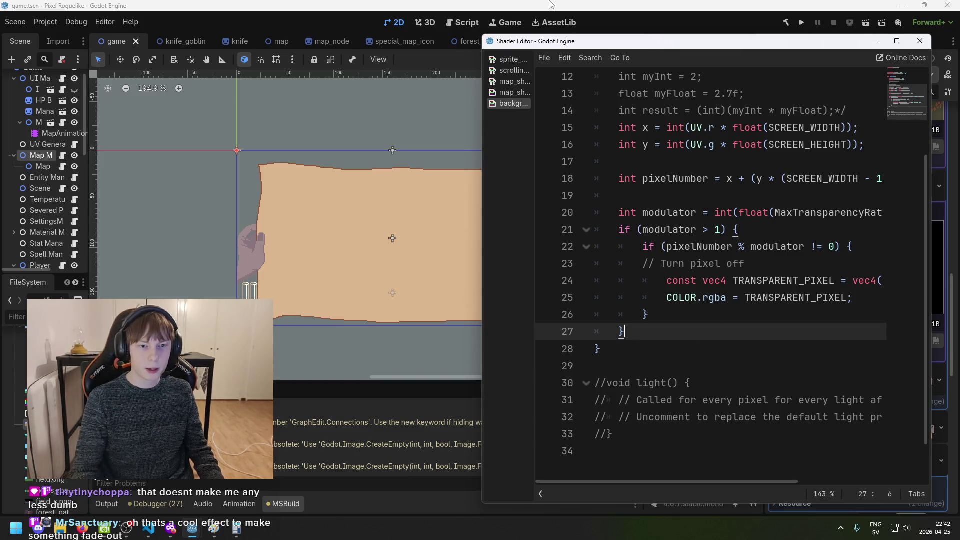
pyautogui.hotkey('ctrl', 's')
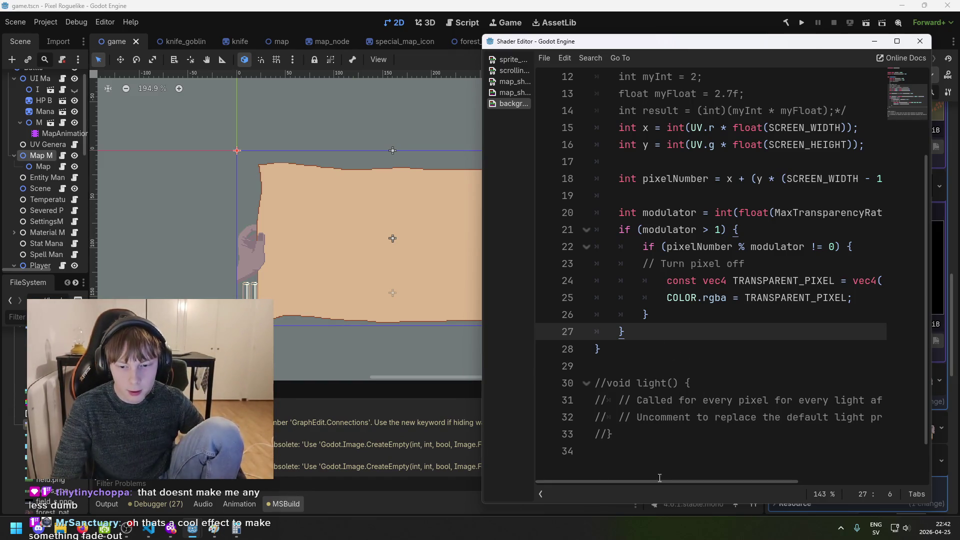
# Try a 1.0f float literal in the modulator guard's comparison and save, triggering the int/float error
pyautogui.scroll(2, 659, 475)
pyautogui.hotkey('ctrl', 's')
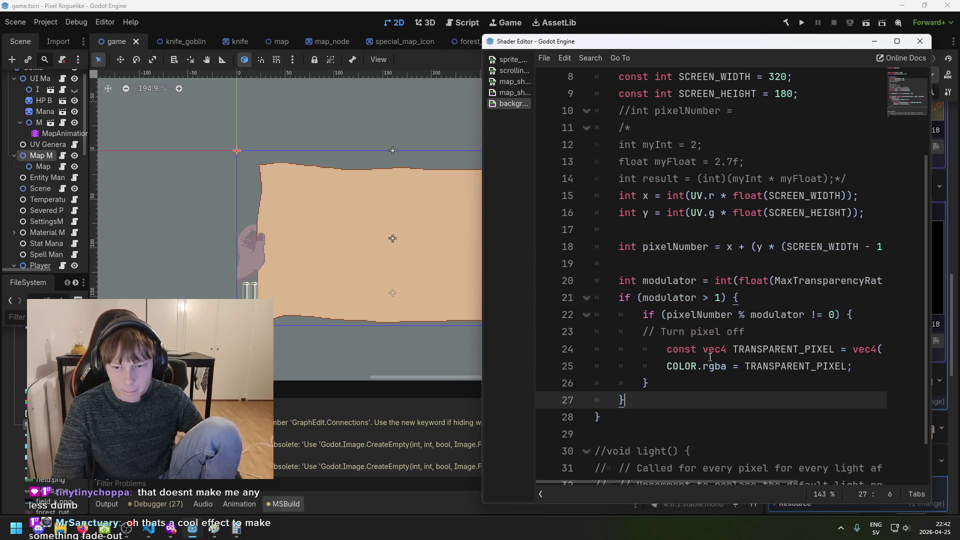
pyautogui.click(703, 298)
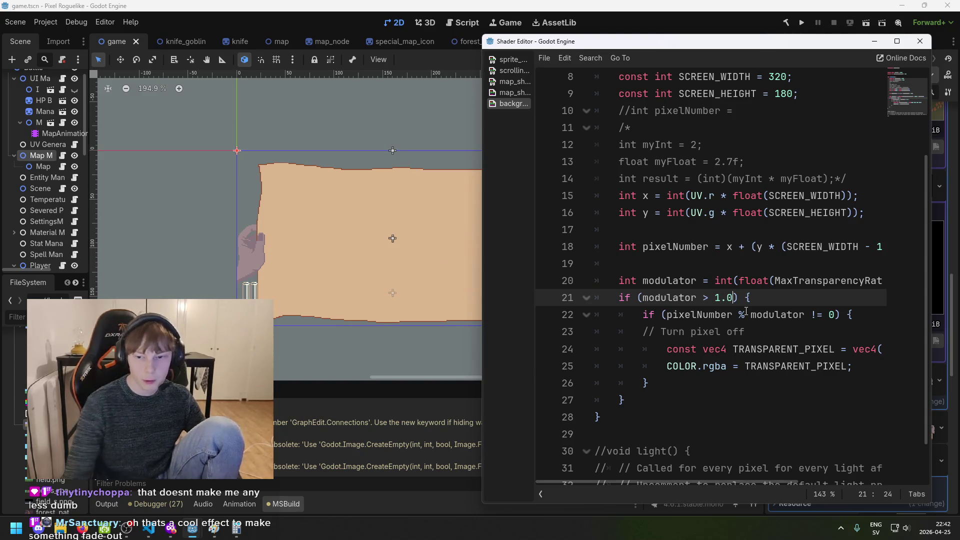
pyautogui.write('f')
pyautogui.hotkey('ctrl', 's')
pyautogui.hotkey('ctrl', 's')
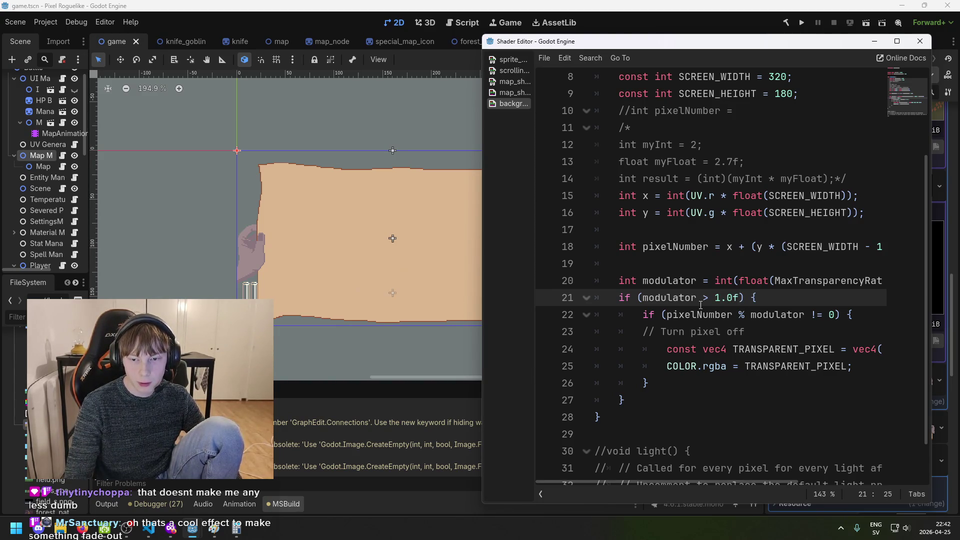
pyautogui.press('BackSpace')
pyautogui.press('BackSpace')
pyautogui.hotkey('ctrl', 's')
pyautogui.hotkey('ctrl', 's')
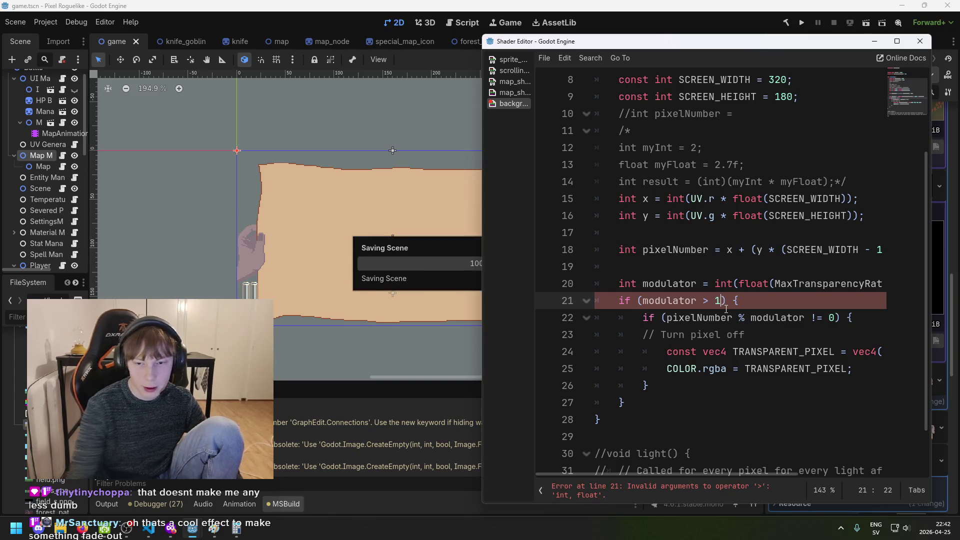
# Revert the guard to compare modulator > 1, save, and return to the main editor
pyautogui.hotkey('ctrl', 's')
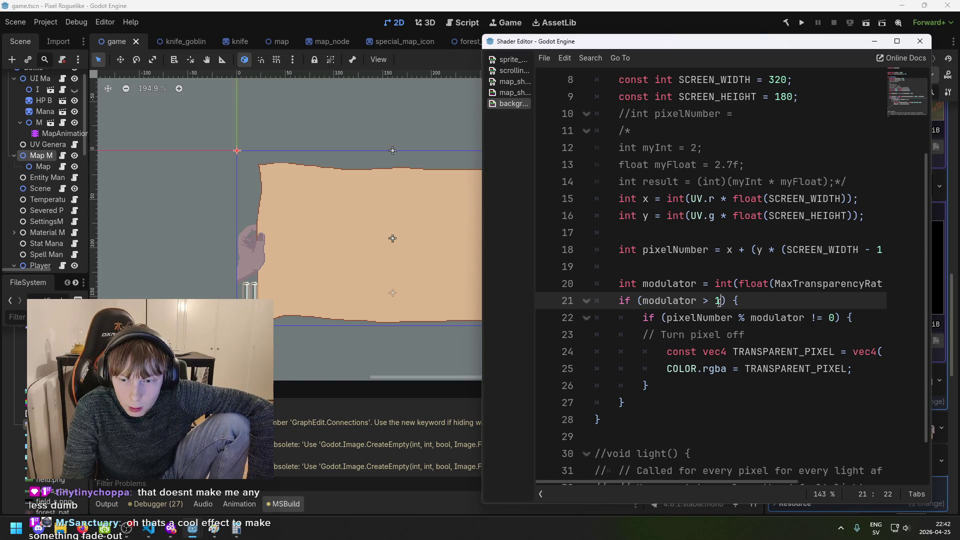
pyautogui.write('0')
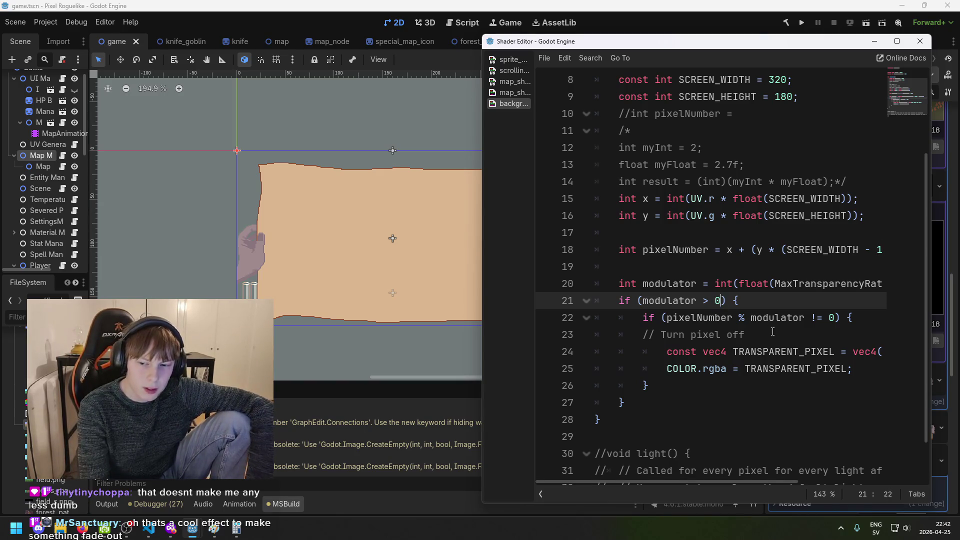
pyautogui.hotkey('ctrl', 's')
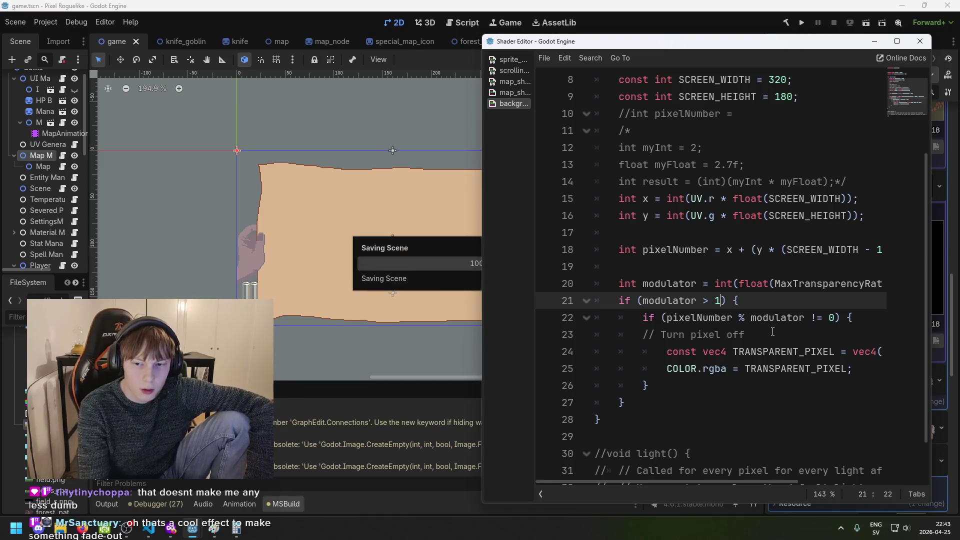
pyautogui.click(180, 206)
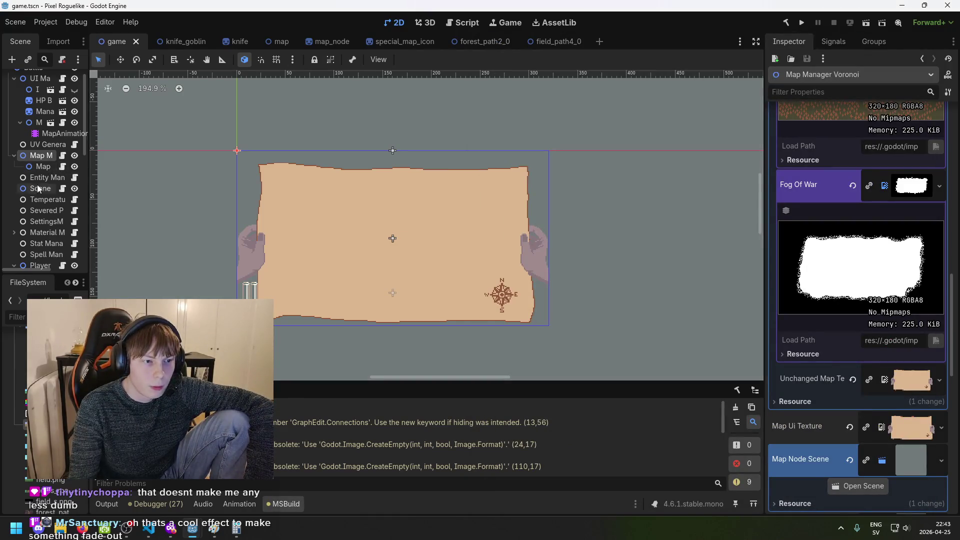
pyautogui.scroll(-1, 44, 178)
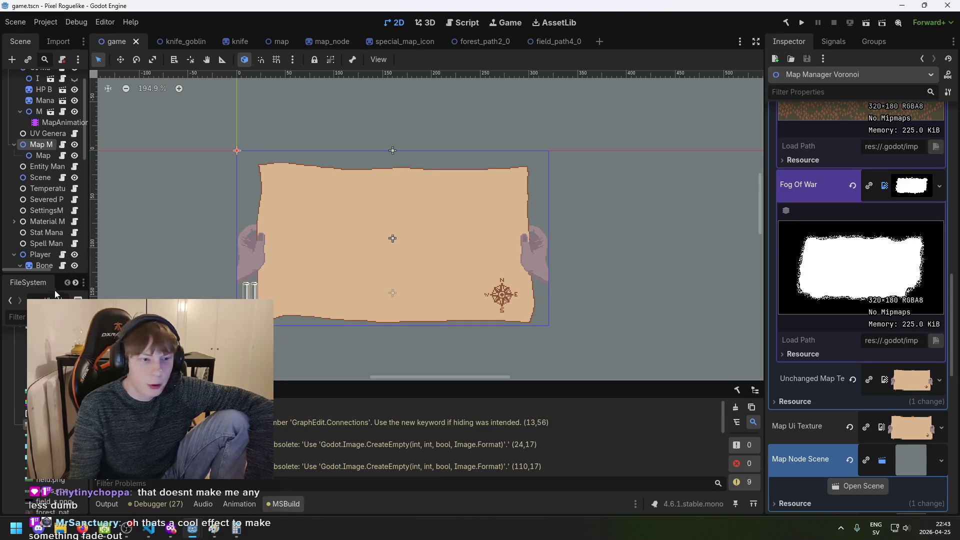
pyautogui.scroll(-6, 50, 225)
pyautogui.scroll(-2, 54, 267)
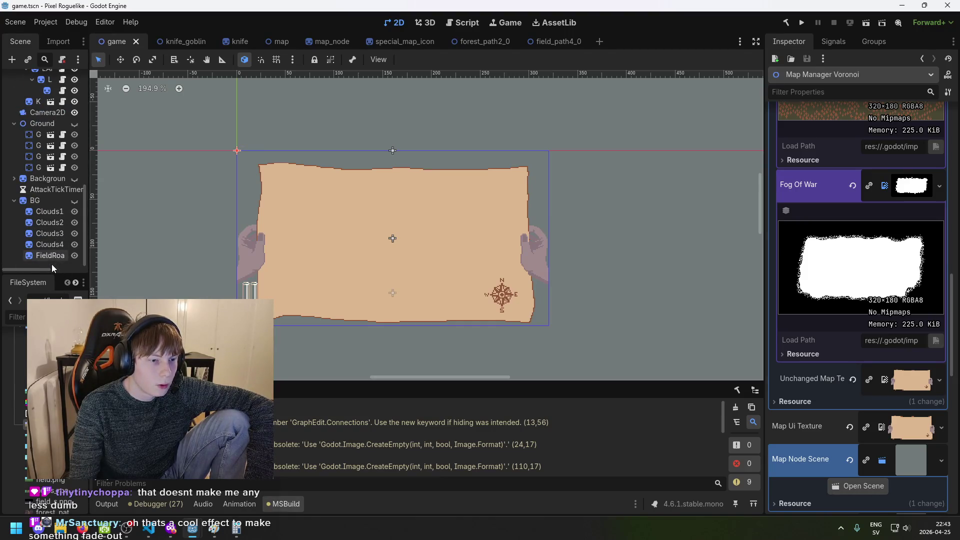
pyautogui.click(49, 257)
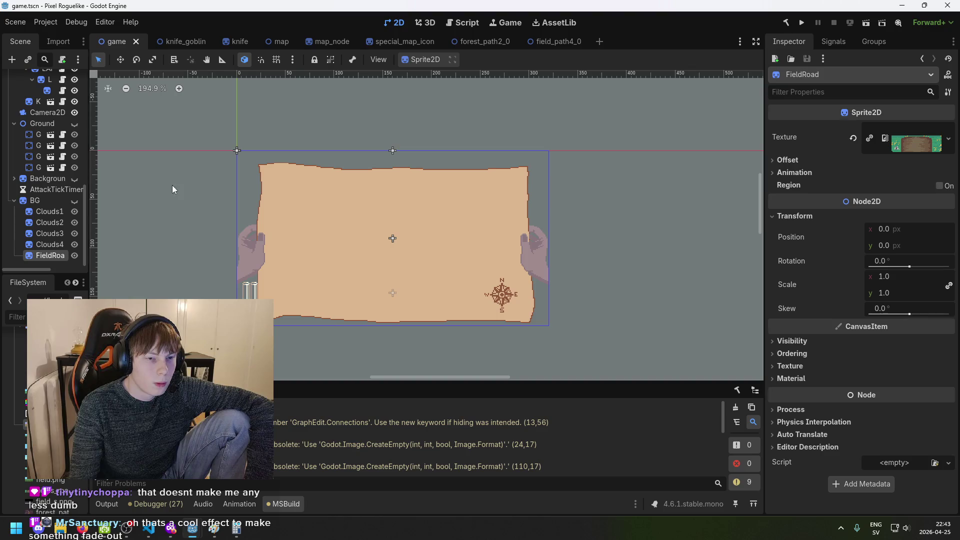
pyautogui.scroll(-2, 196, 220)
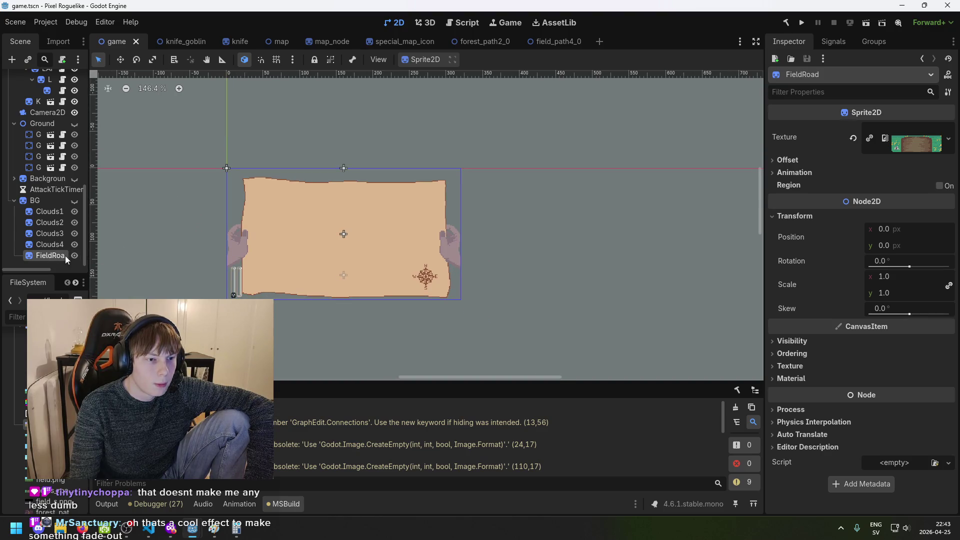
pyautogui.click(74, 200)
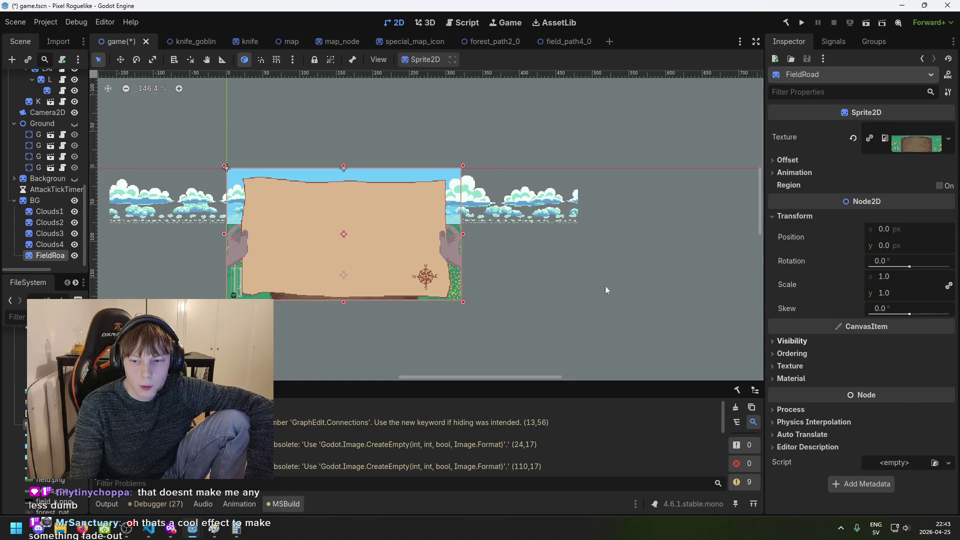
pyautogui.click(74, 200)
pyautogui.scroll(10, 73, 197)
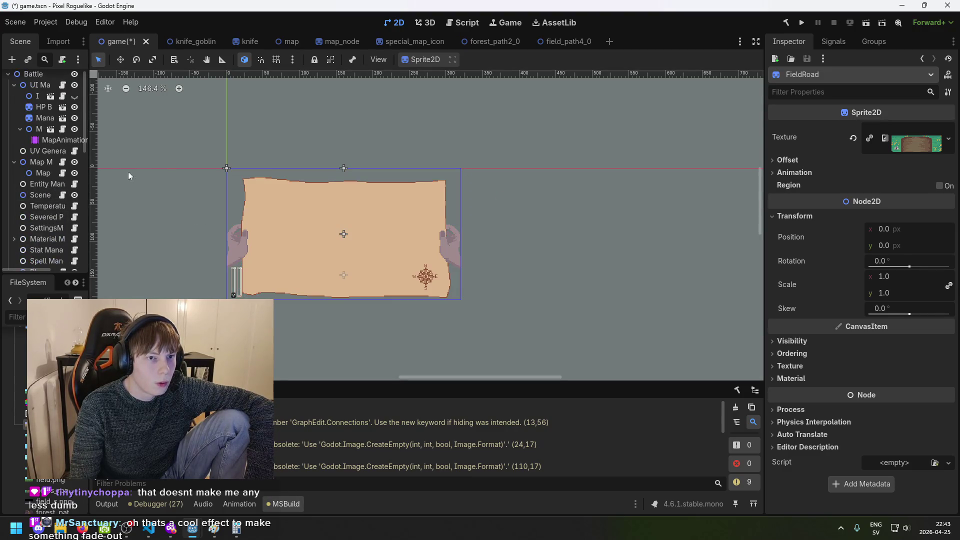
pyautogui.hotkey('ctrl', 's')
pyautogui.scroll(3, 118, 193)
pyautogui.scroll(-3, 205, 162)
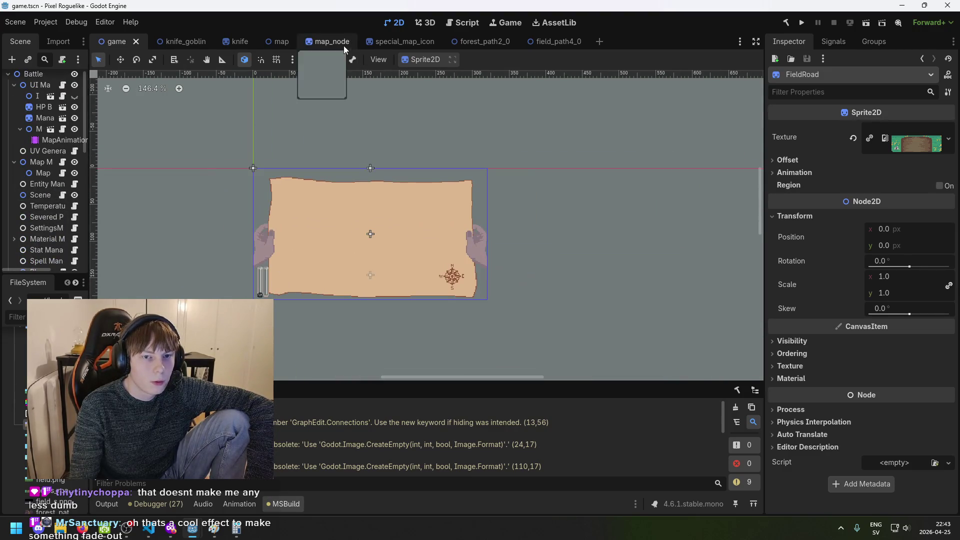
pyautogui.click(478, 42)
# In the field_path4_0 scene, sweep FieldRoad's shader Opacity to test it, then restore 1.0
pyautogui.click(540, 42)
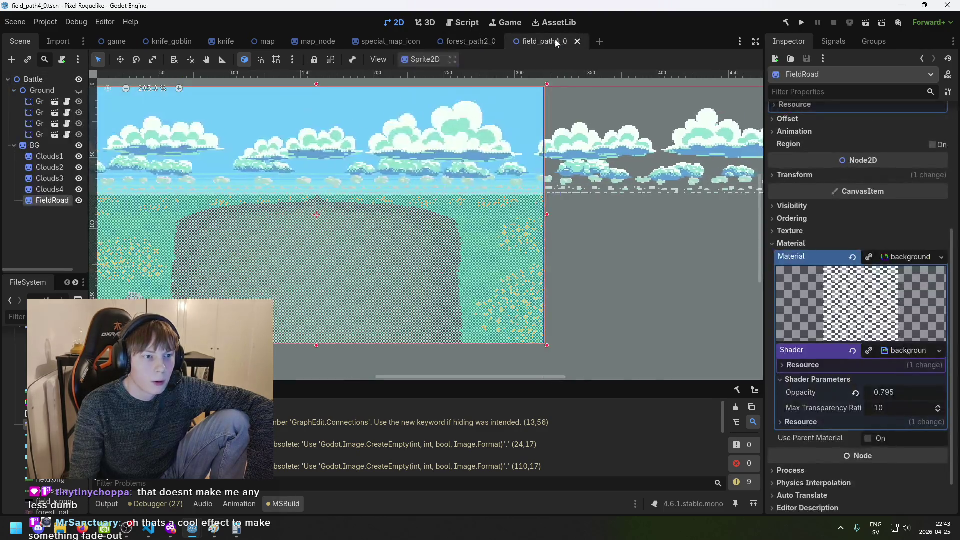
pyautogui.scroll(-2, 878, 354)
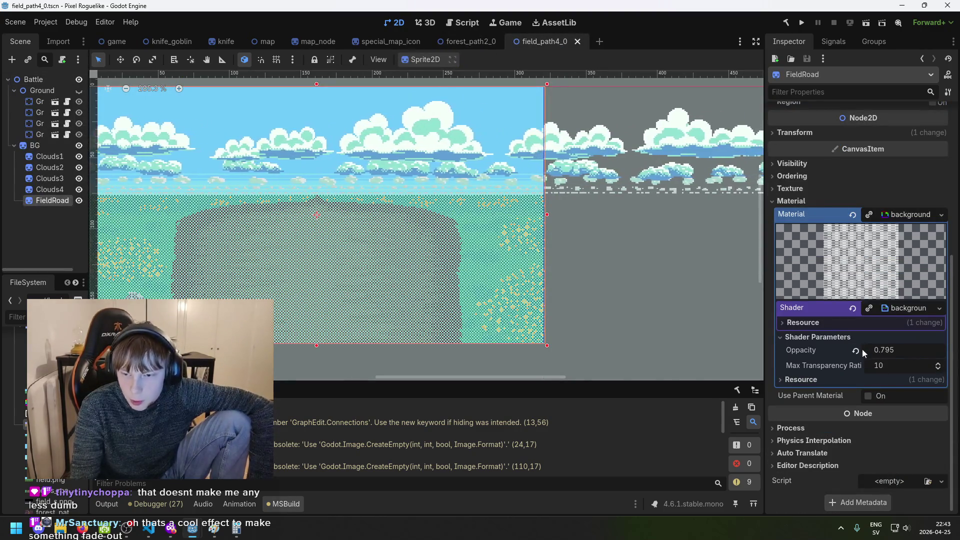
pyautogui.click(856, 350)
pyautogui.moveTo(886, 352); pyautogui.dragTo(798, 351)
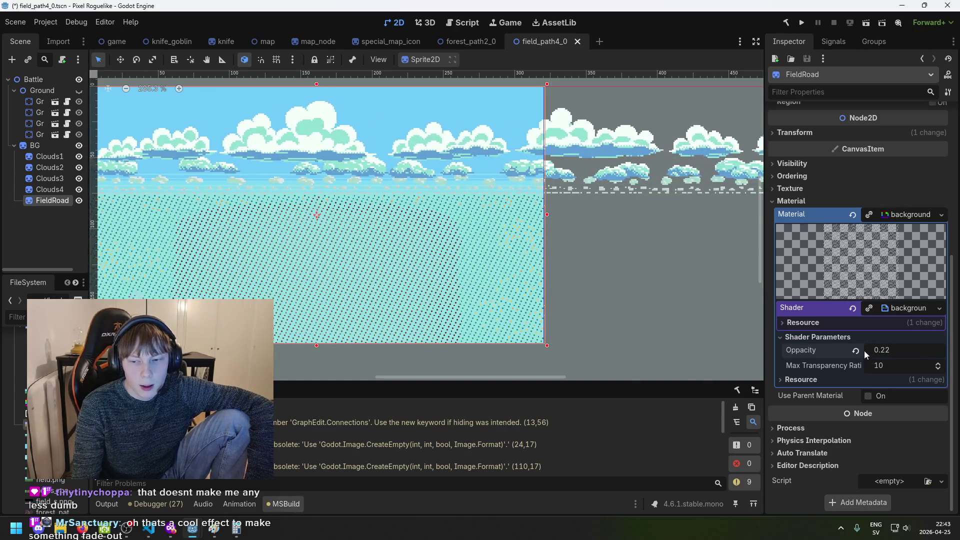
pyautogui.click(856, 350)
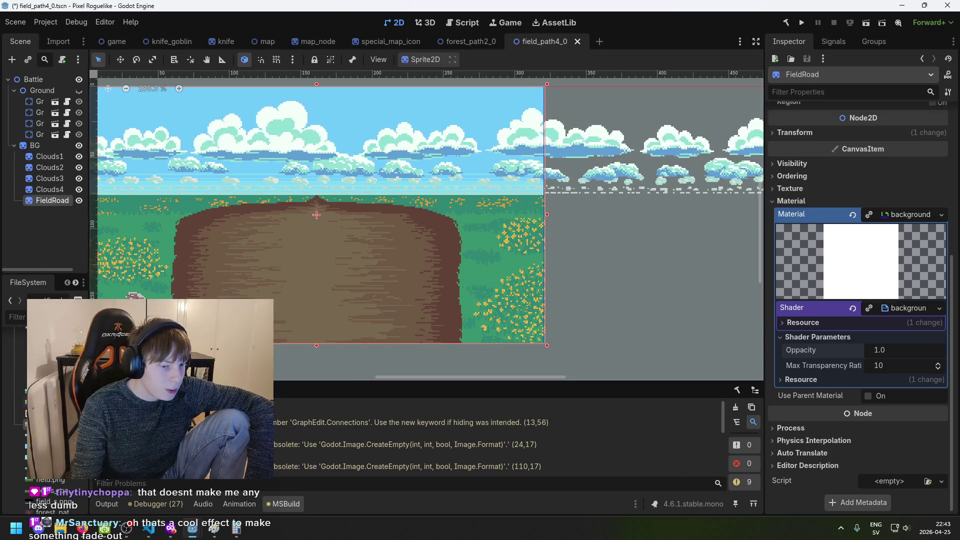
# Lower Opacity so the road turns semi-transparent, restore full opacity, then drop it near zero
pyautogui.scroll(-3, 50, 400)
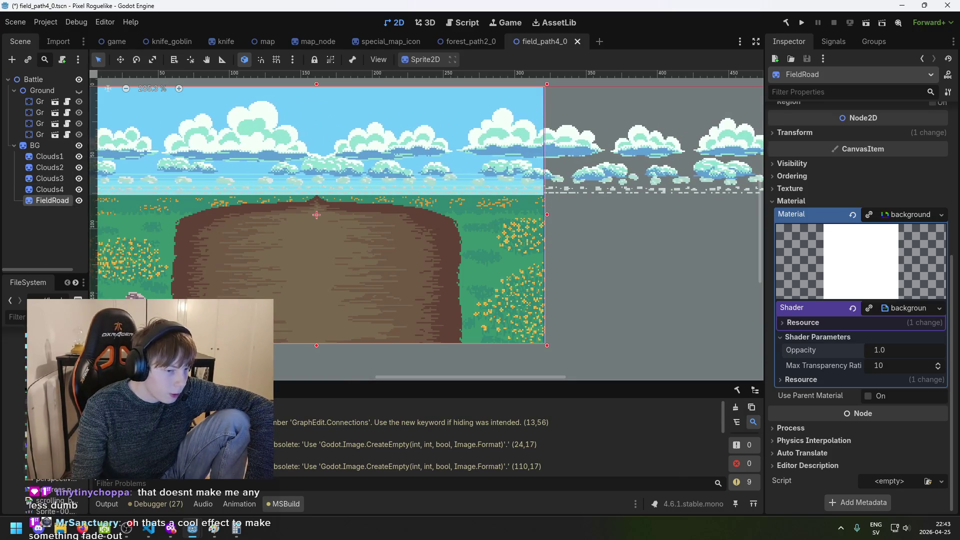
pyautogui.scroll(-5, 50, 400)
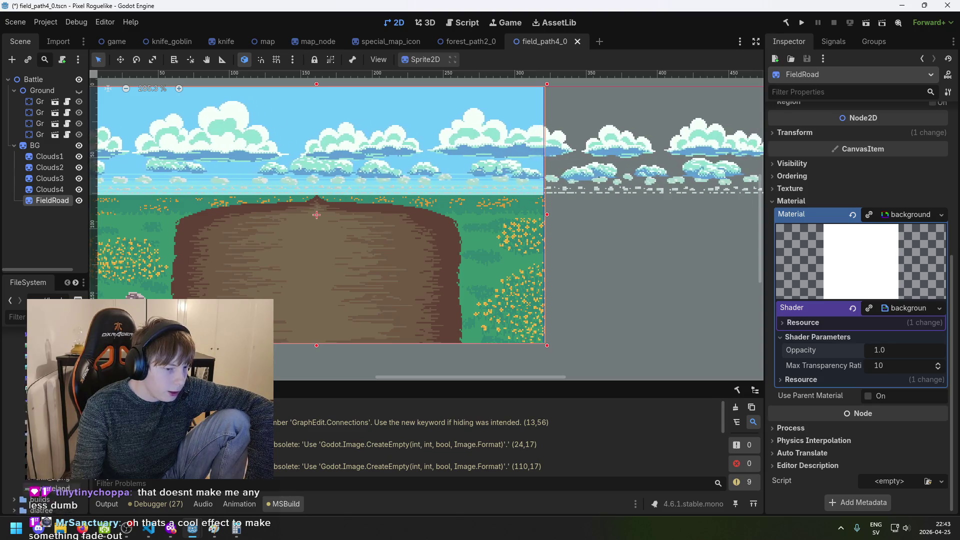
pyautogui.scroll(10, 50, 400)
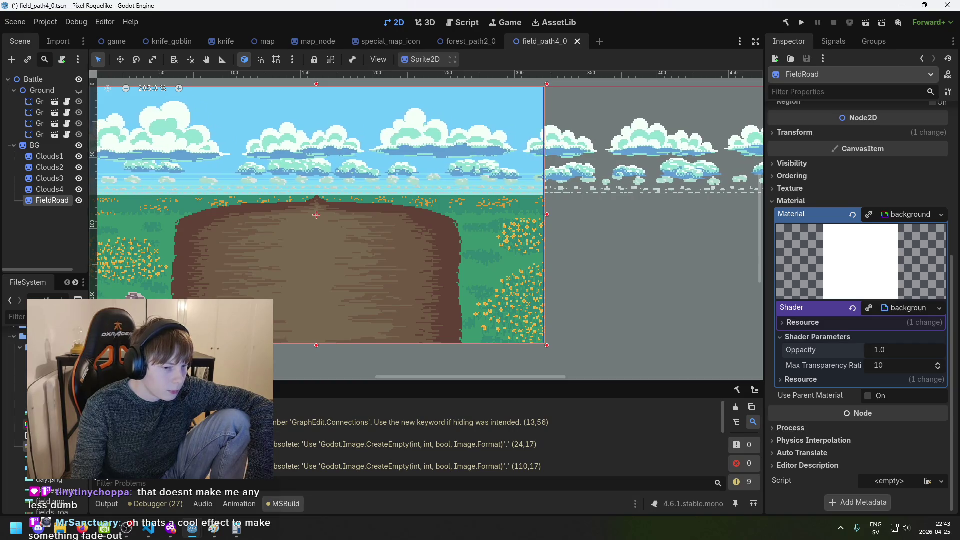
pyautogui.moveTo(55, 470); pyautogui.dragTo(42, 192)
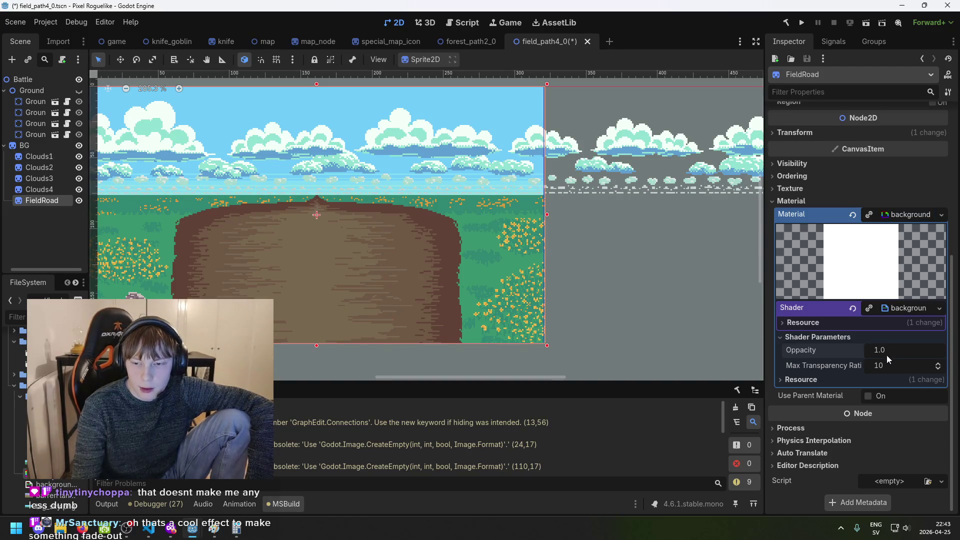
pyautogui.moveTo(885, 349)
pyautogui.mouseDown()
pyautogui.moveTo(850, 349)
pyautogui.moveTo(876, 351)
pyautogui.moveTo(865, 356)
pyautogui.mouseUp()
pyautogui.click(855, 350)
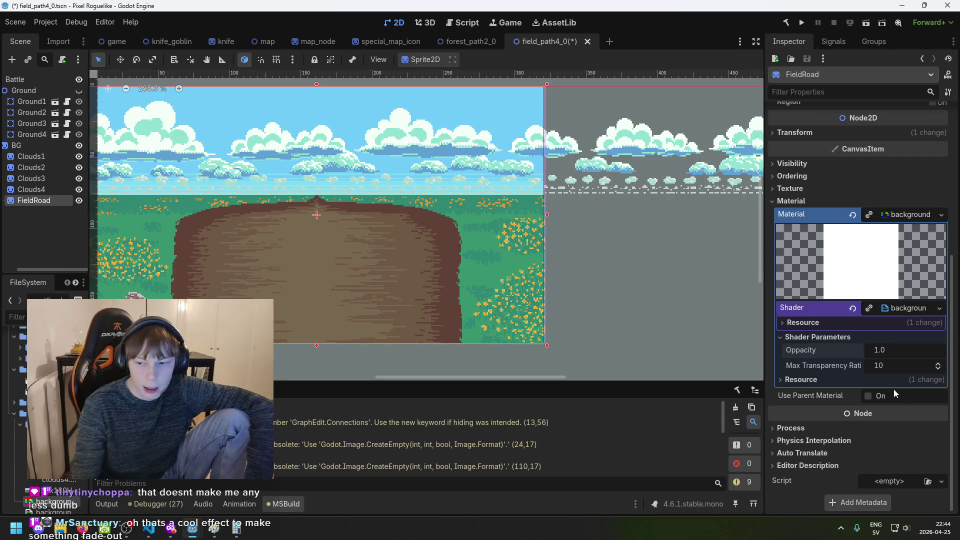
pyautogui.moveTo(886, 350)
pyautogui.mouseDown()
pyautogui.moveTo(872, 352)
pyautogui.moveTo(896, 351)
pyautogui.moveTo(860, 350)
pyautogui.moveTo(869, 351)
pyautogui.mouseUp()
# Replace FieldRoad's negative Opacity value with 0, leaving the road as thin diagonal stripes
pyautogui.hotkey('ctrl', 'a')
pyautogui.write('0')
pyautogui.scroll(-2, 531, 295)
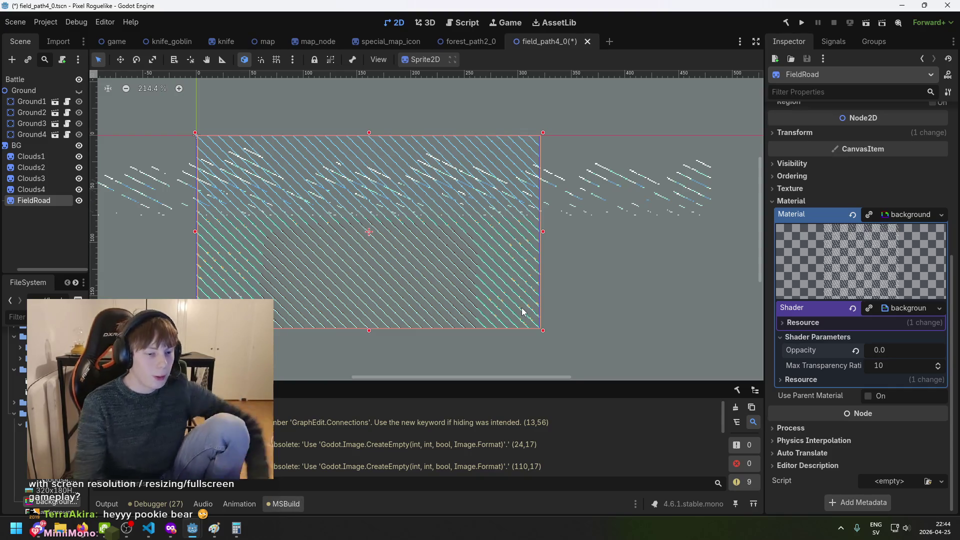
pyautogui.press('super')
# Launch Calculator and compute 1920/320, giving 6
pyautogui.write('cal')
pyautogui.press('Return')
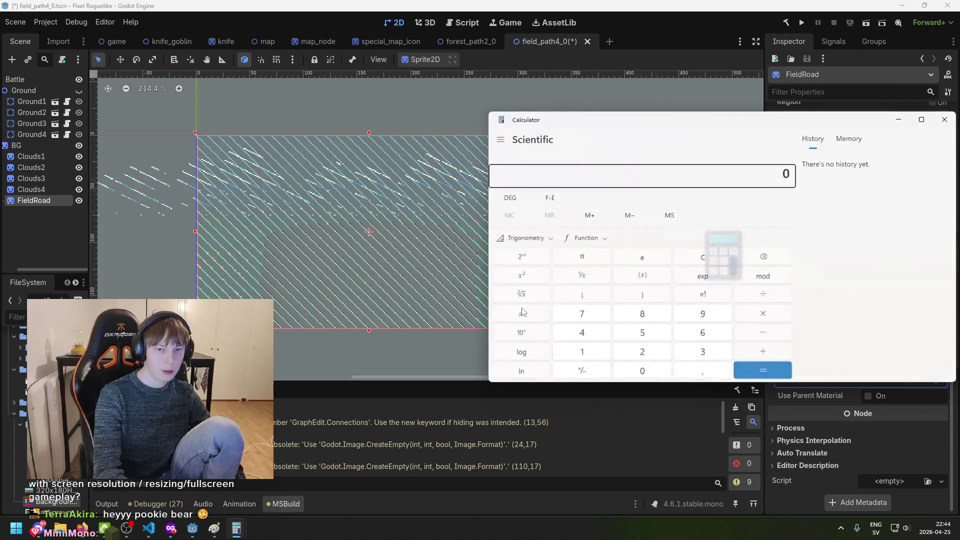
pyautogui.write('1920/320')
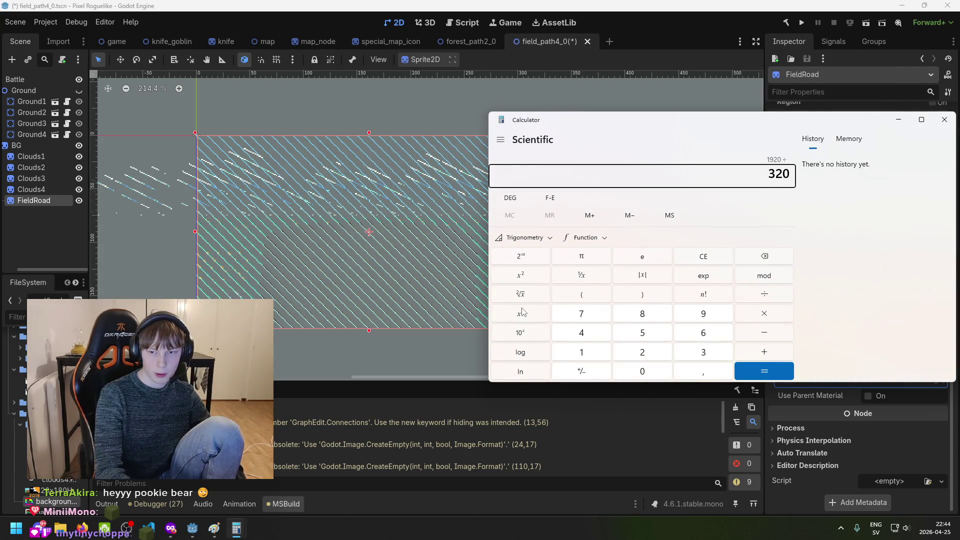
pyautogui.press('Return')
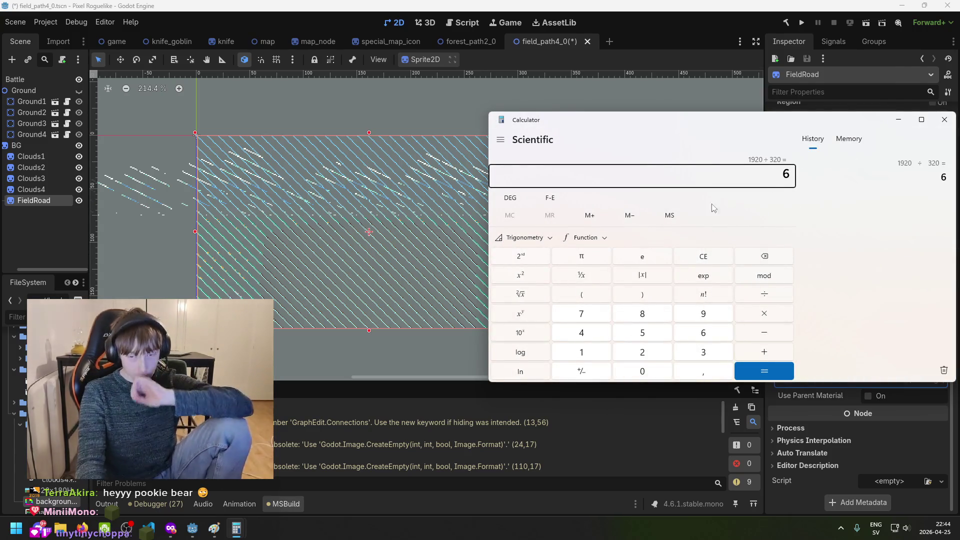
# Move the Calculator window aside to the left of the screen
pyautogui.moveTo(579, 122); pyautogui.dragTo(428, 129)
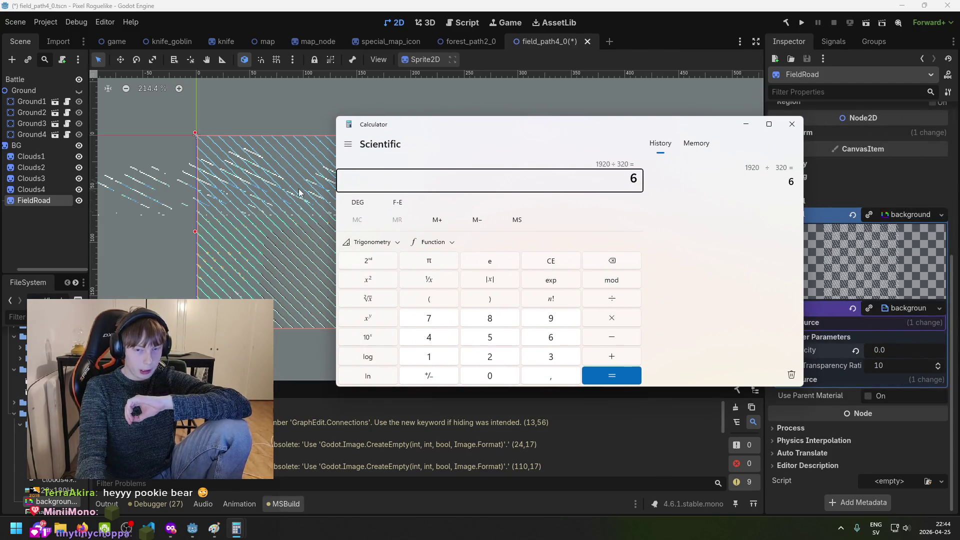
pyautogui.moveTo(563, 131); pyautogui.dragTo(496, 126)
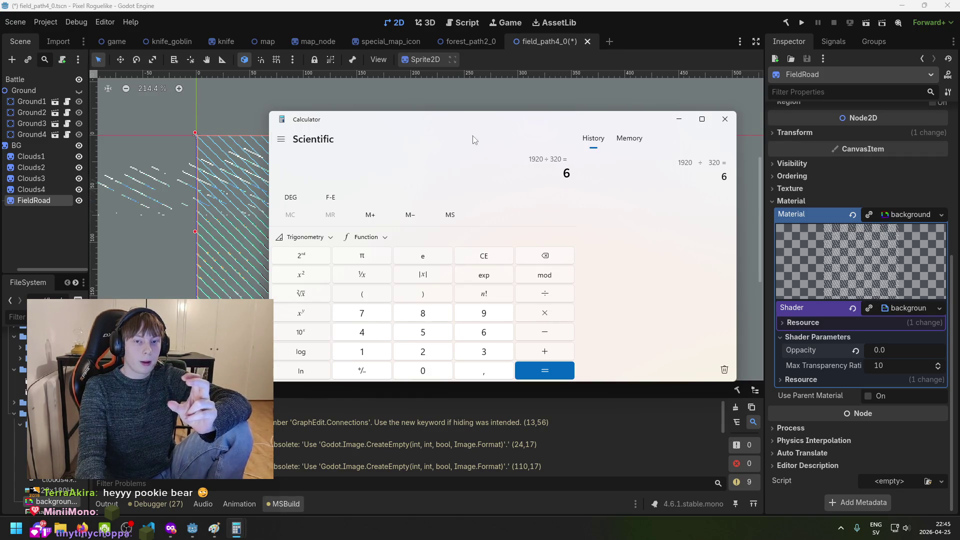
pyautogui.moveTo(462, 126); pyautogui.dragTo(460, 123)
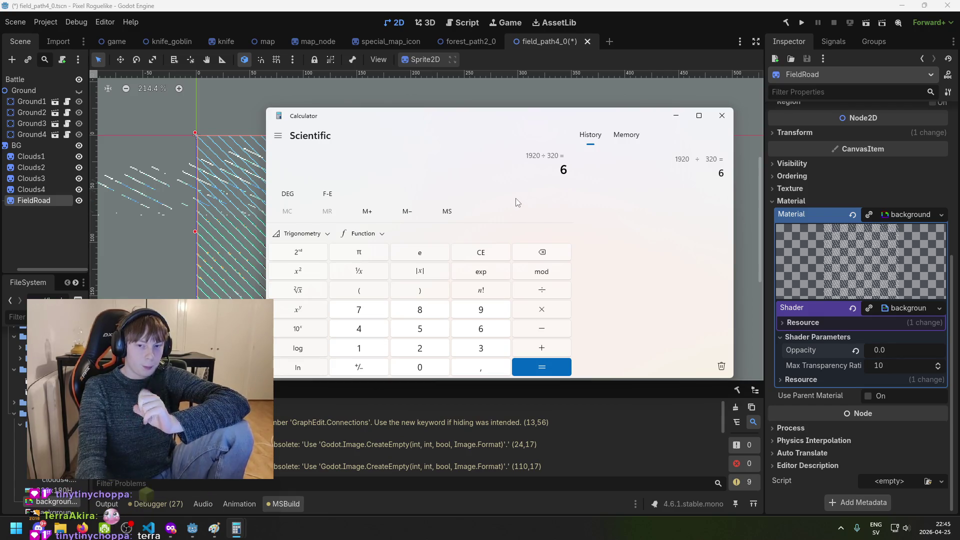
pyautogui.moveTo(623, 123); pyautogui.dragTo(589, 137)
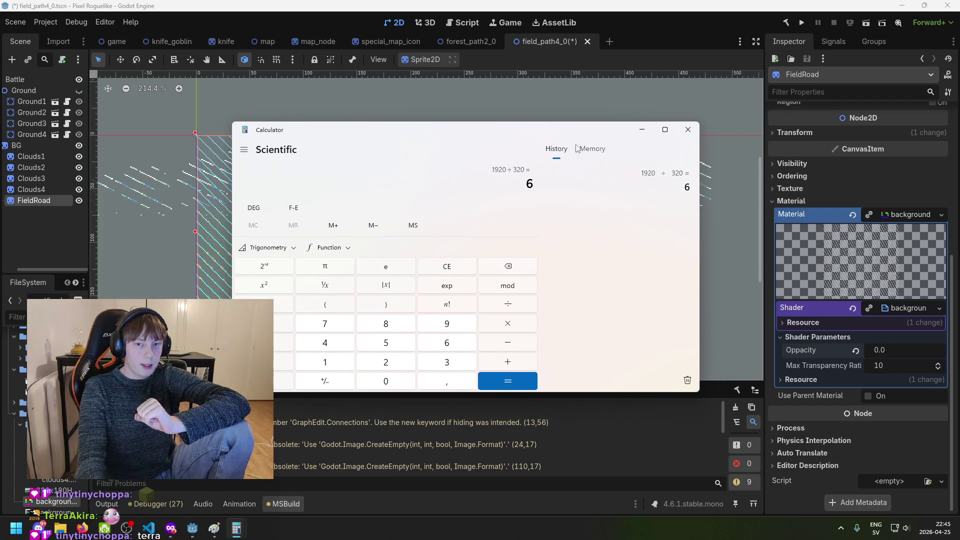
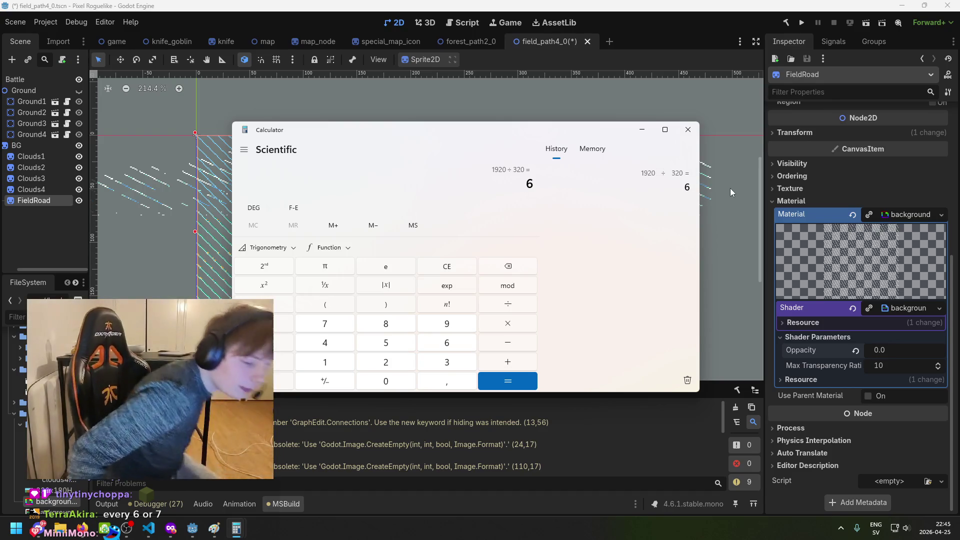
# Bring Godot back in front of the Calculator and save the field_path4_0 scene
pyautogui.click(708, 134)
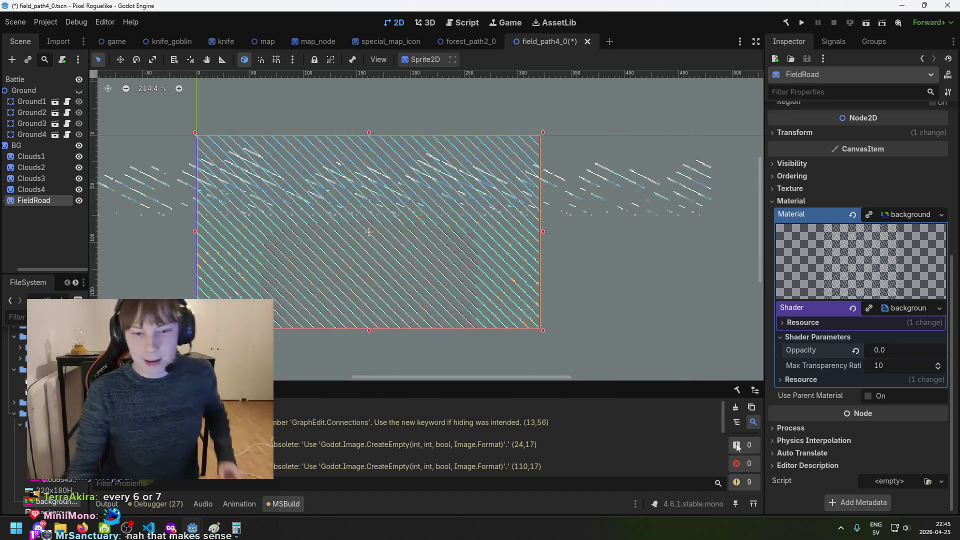
pyautogui.scroll(-2, 565, 310)
pyautogui.hotkey('ctrl', 's')
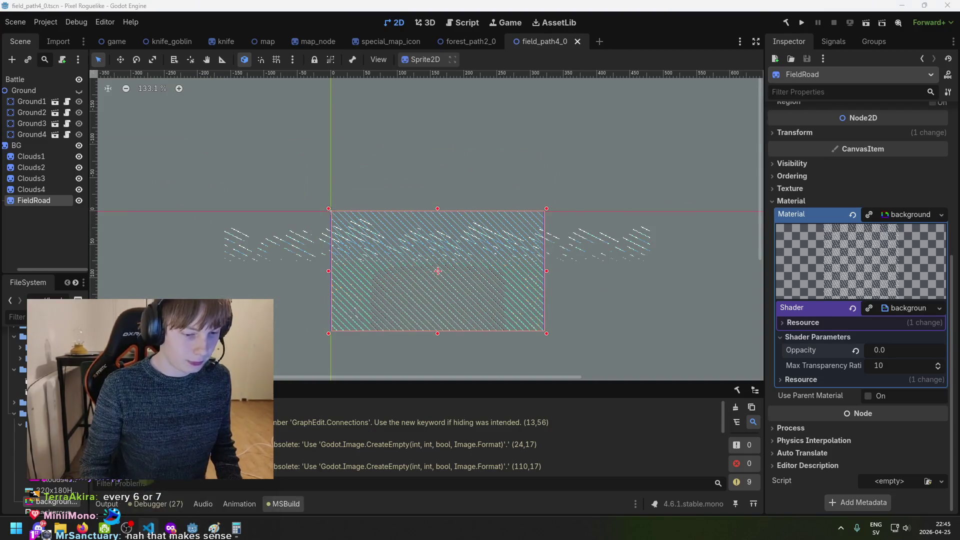
# Look over lines 38–40 of UIManager.cs in VS Code, then bring the background shader code forward
pyautogui.click(148, 528)
pyautogui.click(465, 333)
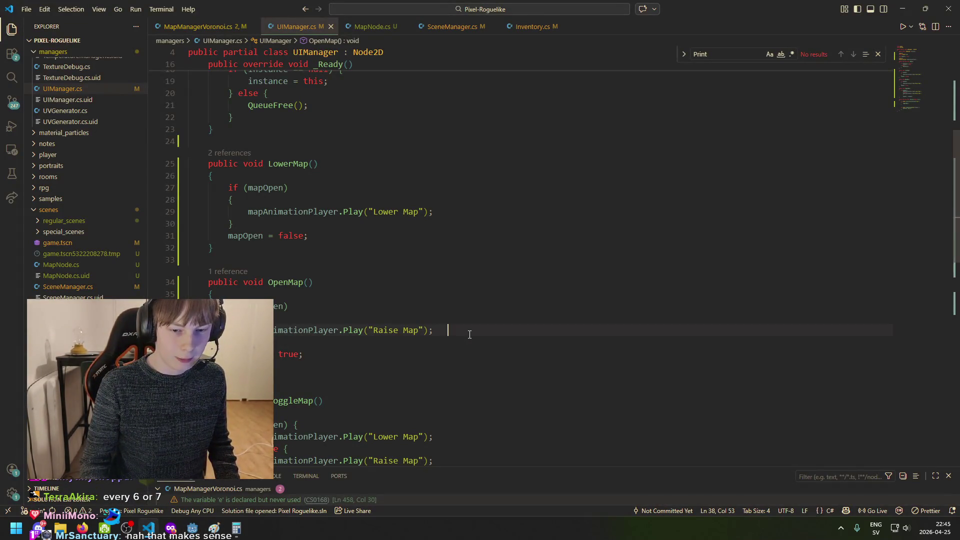
pyautogui.scroll(-2, 470, 334)
pyautogui.click(361, 299)
pyautogui.moveTo(192, 528)
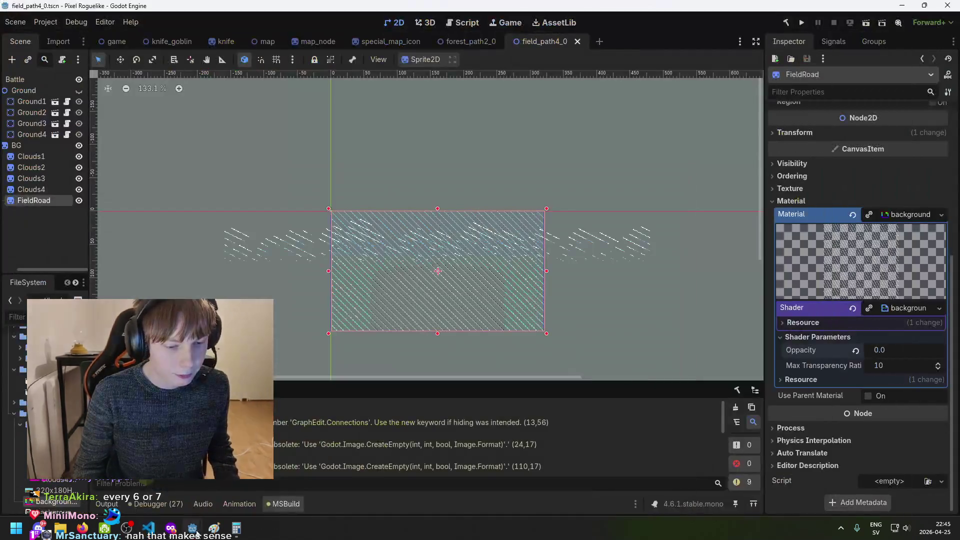
pyautogui.click(261, 484)
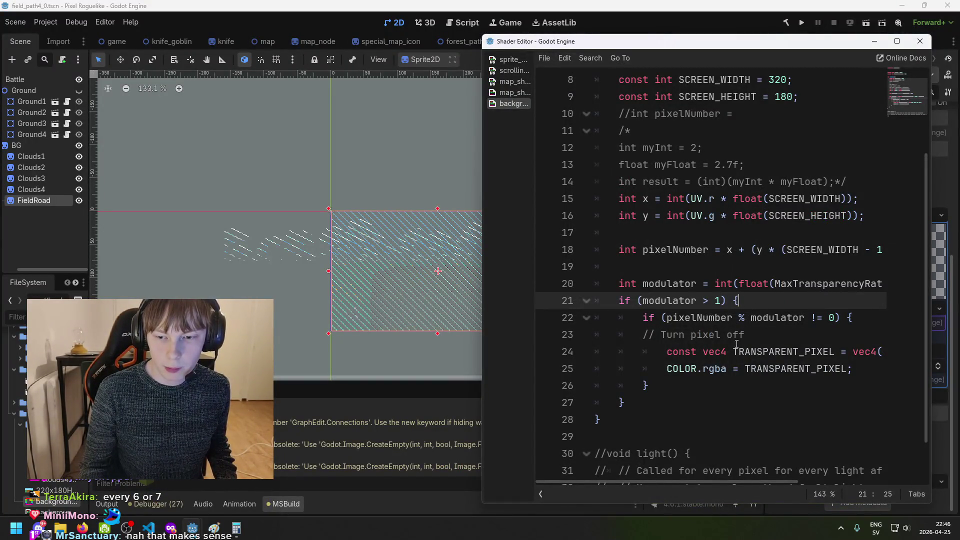
# Add a blank line after the inner block on line 27 for a new condition
pyautogui.scroll(-1, 738, 344)
pyautogui.click(716, 350)
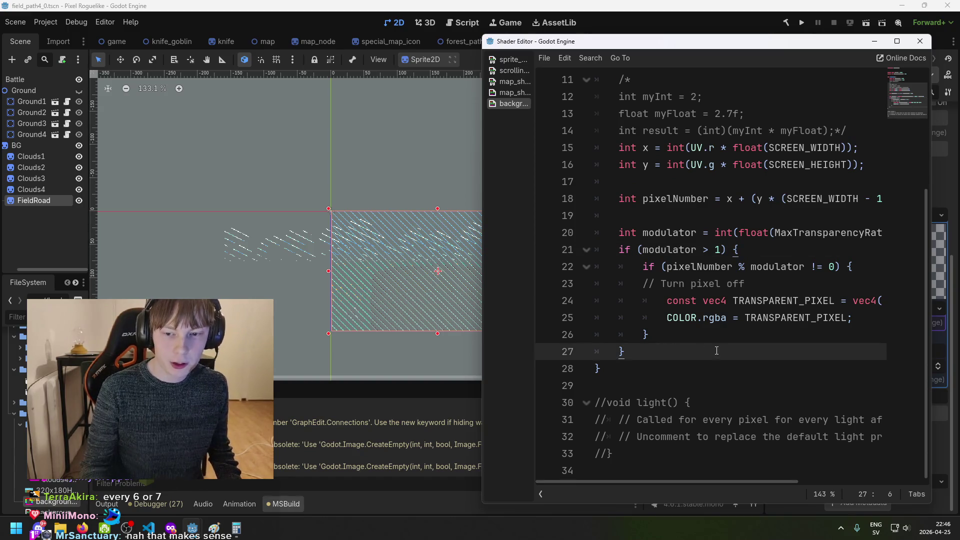
pyautogui.write(' if')
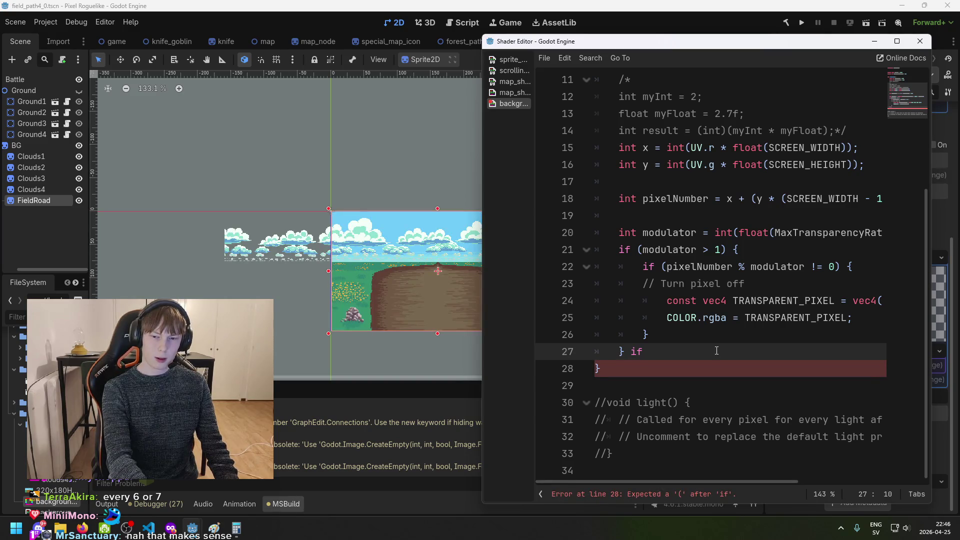
pyautogui.press('BackSpace')
pyautogui.press('BackSpace')
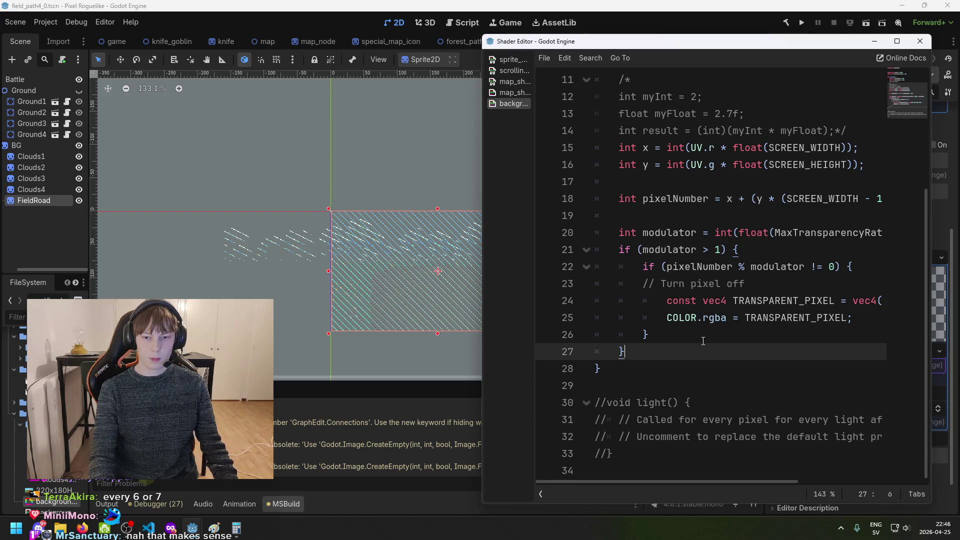
pyautogui.press('Return')
pyautogui.press('Return')
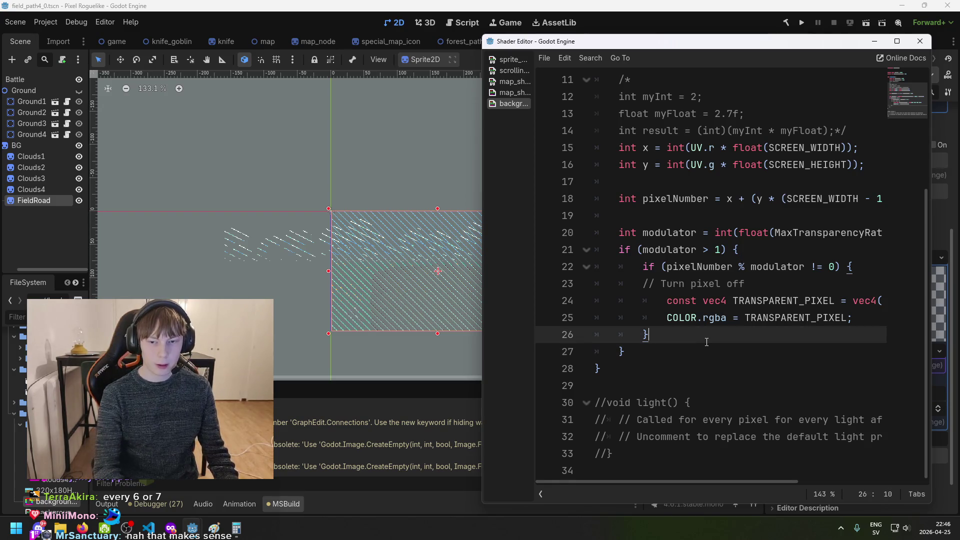
pyautogui.press('BackSpace')
pyautogui.press('BackSpace')
pyautogui.press('BackSpace')
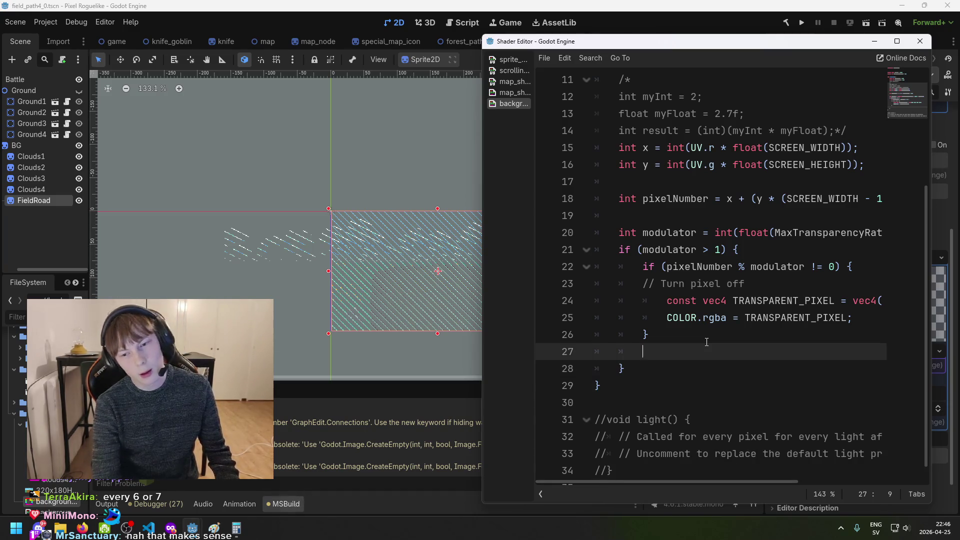
pyautogui.press('Return')
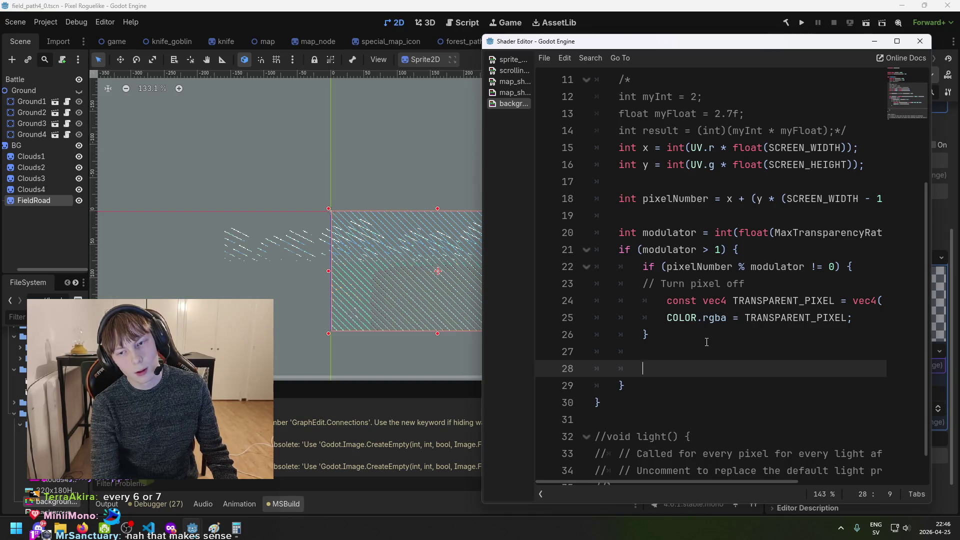
# Start an if (Oppacity <= 0.0f) { block in the shader
pyautogui.write('i')
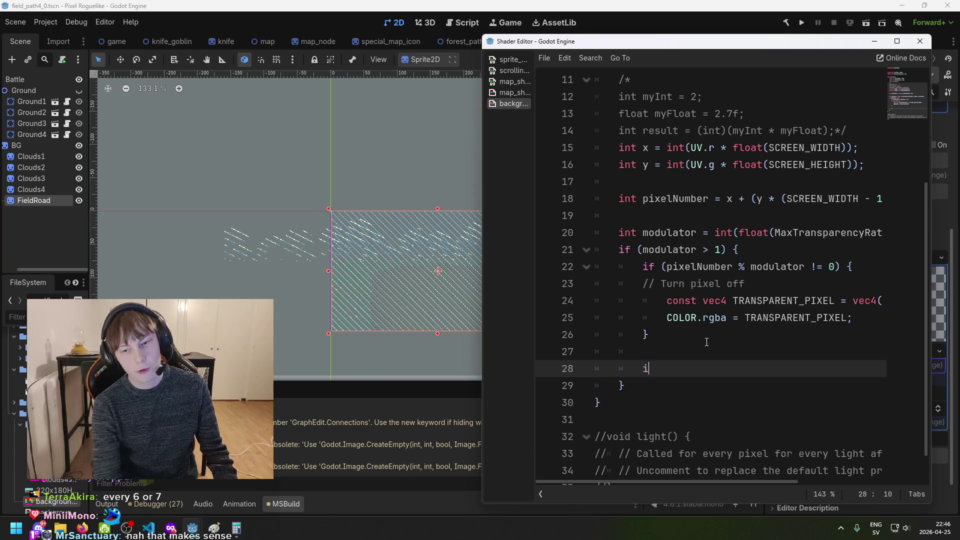
pyautogui.write('f (tr')
pyautogui.press('BackSpace')
pyautogui.press('BackSpace')
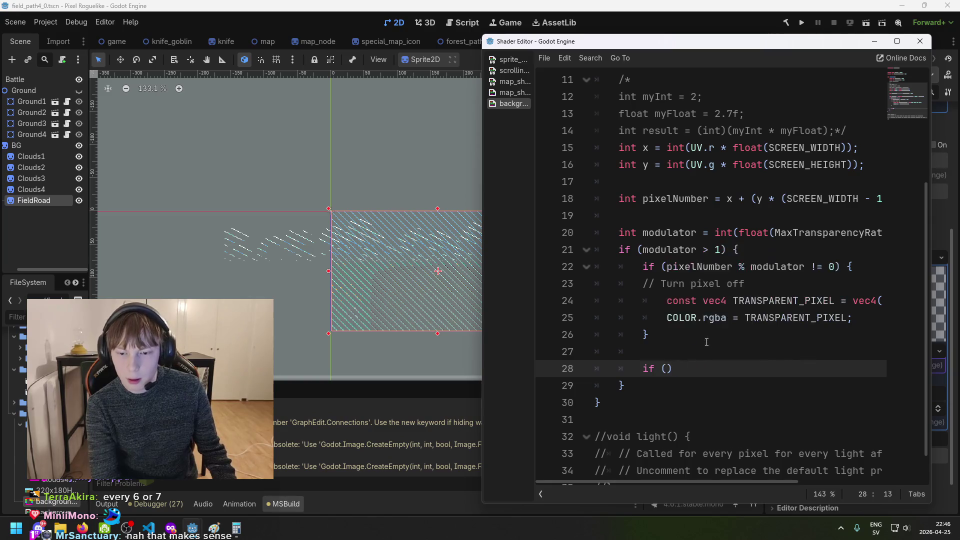
pyautogui.write('Oppa')
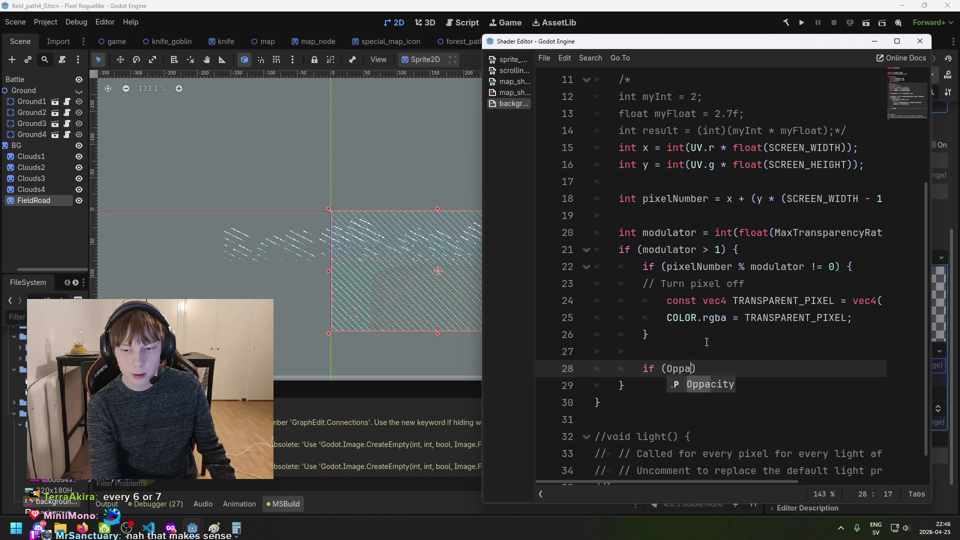
pyautogui.press('Return')
pyautogui.write('>')
pyautogui.press('BackSpace')
pyautogui.write('<= ')
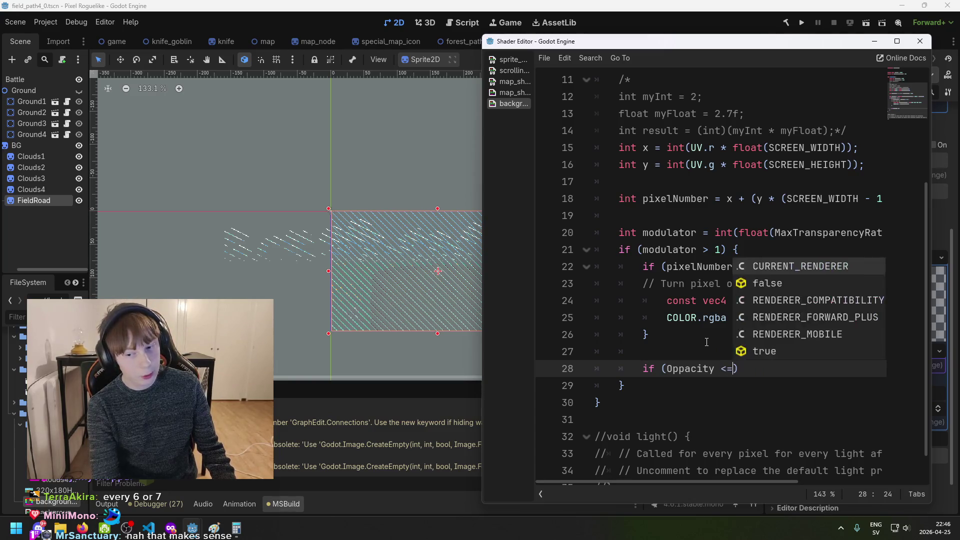
pyautogui.write('0.0f')
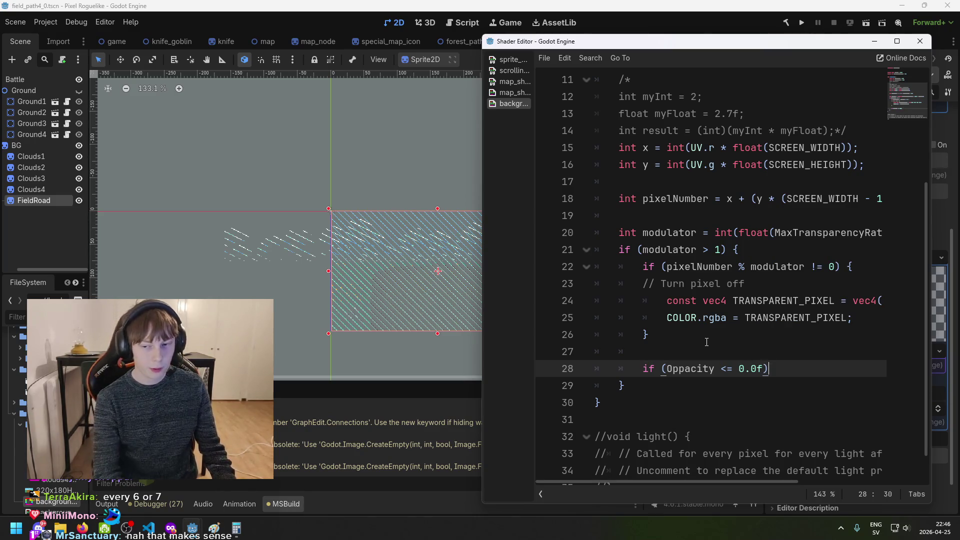
pyautogui.press('End')
pyautogui.write('{')
pyautogui.press('Return')
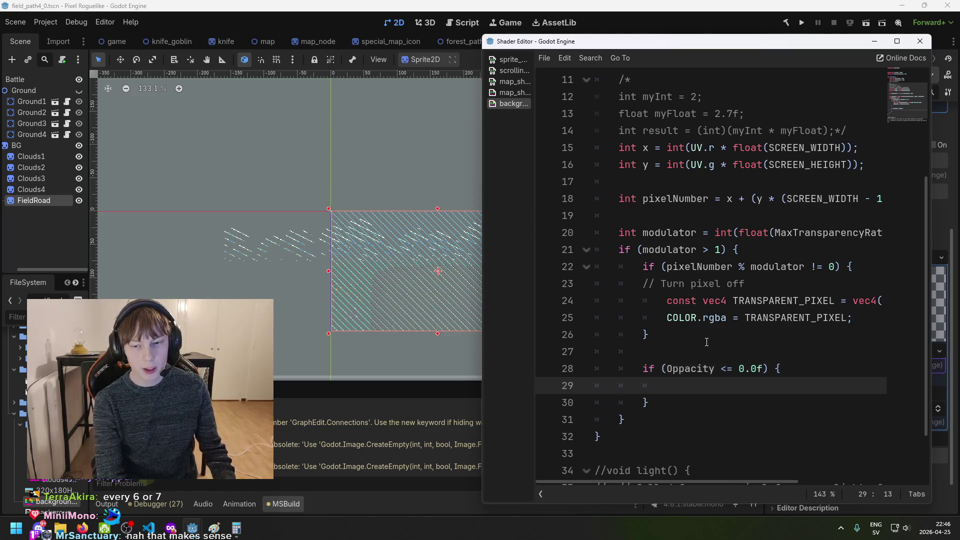
# Copy the COLOR.rgba = TRANSPARENT_PIXEL; line into the new Oppacity block
pyautogui.moveTo(667, 318); pyautogui.dragTo(861, 320)
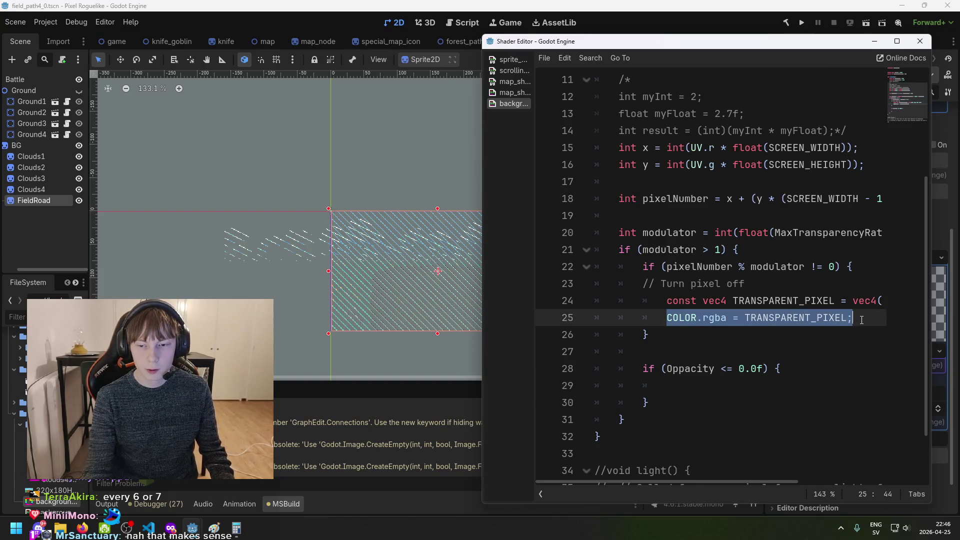
pyautogui.moveTo(666, 302); pyautogui.dragTo(751, 302)
pyautogui.moveTo(852, 318); pyautogui.dragTo(668, 320)
pyautogui.hotkey('ctrl', 'c')
pyautogui.click(687, 388)
pyautogui.hotkey('ctrl', 'v')
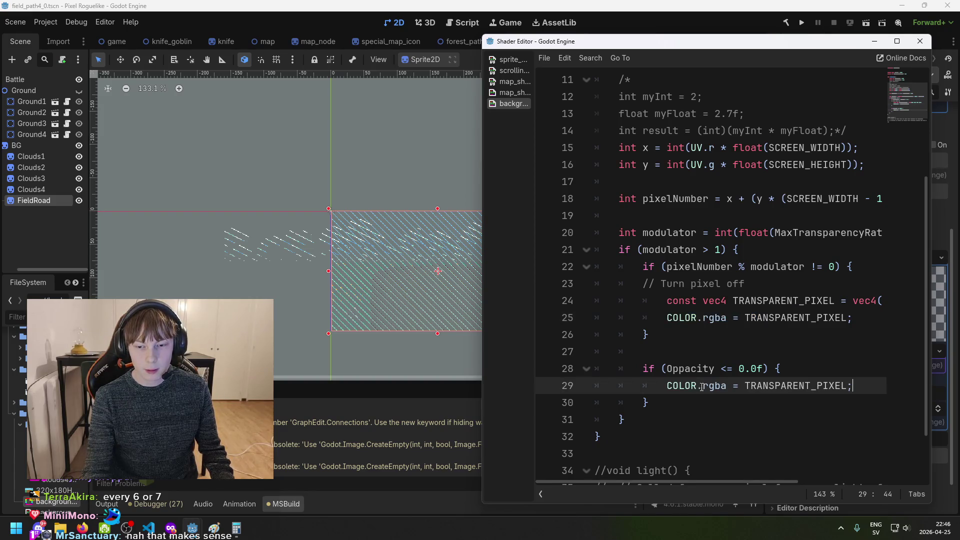
# Move the TRANSPARENT_PIXEL constant declaration to the top of fragment()
pyautogui.scroll(2, 696, 350)
pyautogui.moveTo(668, 403); pyautogui.dragTo(893, 403)
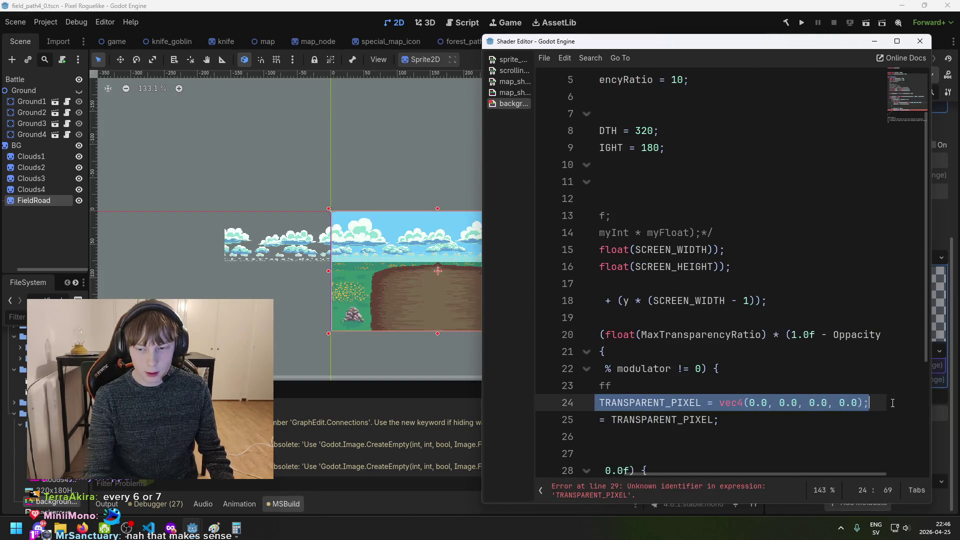
pyautogui.moveTo(787, 473); pyautogui.dragTo(675, 482)
pyautogui.press('BackSpace')
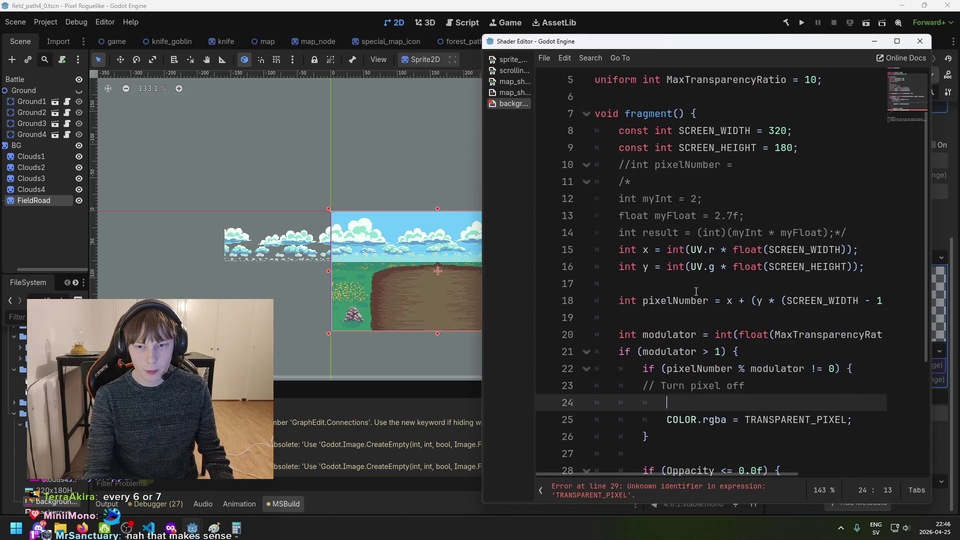
pyautogui.scroll(2, 712, 207)
pyautogui.click(710, 183)
pyautogui.press('Return')
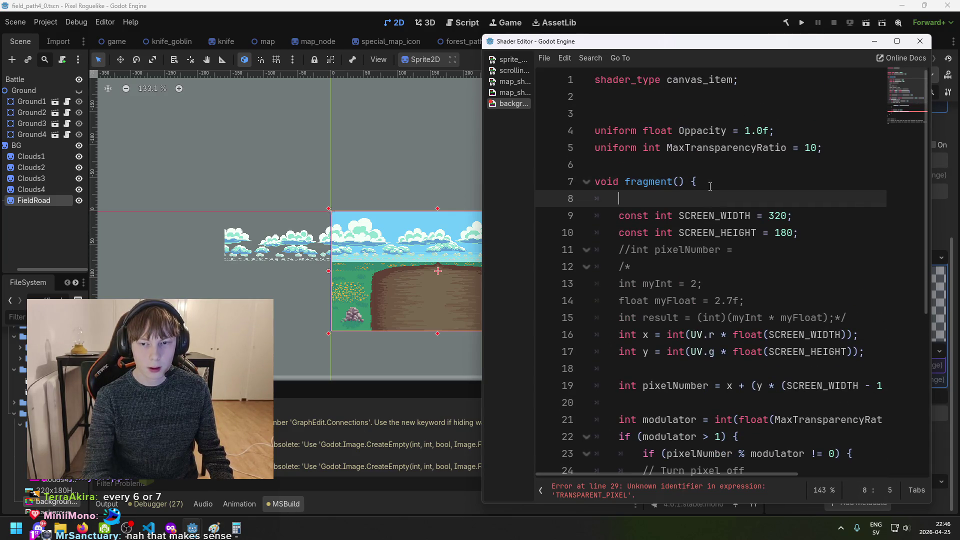
pyautogui.hotkey('ctrl', 'v')
# Delete the leftover empty line 25 and save the shader
pyautogui.moveTo(734, 473); pyautogui.dragTo(679, 475)
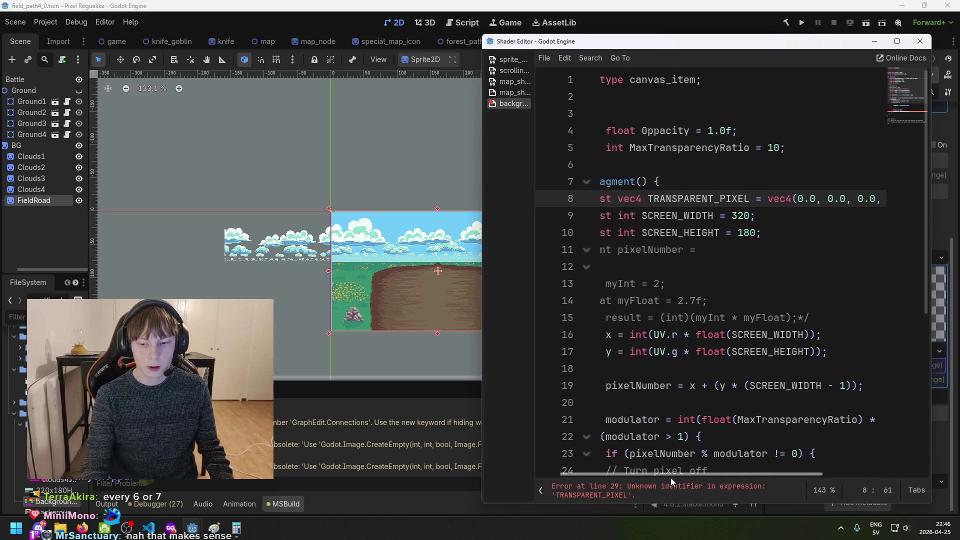
pyautogui.scroll(-5, 688, 199)
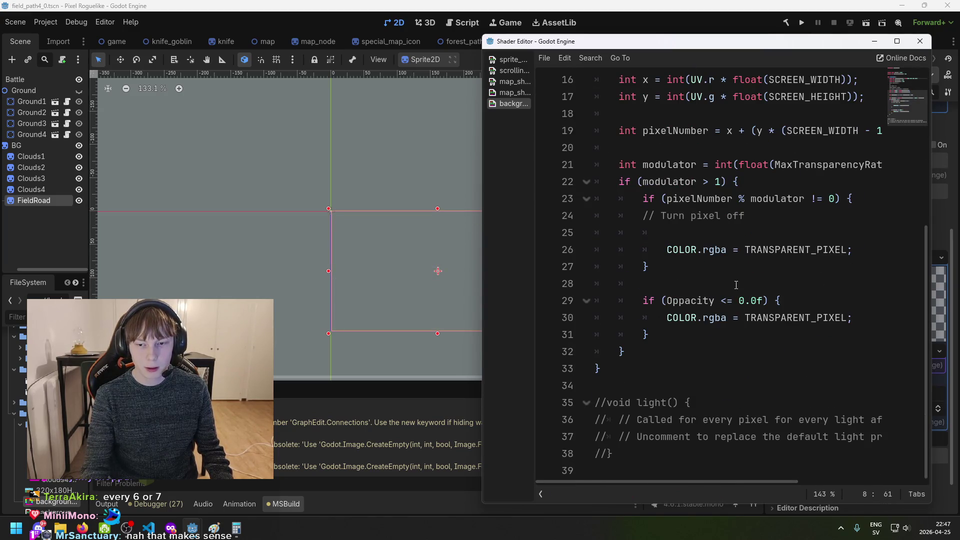
pyautogui.click(727, 284)
pyautogui.click(726, 234)
pyautogui.press('BackSpace')
pyautogui.press('BackSpace')
pyautogui.press('BackSpace')
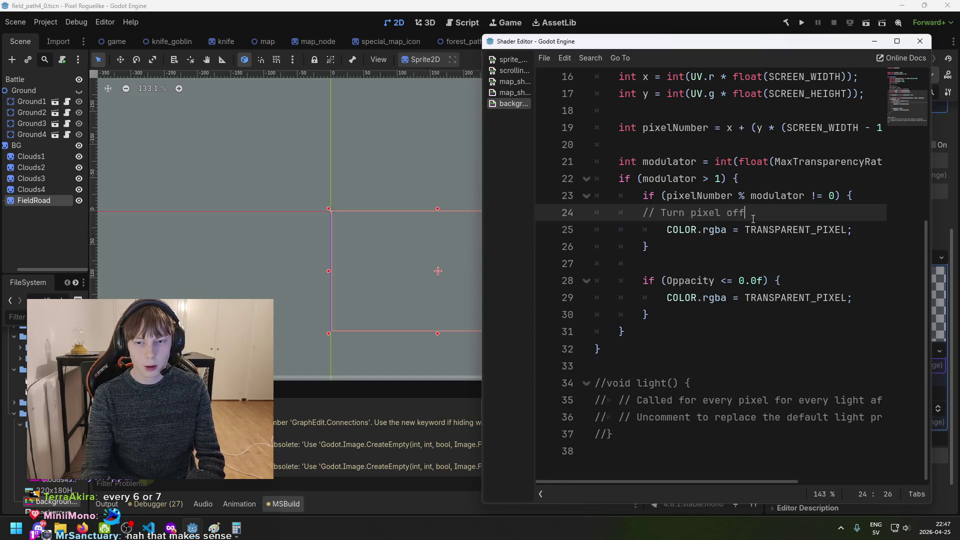
pyautogui.click(669, 234)
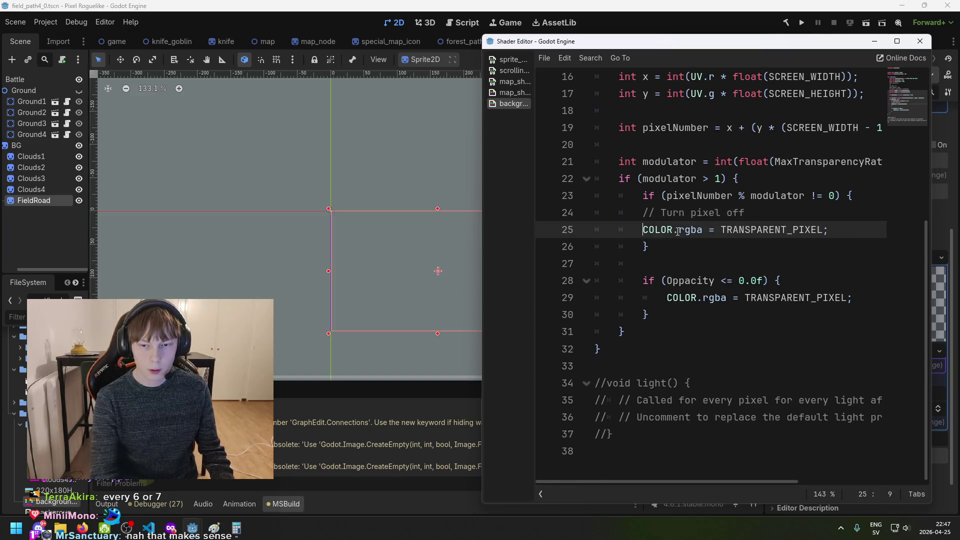
pyautogui.click(639, 210)
pyautogui.hotkey('ctrl', 's')
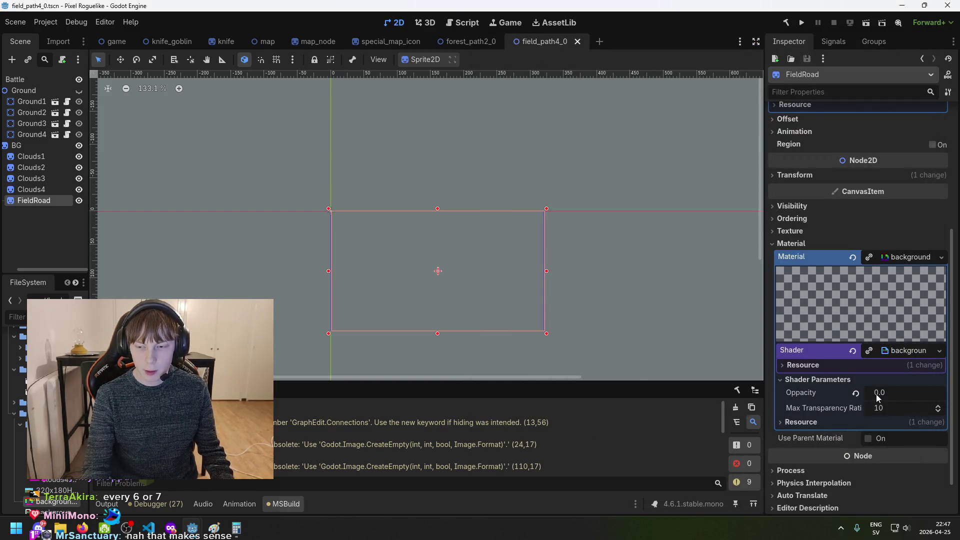
# Reset Oppacity to 1.0, then try about half, below zero, and about 0.15
pyautogui.click(856, 394)
pyautogui.scroll(4, 664, 338)
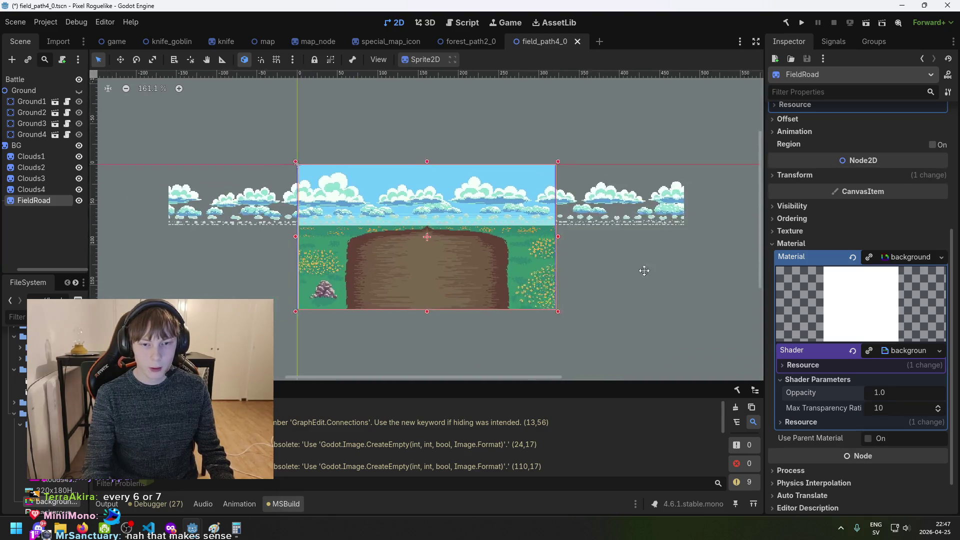
pyautogui.moveTo(900, 391)
pyautogui.mouseDown()
pyautogui.moveTo(807, 392)
pyautogui.moveTo(876, 392)
pyautogui.moveTo(849, 392)
pyautogui.mouseUp()
pyautogui.scroll(5, 436, 215)
pyautogui.moveTo(897, 392); pyautogui.dragTo(879, 392)
pyautogui.scroll(-1, 698, 265)
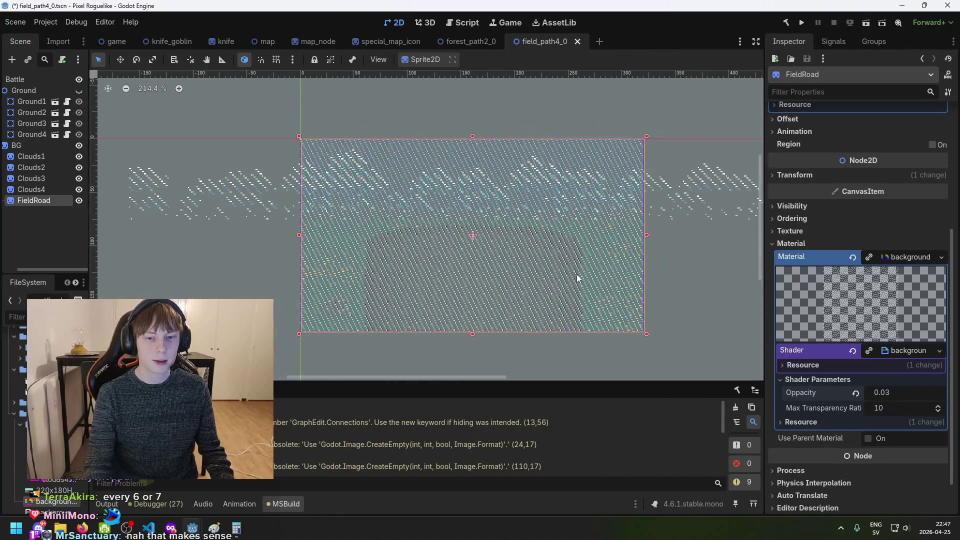
pyautogui.moveTo(889, 392); pyautogui.dragTo(894, 392)
# Raise Opacity to 0.21 and higher toward full visibility, then save the scene
pyautogui.scroll(-4, 573, 295)
pyautogui.scroll(4, 573, 295)
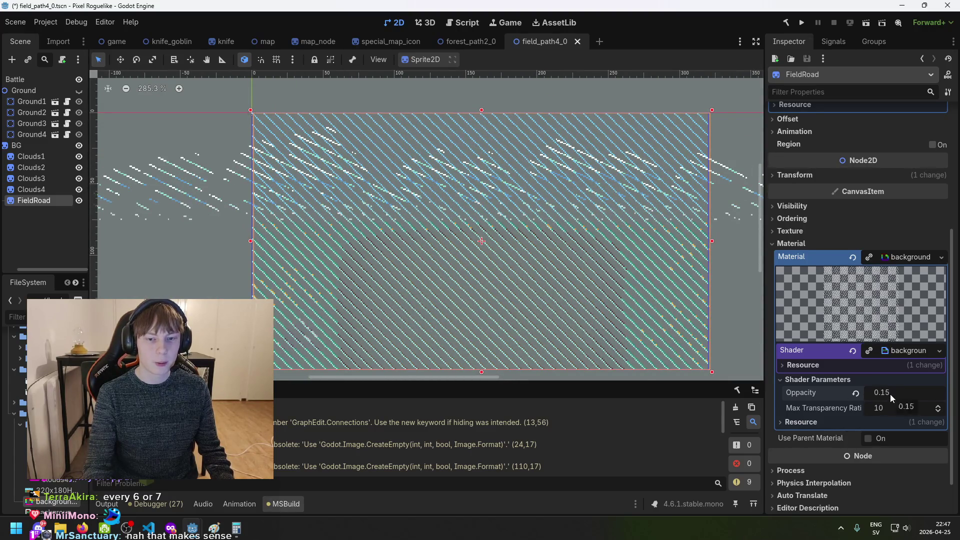
pyautogui.moveTo(892, 394); pyautogui.dragTo(919, 394)
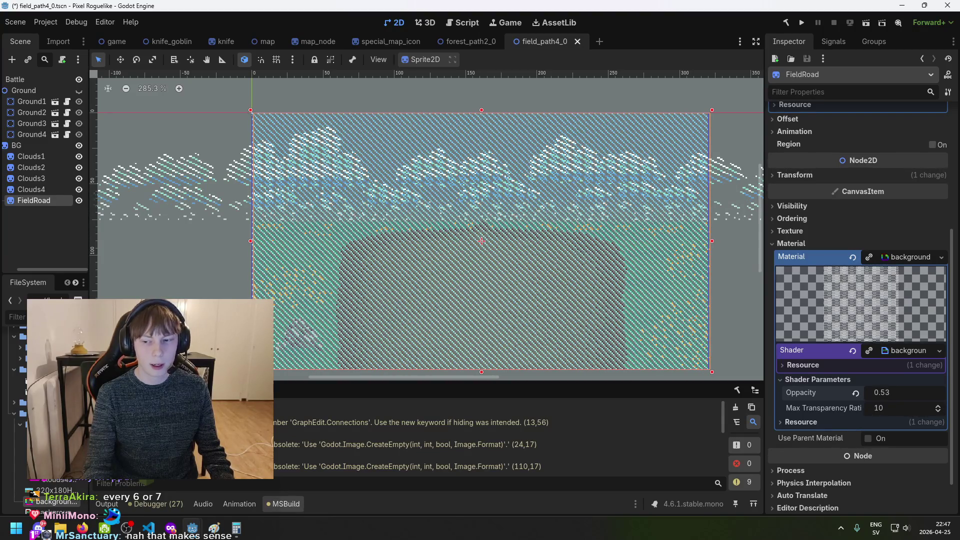
pyautogui.moveTo(895, 393); pyautogui.dragTo(957, 392)
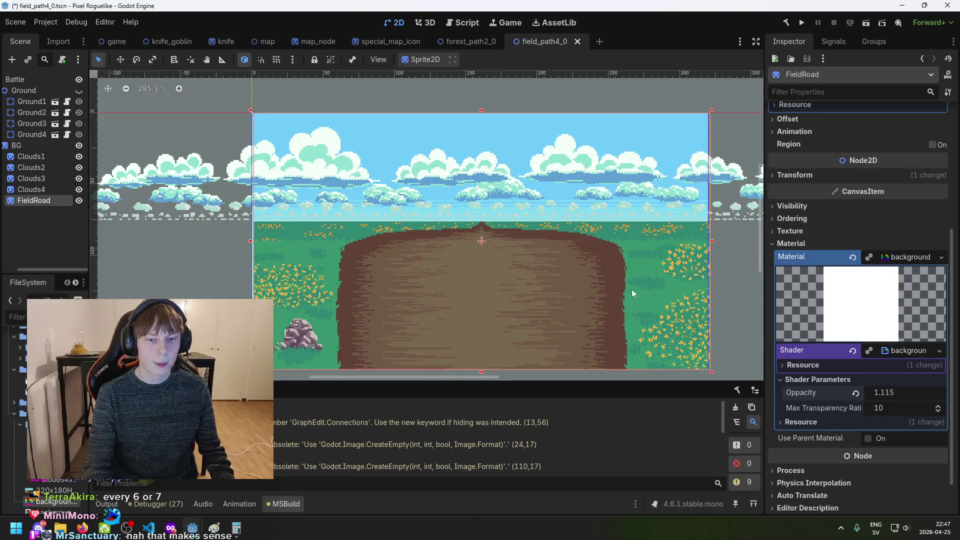
pyautogui.scroll(-3, 580, 292)
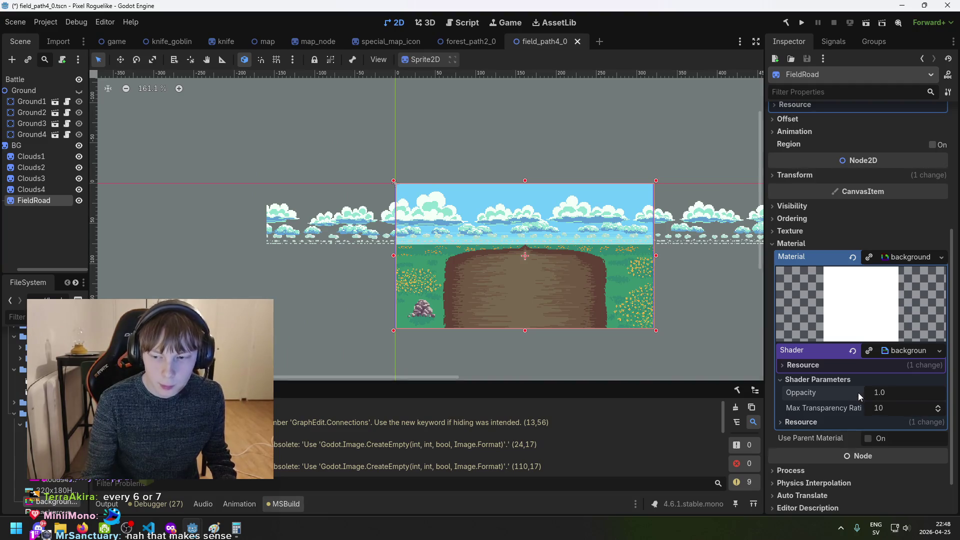
pyautogui.hotkey('ctrl', 's')
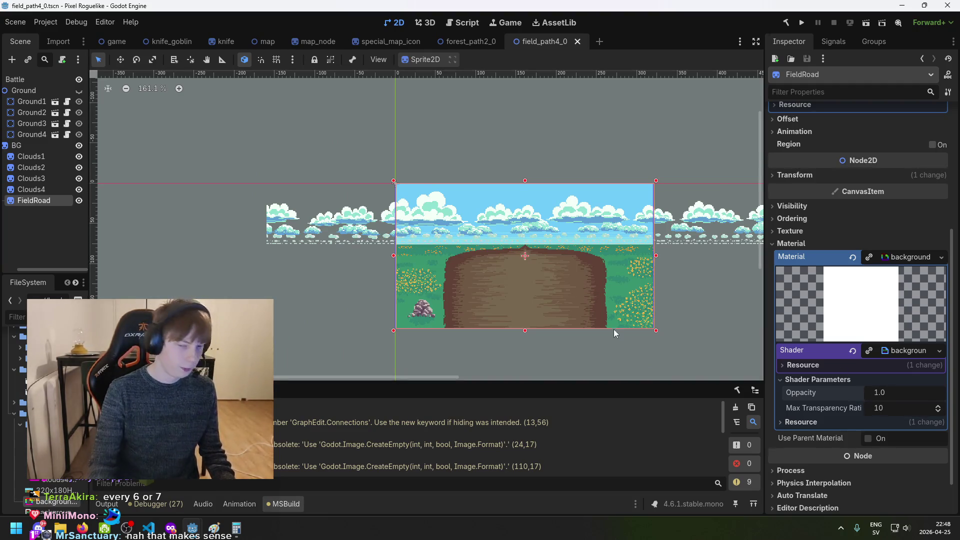
# Preview the fade once more, restore Opacity to 1.0, and save
pyautogui.moveTo(893, 388)
pyautogui.mouseDown()
pyautogui.moveTo(802, 388)
pyautogui.moveTo(913, 392)
pyautogui.mouseUp()
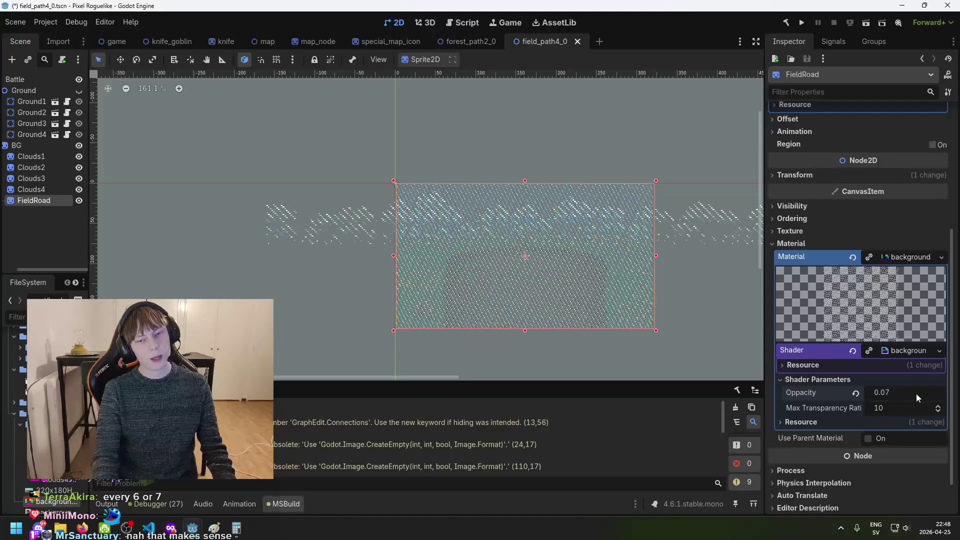
pyautogui.click(856, 393)
pyautogui.hotkey('ctrl', 's')
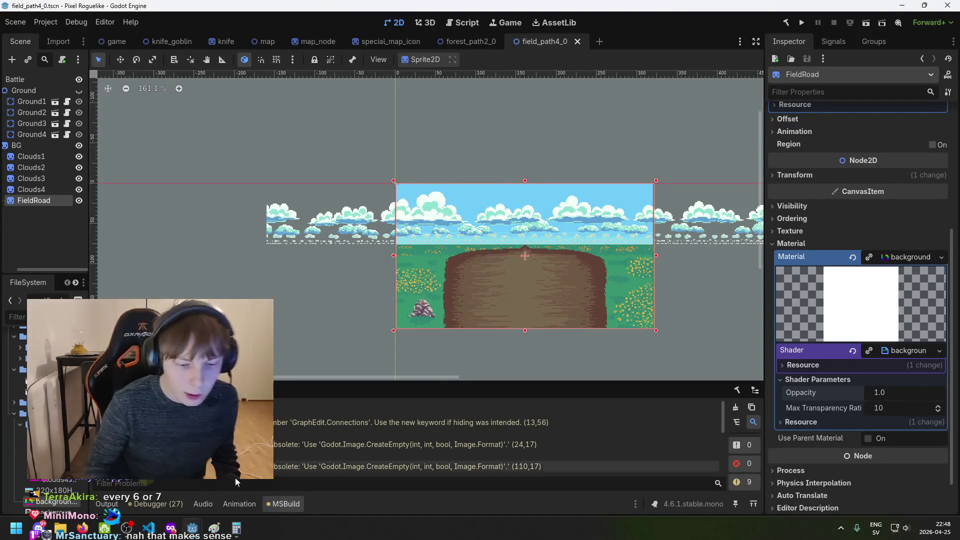
# Check the InitializeNodes loop in MapManagerVoronoi.cs in VS Code, then Alt+Tab back to Godot
pyautogui.click(148, 528)
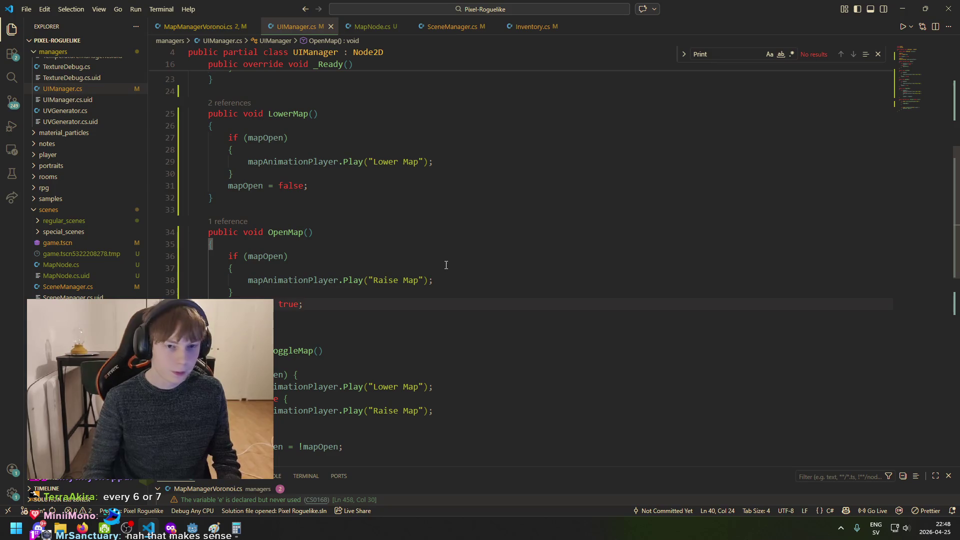
pyautogui.click(167, 28)
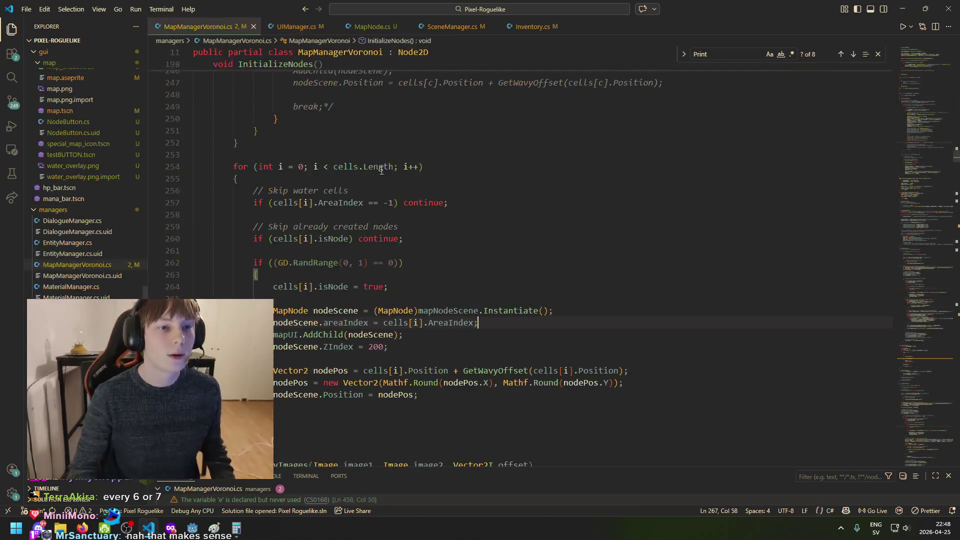
pyautogui.scroll(3, 475, 305)
pyautogui.scroll(-2, 460, 295)
pyautogui.scroll(2, 450, 290)
pyautogui.scroll(-2, 441, 285)
pyautogui.scroll(-5, 440, 285)
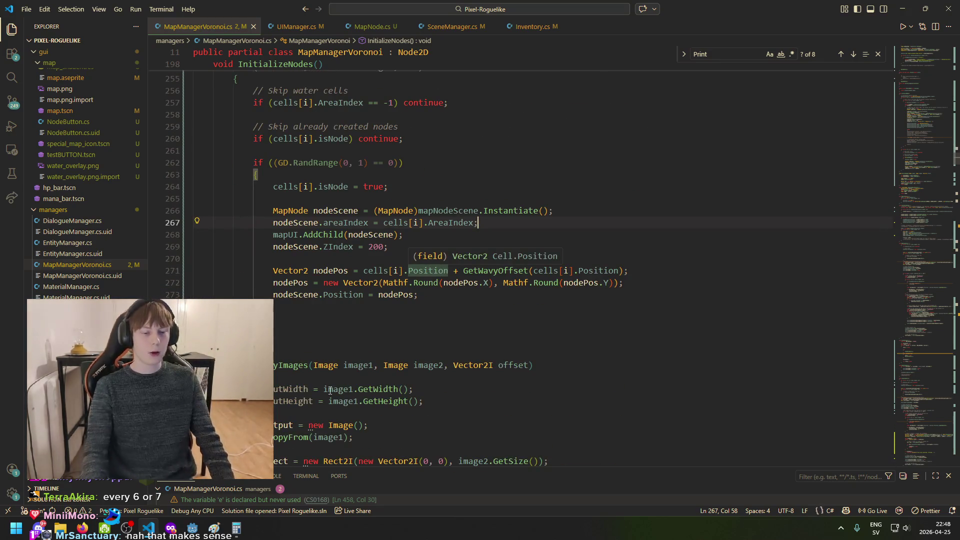
pyautogui.hotkey('alt', 'Tab')
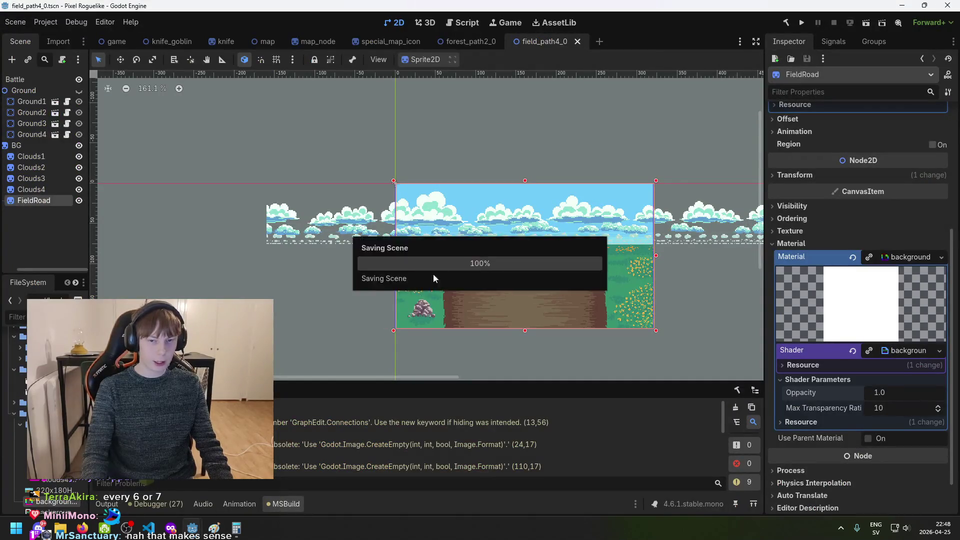
pyautogui.moveTo(478, 243); pyautogui.dragTo(367, 247)
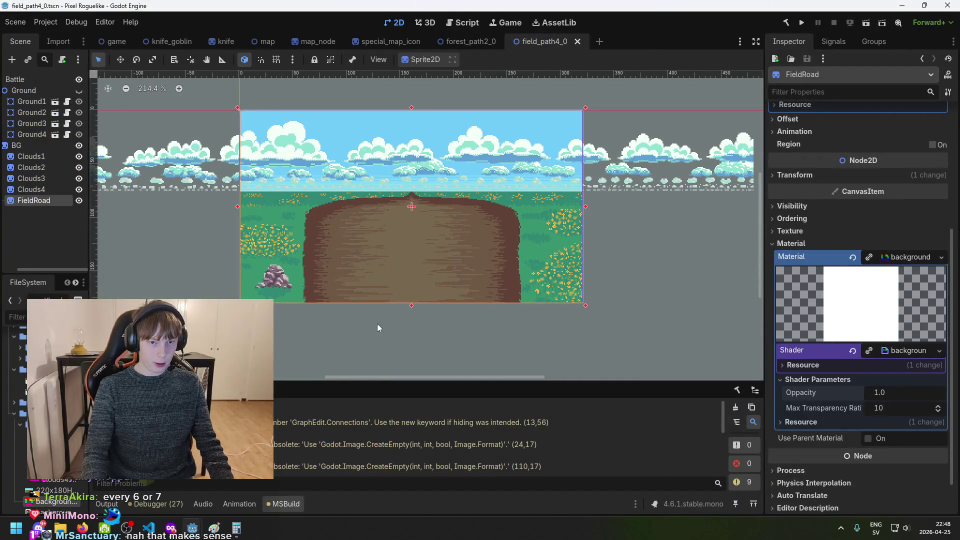
pyautogui.scroll(-1, 305, 270)
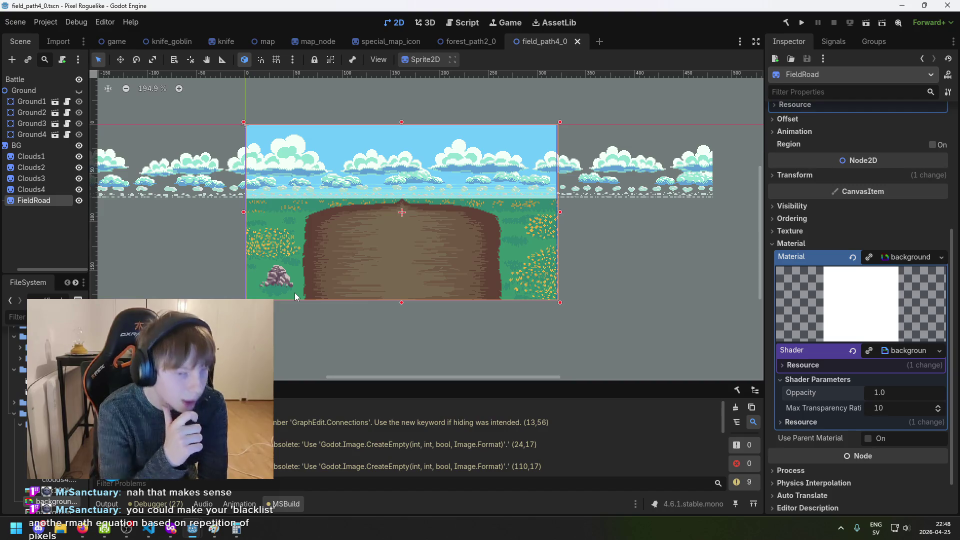
pyautogui.click(149, 529)
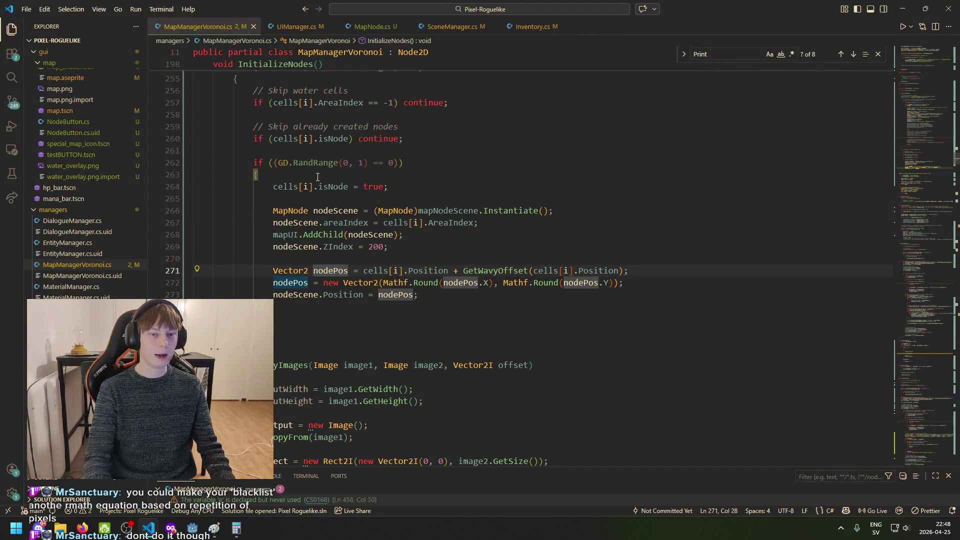
pyautogui.click(297, 27)
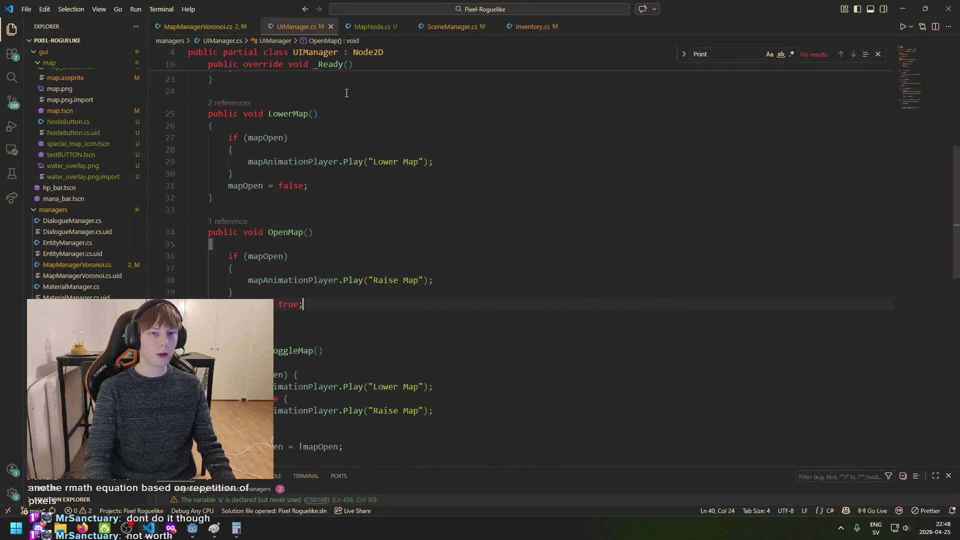
pyautogui.scroll(2, 399, 215)
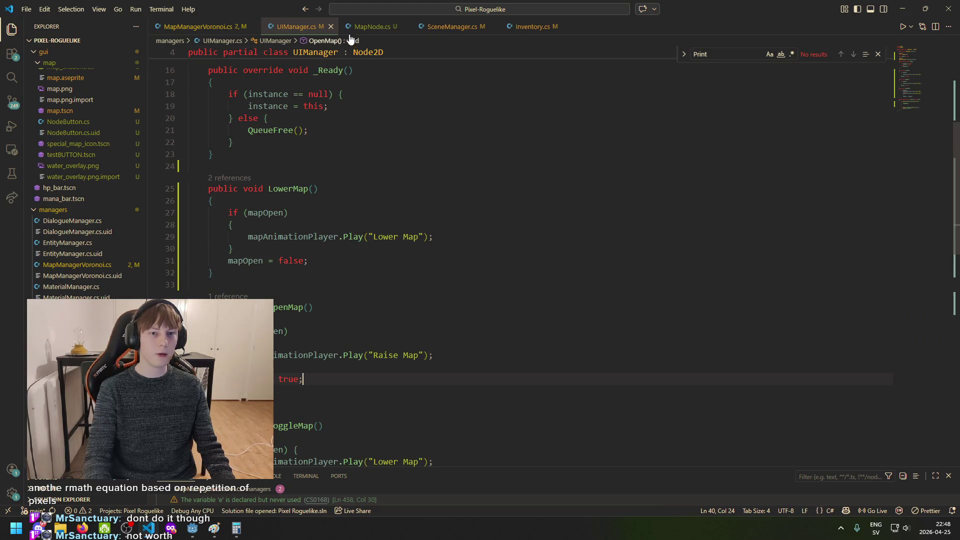
pyautogui.click(380, 28)
pyautogui.click(444, 29)
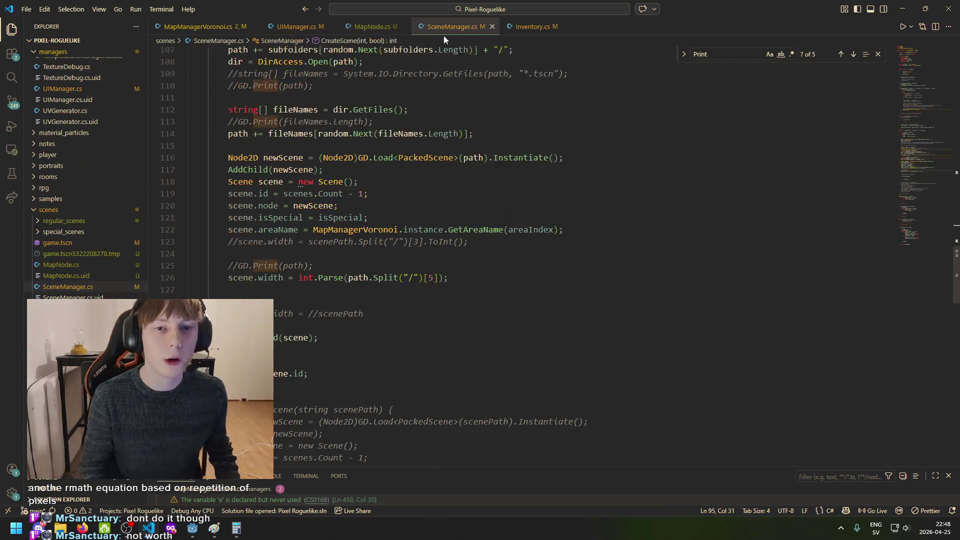
pyautogui.click(542, 27)
pyautogui.scroll(3, 419, 276)
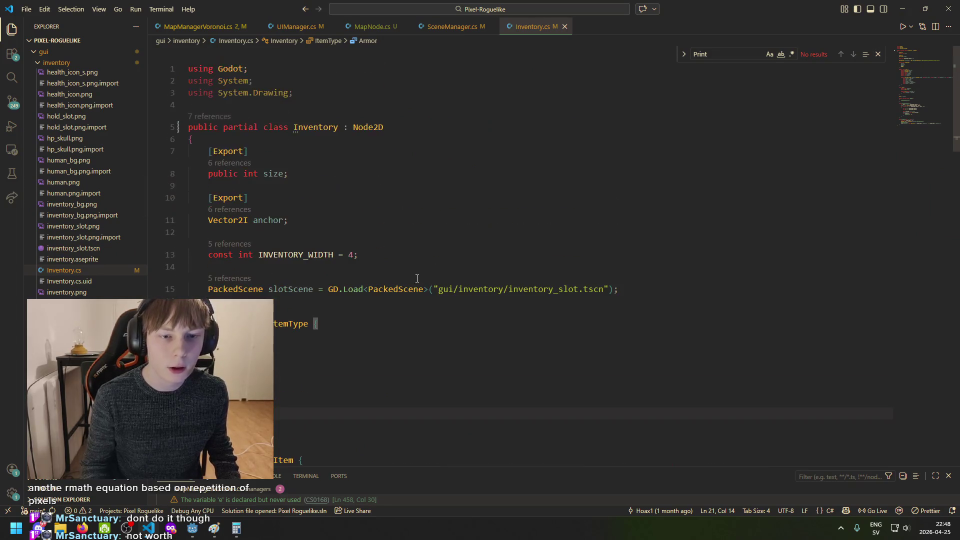
pyautogui.click(350, 173)
pyautogui.scroll(-2, 364, 258)
pyautogui.scroll(-15, 363, 258)
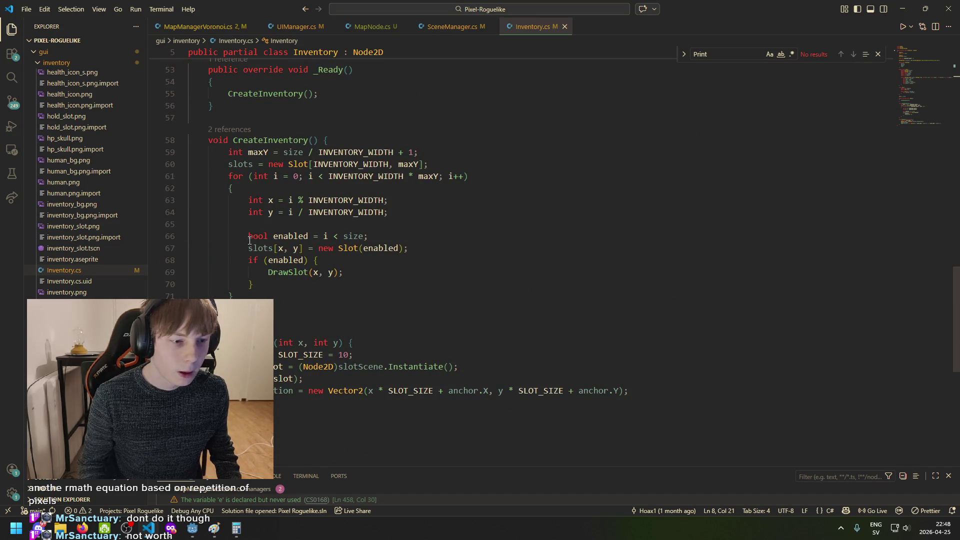
pyautogui.scroll(4, 90, 269)
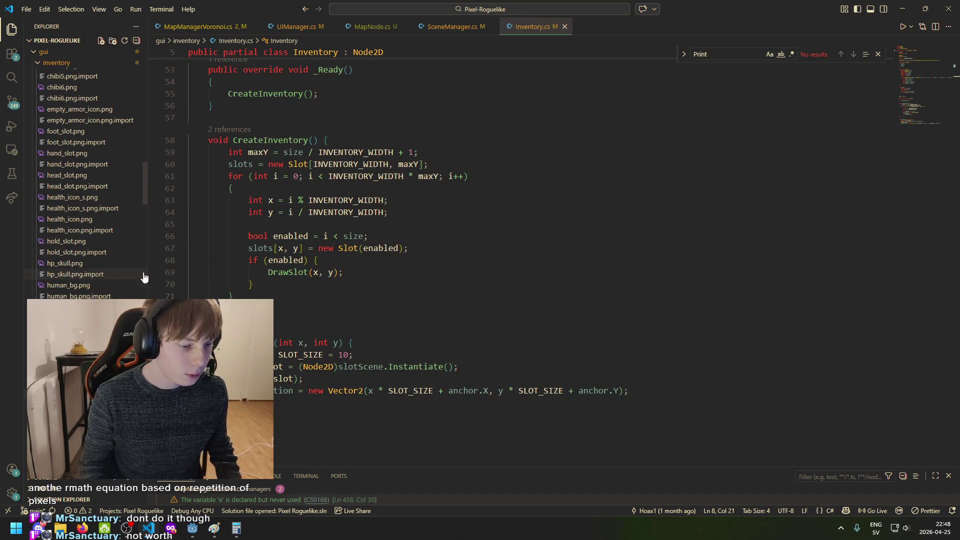
pyautogui.click(380, 27)
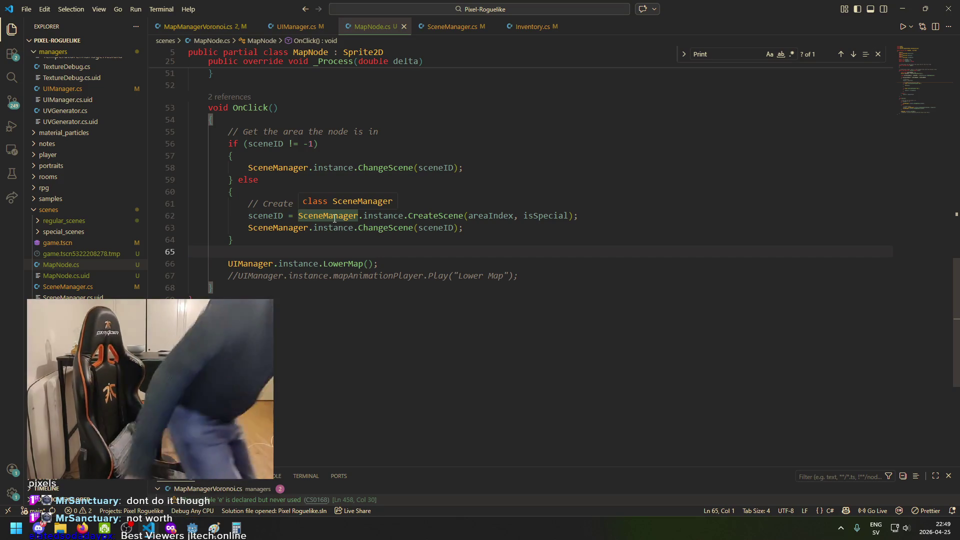
pyautogui.click(422, 159)
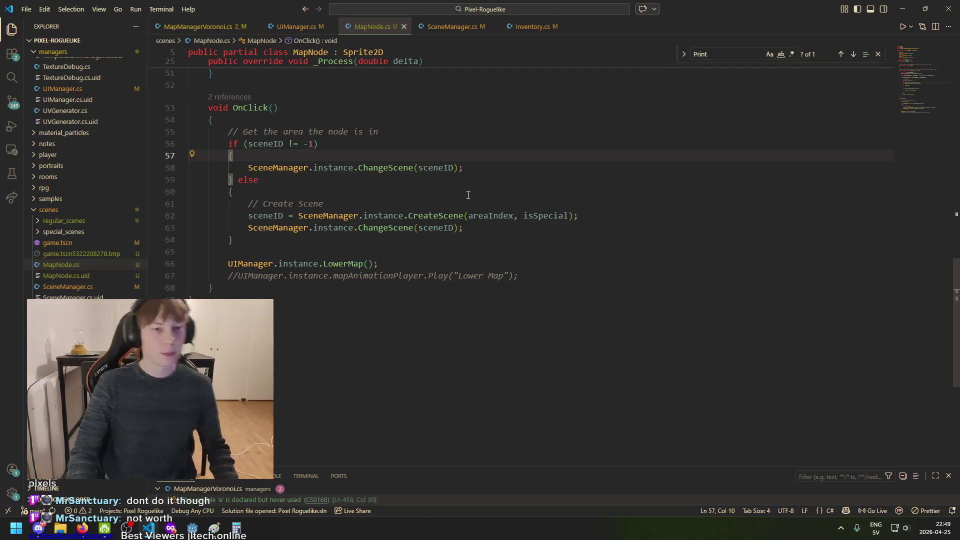
pyautogui.click(198, 27)
pyautogui.click(288, 29)
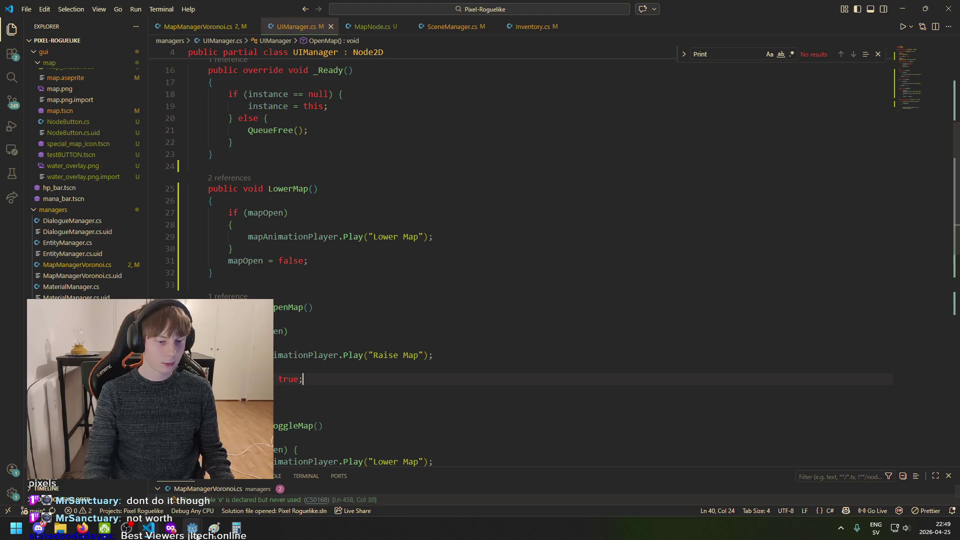
pyautogui.moveTo(192, 528)
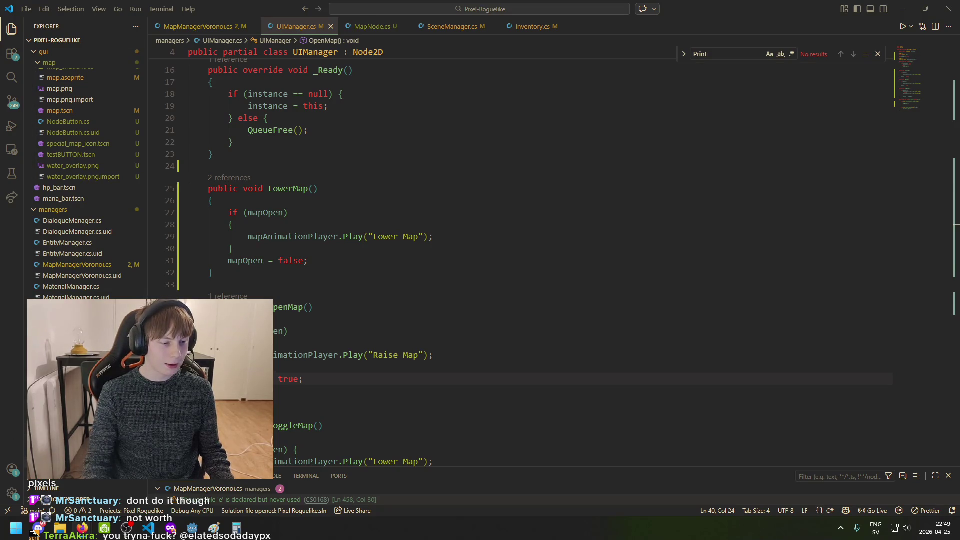
pyautogui.click(193, 527)
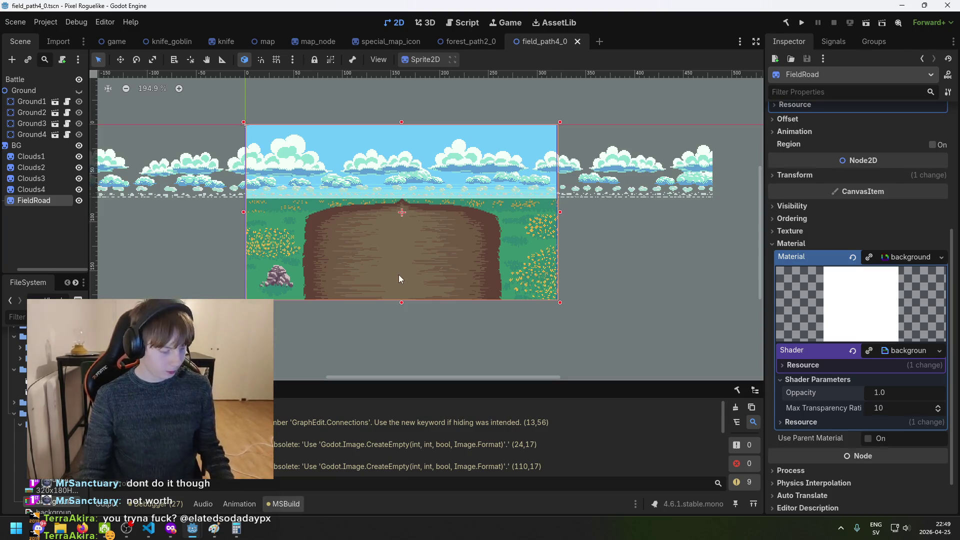
# Restore and re-maximize the Godot window, and hide OBS again
pyautogui.scroll(-3, 428, 301)
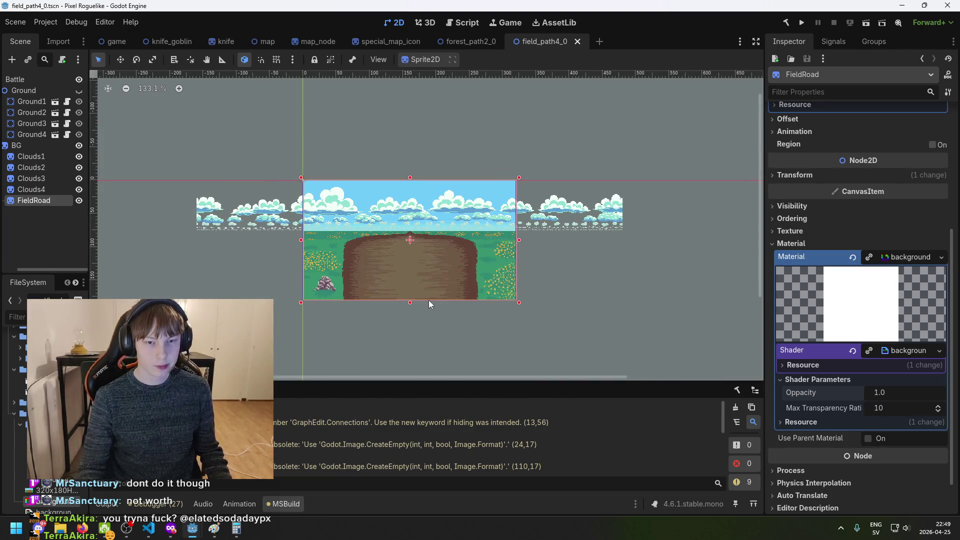
pyautogui.doubleClick(160, 5)
pyautogui.doubleClick(160, 4)
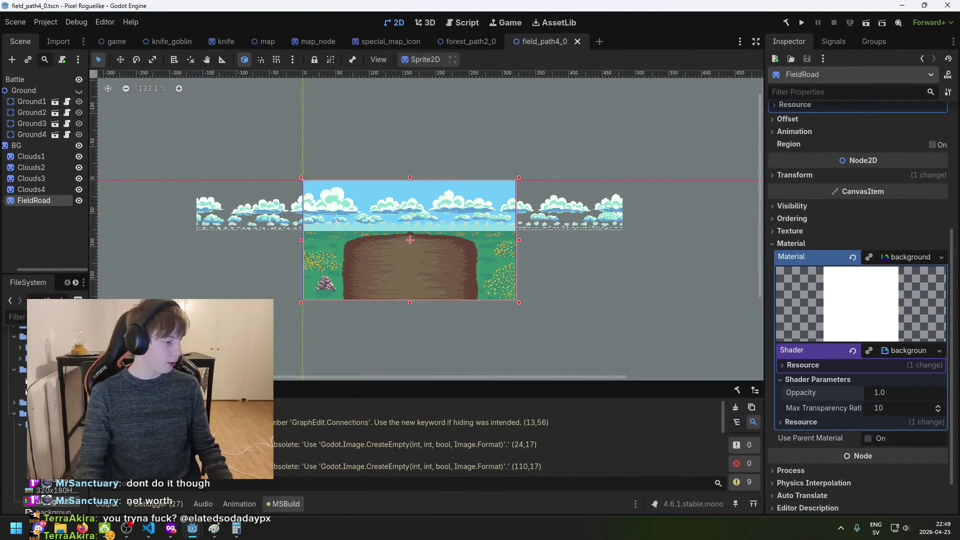
pyautogui.hotkey('alt', 'Tab')
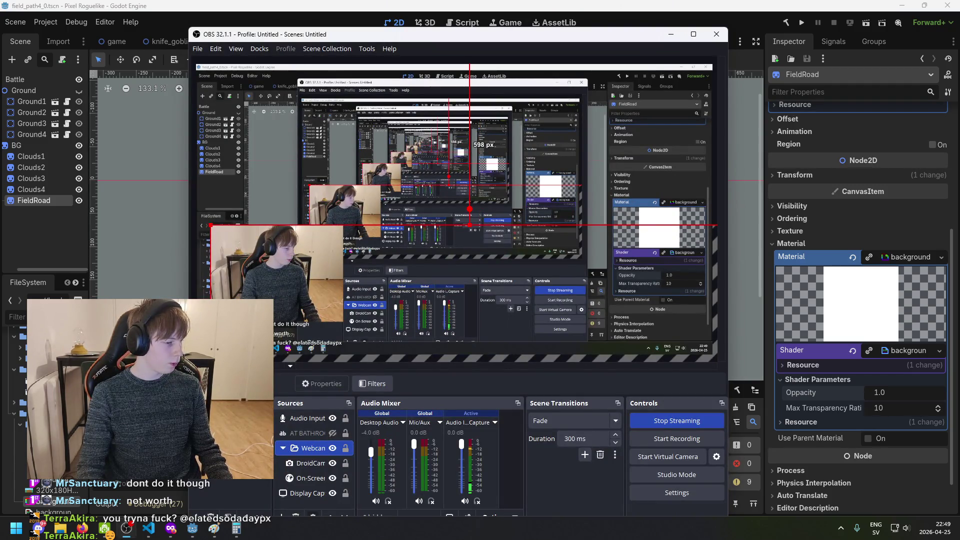
pyautogui.click(198, 528)
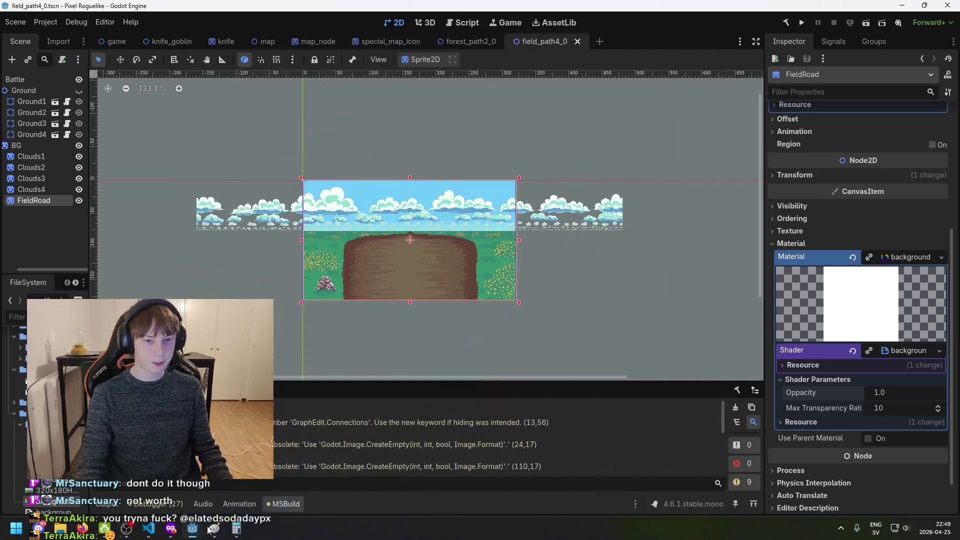
# Glance at MapNode.cs in VS Code, then open Godot's game scene tab
pyautogui.click(148, 529)
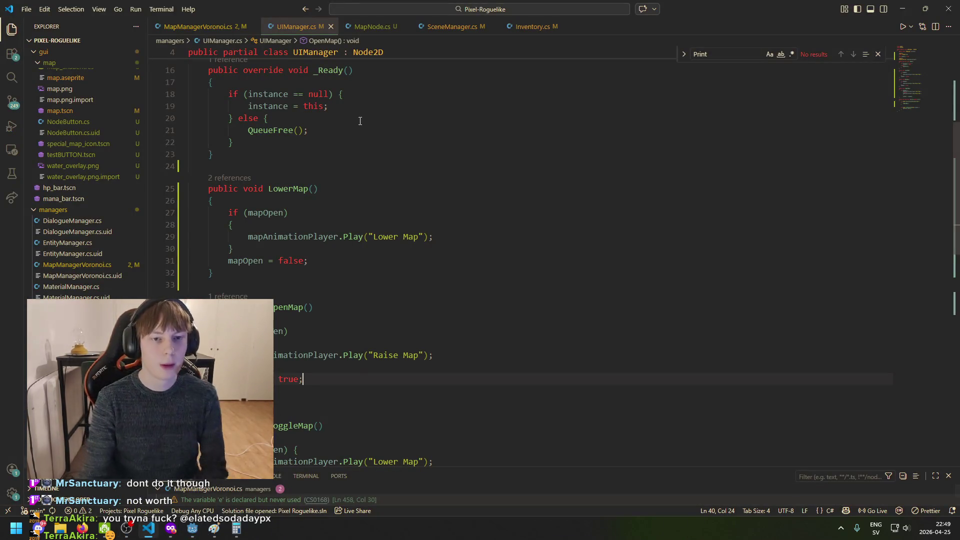
pyautogui.click(373, 28)
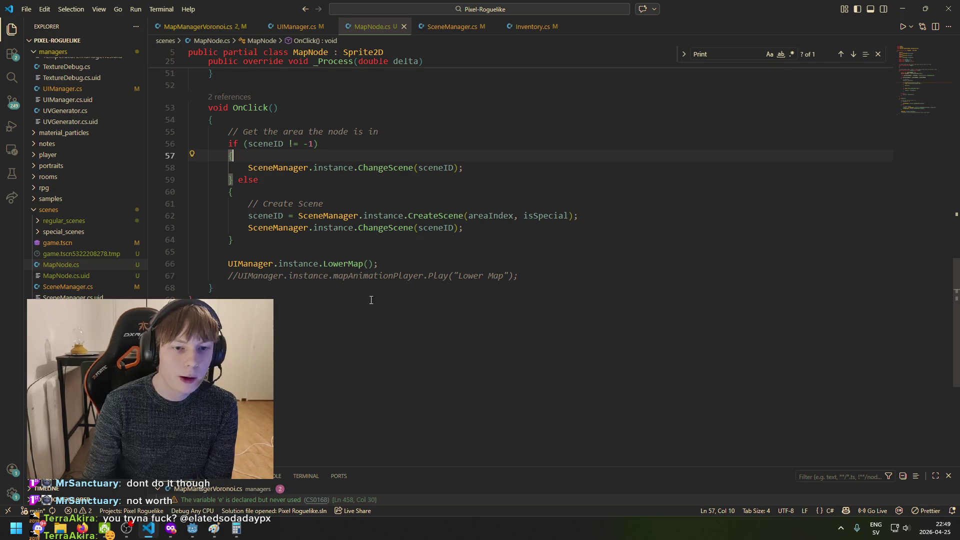
pyautogui.hotkey('alt', 'Tab')
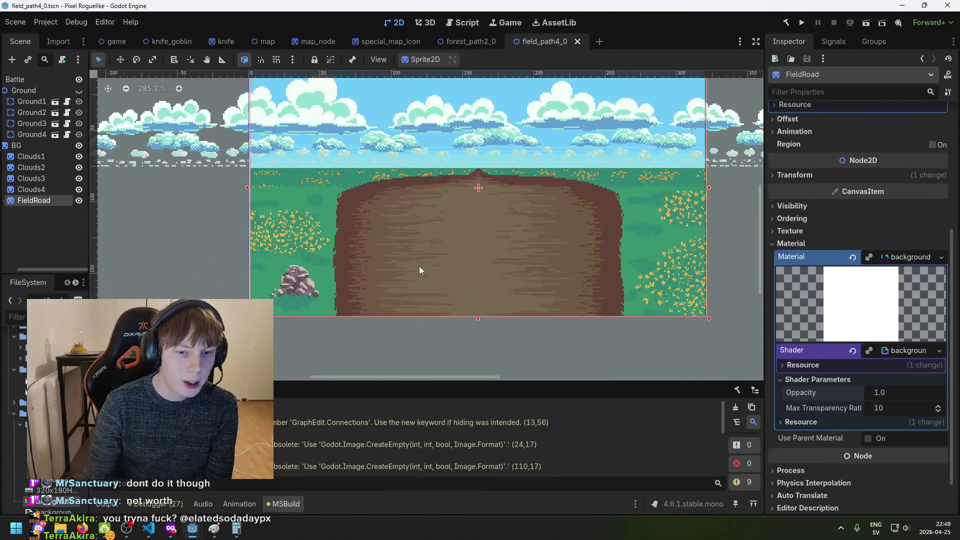
pyautogui.scroll(-3, 411, 226)
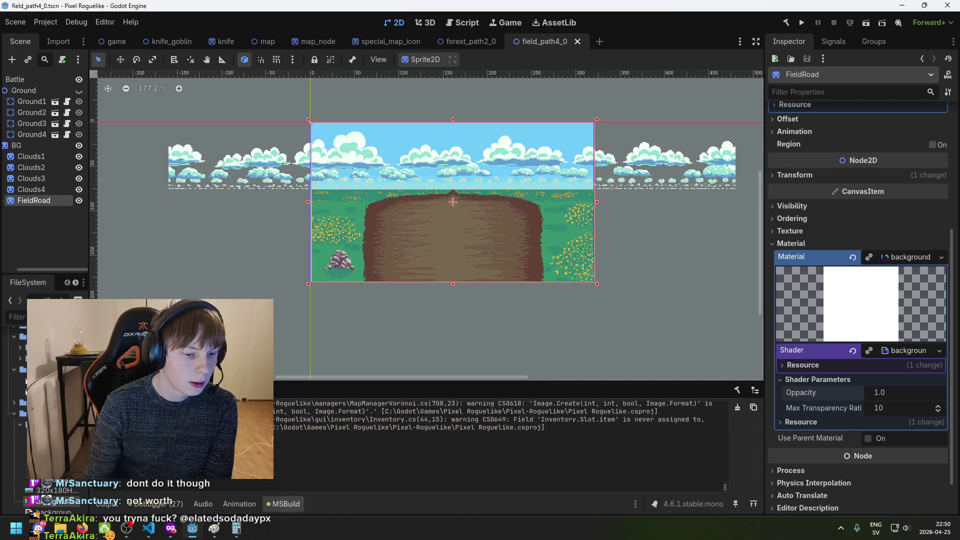
pyautogui.click(121, 44)
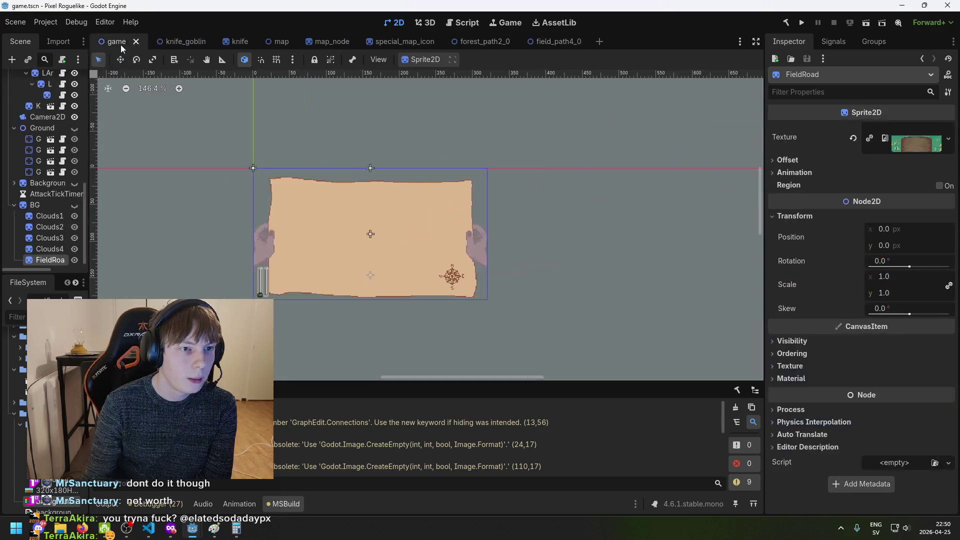
# In the game scene, widen the scene tree and select UI Manager > Map > MapAnimation
pyautogui.click(58, 41)
pyautogui.scroll(1, 58, 41)
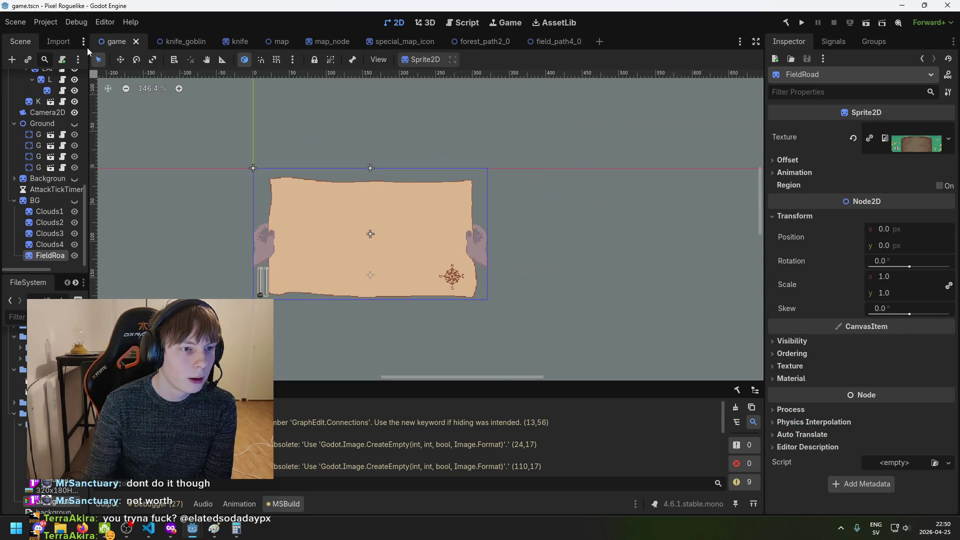
pyautogui.scroll(10, 55, 134)
pyautogui.moveTo(90, 104); pyautogui.dragTo(126, 105)
pyautogui.click(50, 90)
pyautogui.click(55, 135)
pyautogui.click(63, 146)
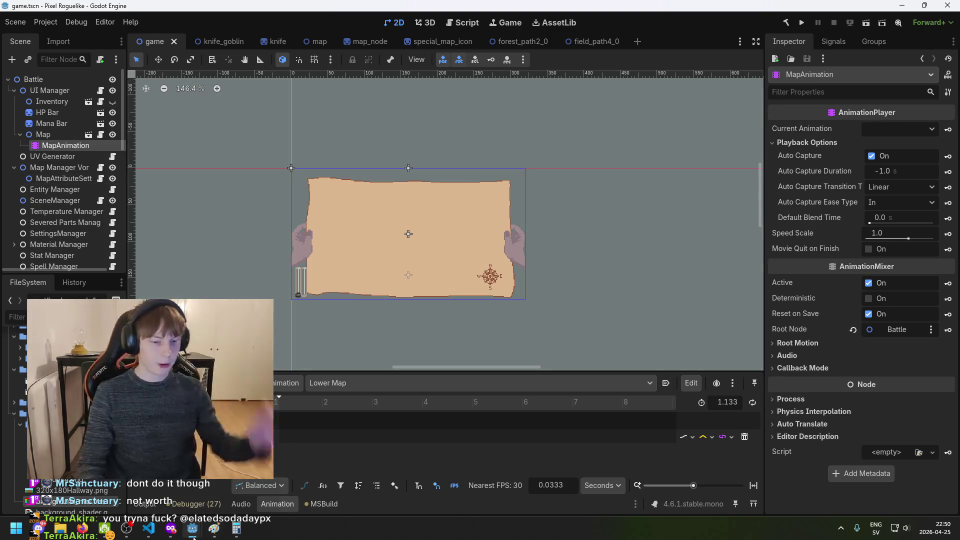
# Review the SceneManager.cs code in VS Code
pyautogui.click(147, 530)
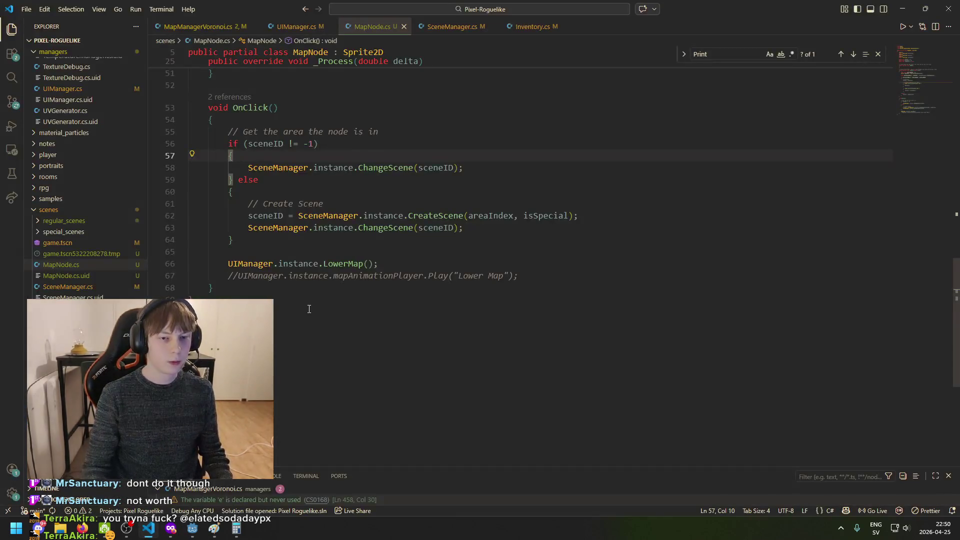
pyautogui.click(453, 26)
pyautogui.scroll(18, 422, 304)
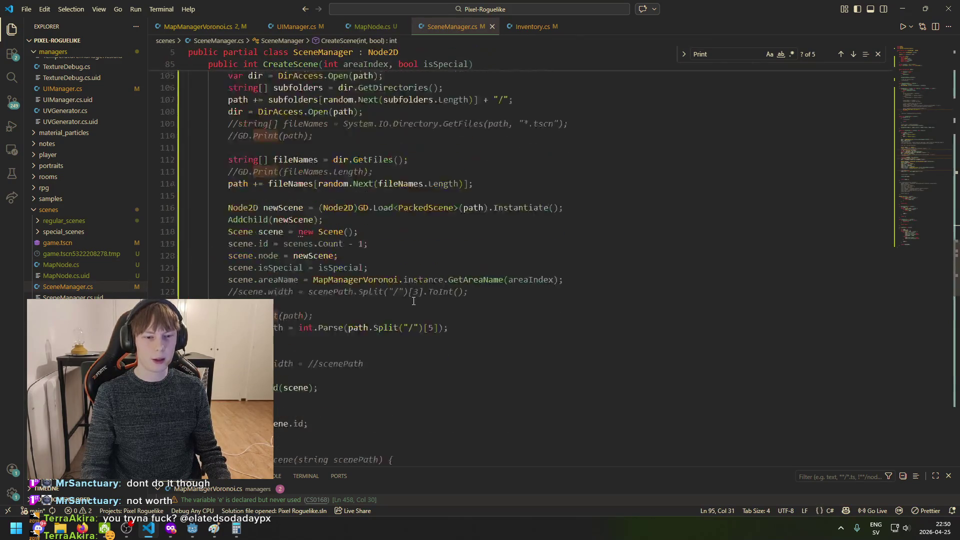
pyautogui.scroll(12, 422, 304)
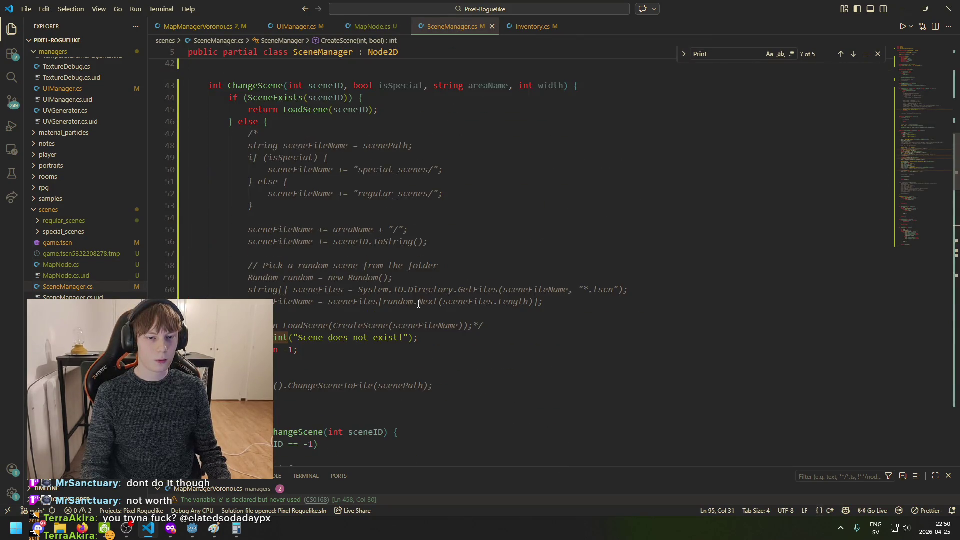
pyautogui.scroll(3, 404, 314)
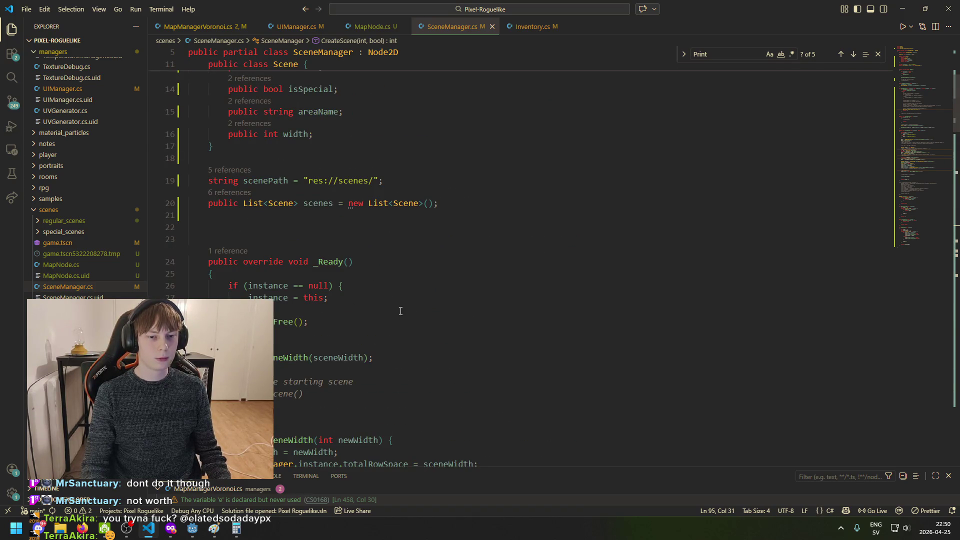
# Back in Godot, open the field_path4_0 scene
pyautogui.click(192, 528)
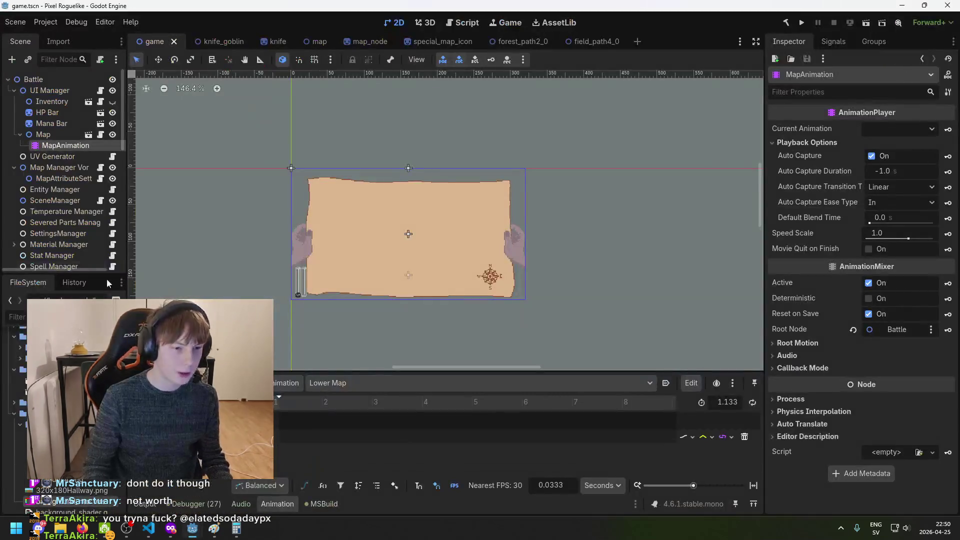
pyautogui.scroll(-10, 76, 188)
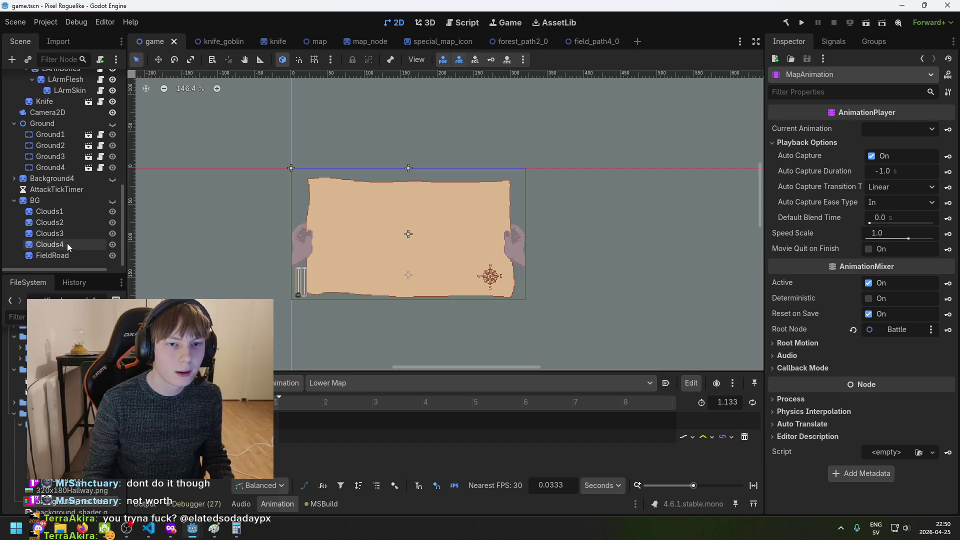
pyautogui.scroll(-3, 65, 450)
pyautogui.scroll(-3, 65, 450)
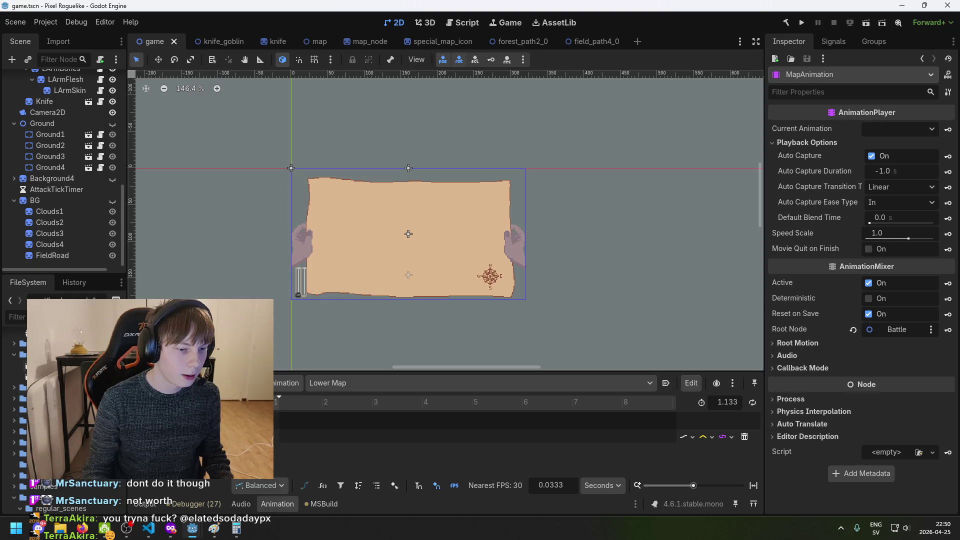
pyautogui.scroll(-3, 65, 450)
pyautogui.doubleClick(65, 450)
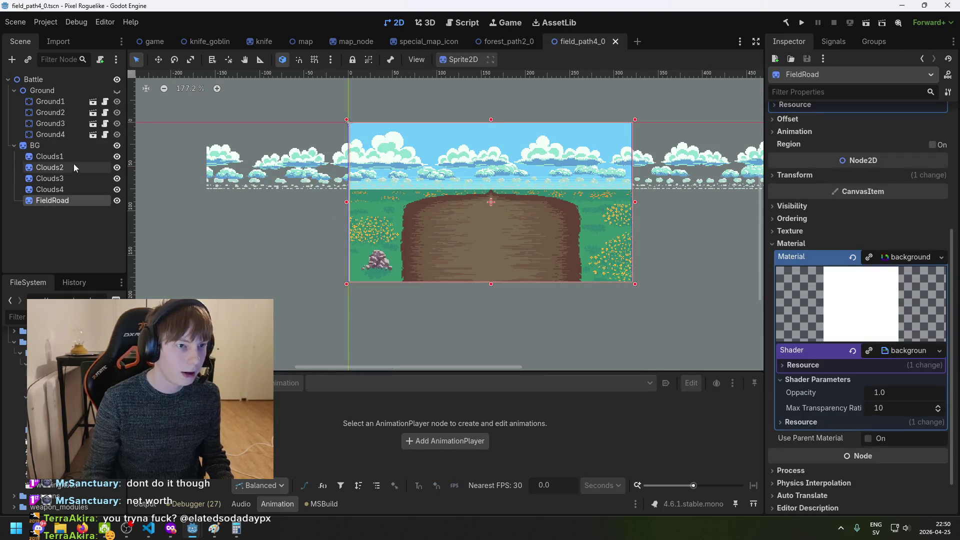
# Add an AnimationPlayer child node under the Battle root, keeping its default name
pyautogui.click(47, 76)
pyautogui.scroll(4, 324, 205)
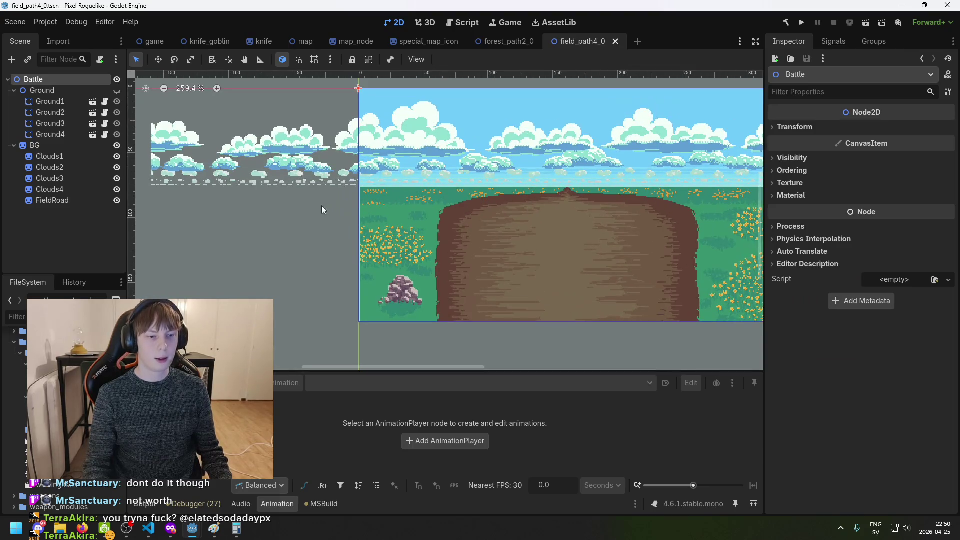
pyautogui.rightClick(43, 76)
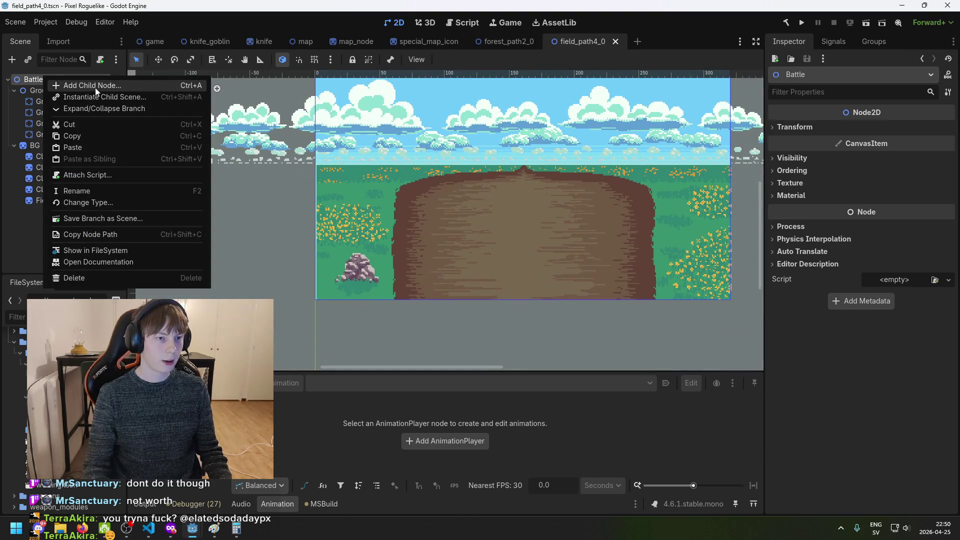
pyautogui.click(95, 86)
pyautogui.write('ani')
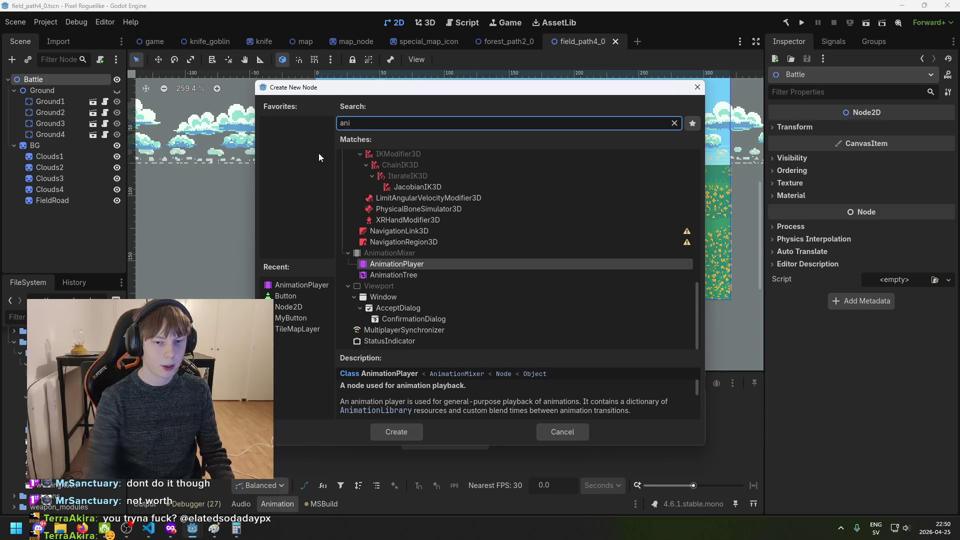
pyautogui.press('Return')
pyautogui.doubleClick(71, 216)
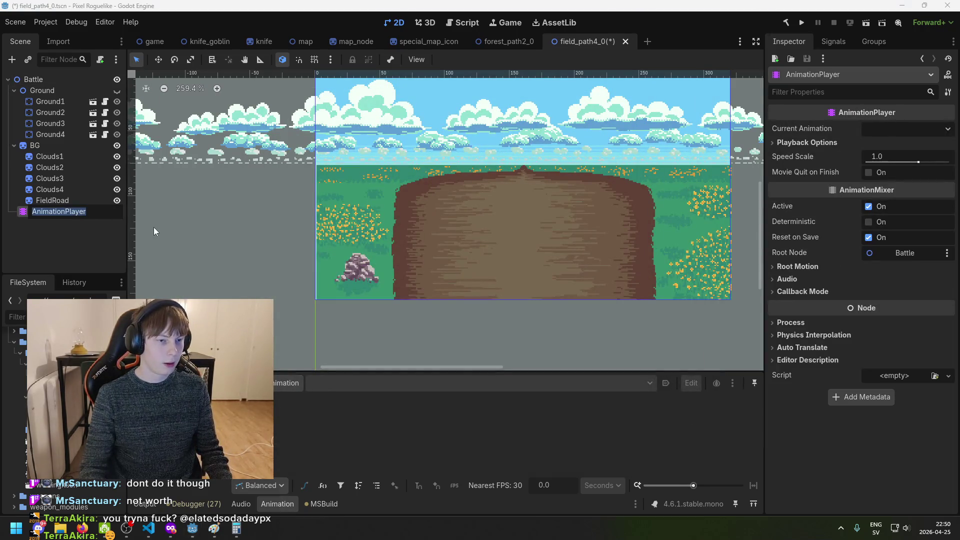
pyautogui.press('Escape')
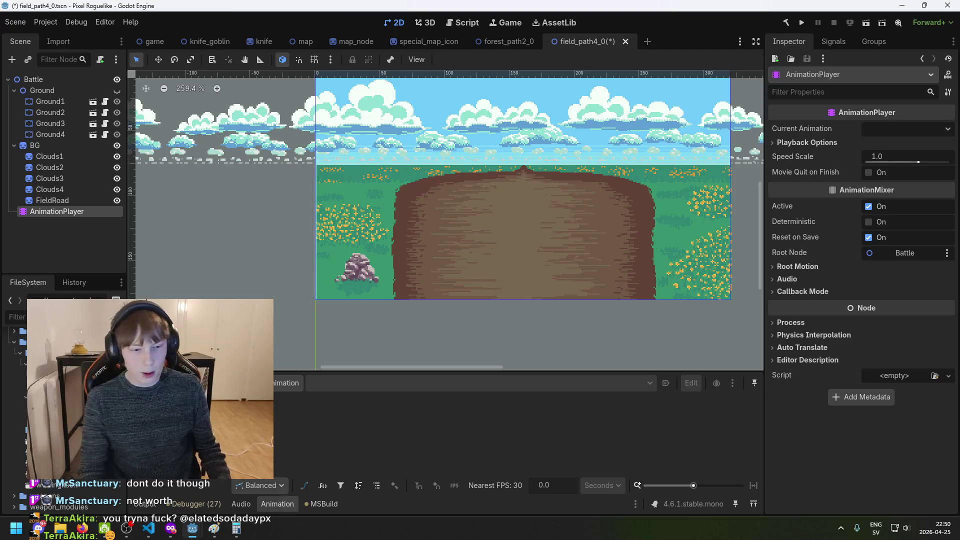
# Create a new animation named Fade In on the AnimationPlayer
pyautogui.click(287, 383)
pyautogui.click(302, 399)
pyautogui.write('Fade ')
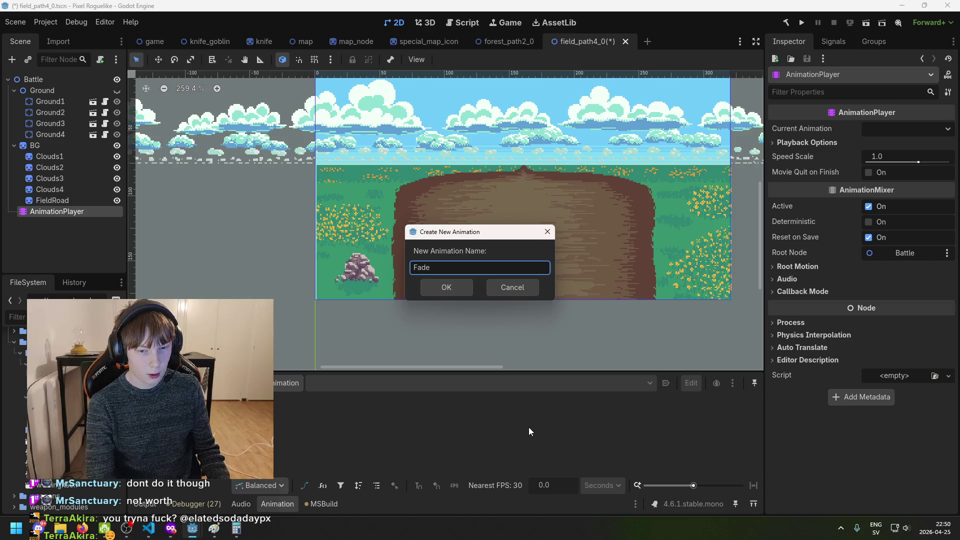
pyautogui.write('Out')
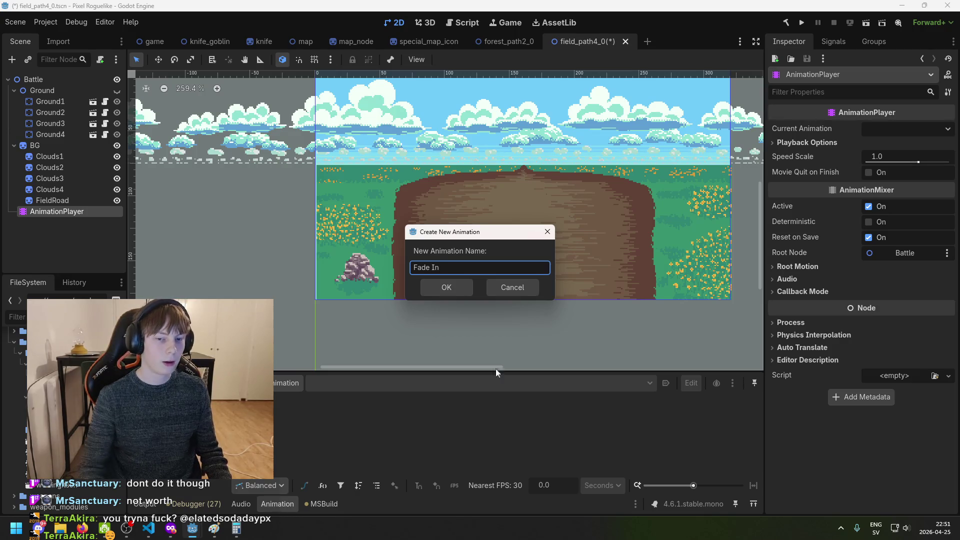
pyautogui.click(453, 288)
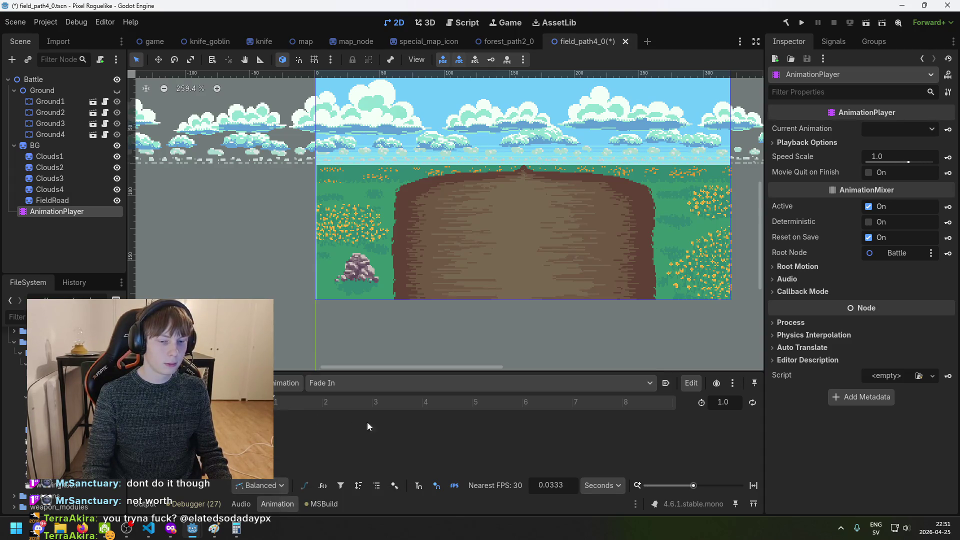
# Select the BG sprite and open the attach-script dialog, then close it without creating
pyautogui.click(66, 81)
pyautogui.click(65, 90)
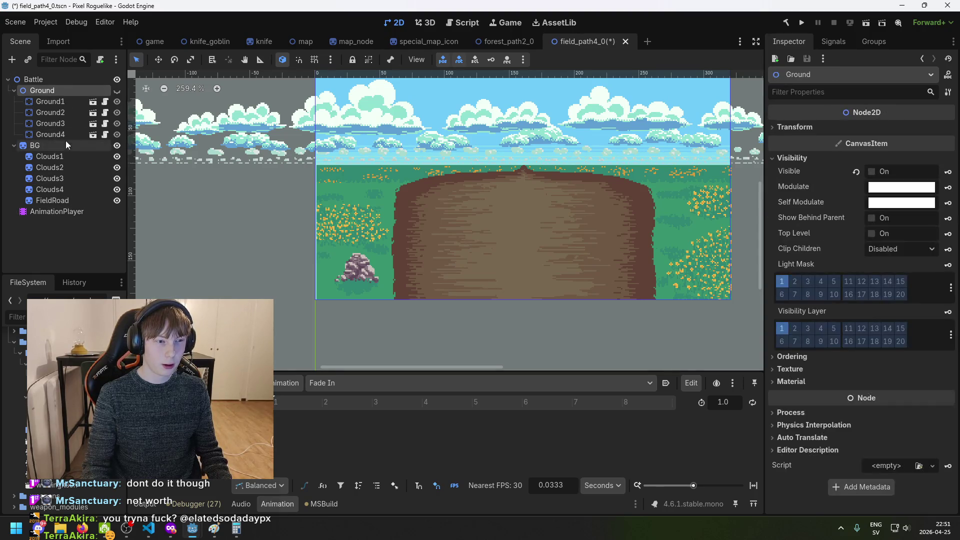
pyautogui.click(65, 142)
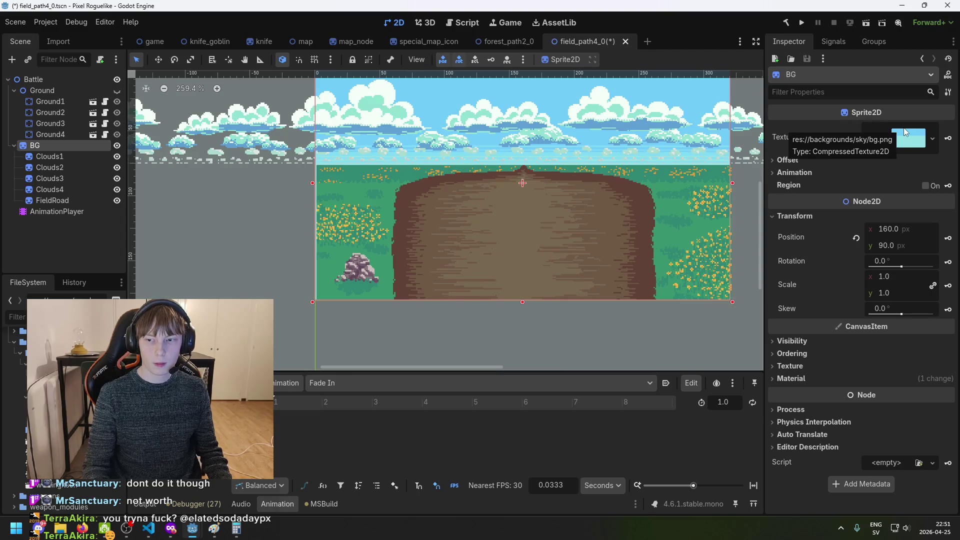
pyautogui.click(896, 466)
pyautogui.click(889, 480)
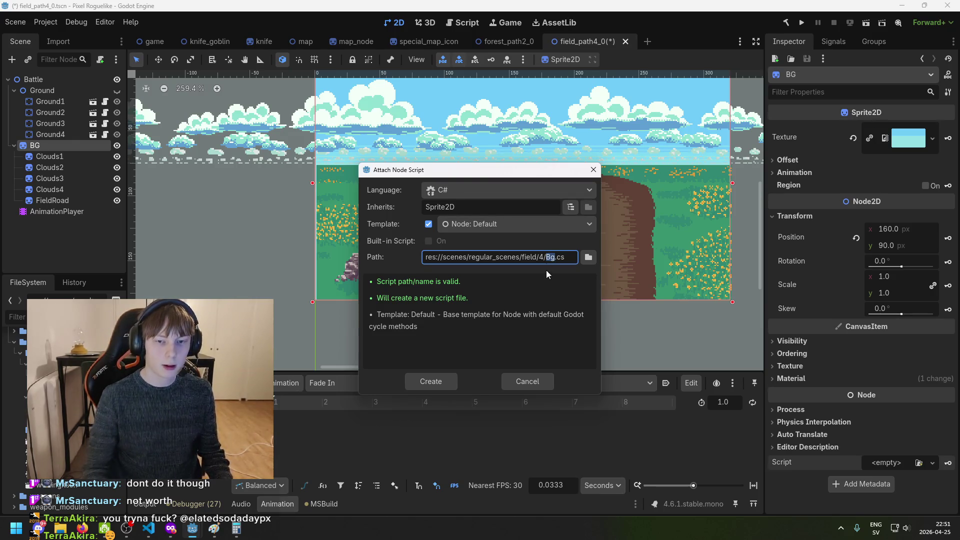
pyautogui.click(540, 382)
# From the FileSystem, create a C# script named SceneBackground.cs in the backgrounds folder
pyautogui.scroll(-3, 65, 425)
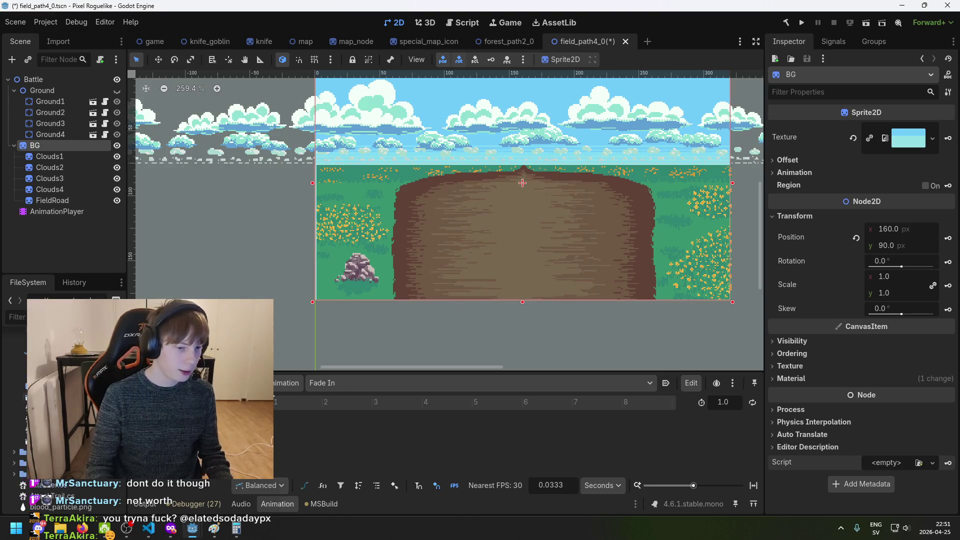
pyautogui.scroll(5, 65, 425)
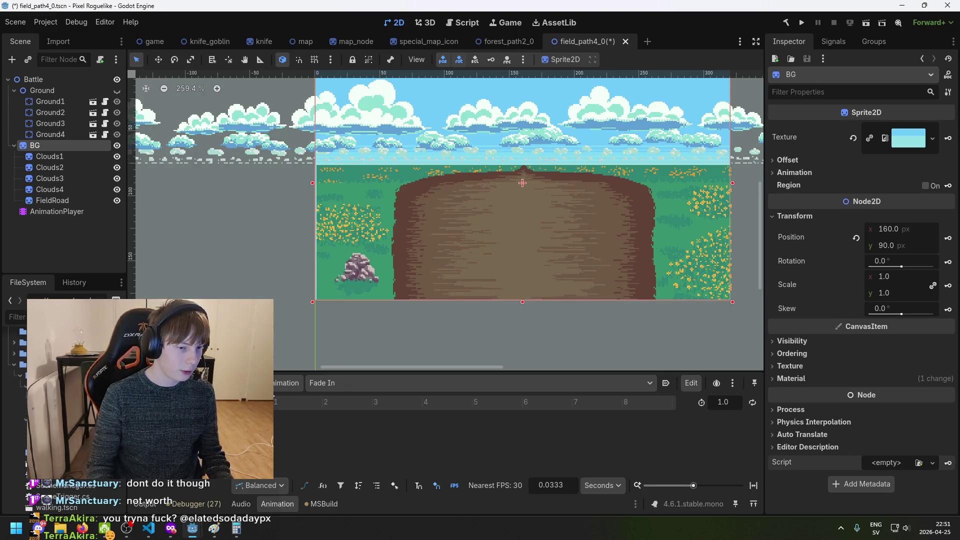
pyautogui.scroll(-5, 65, 425)
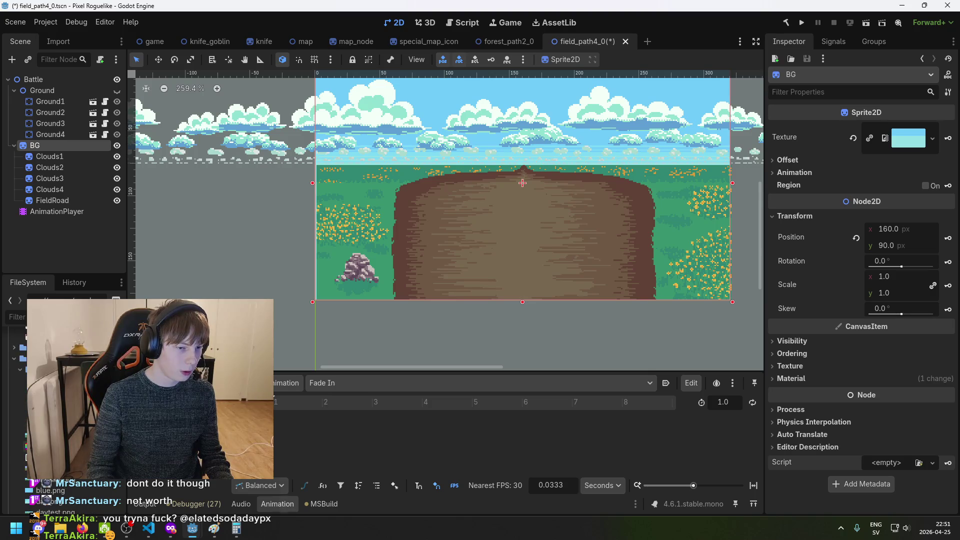
pyautogui.scroll(1, 65, 425)
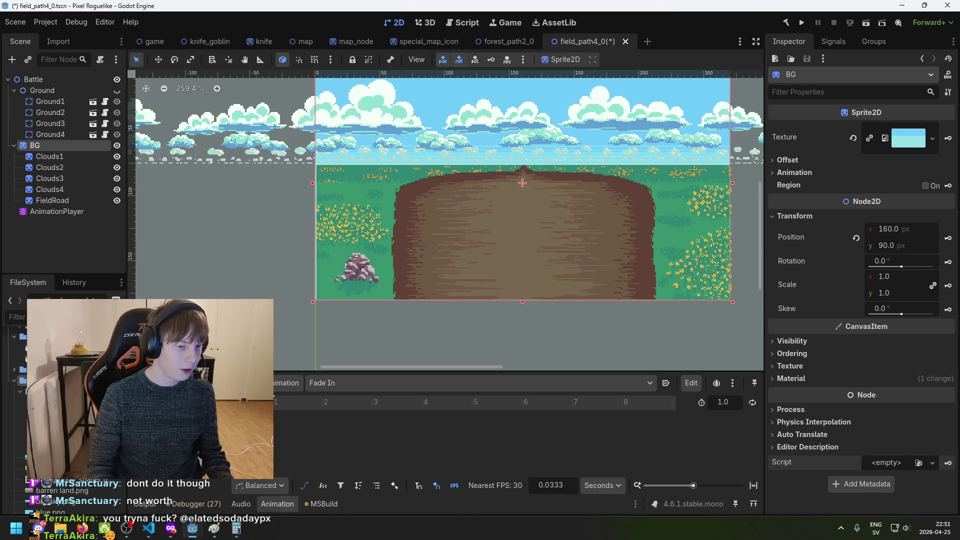
pyautogui.rightClick(70, 492)
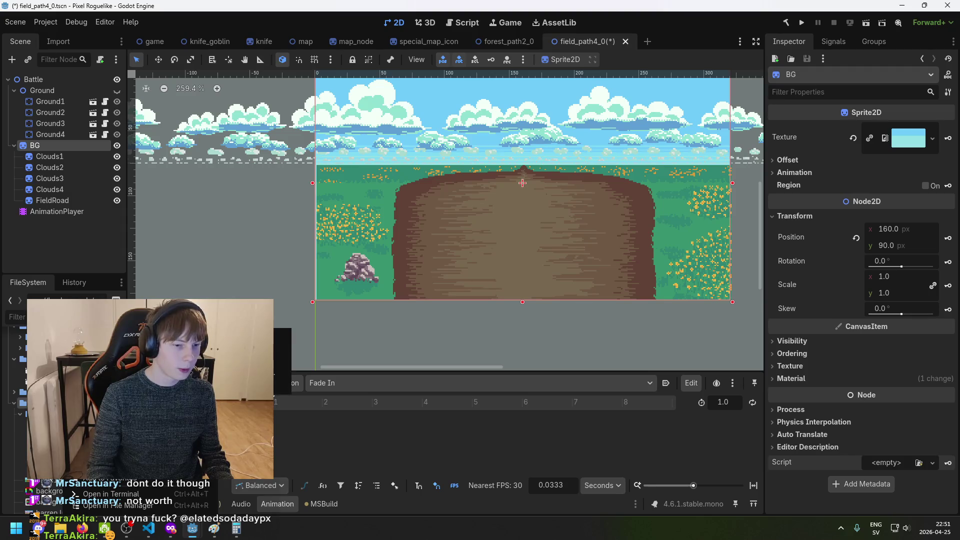
pyautogui.click(283, 361)
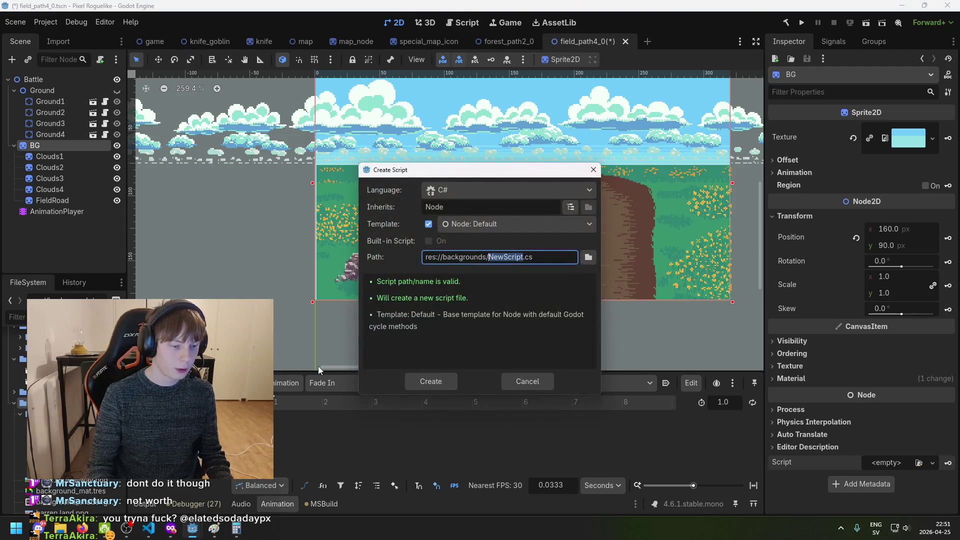
pyautogui.press('BackSpace')
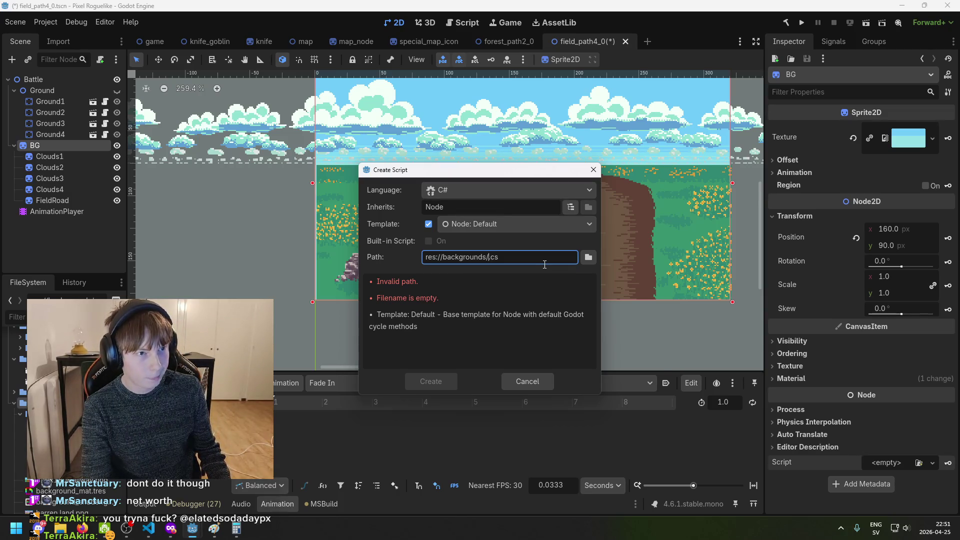
pyautogui.write('Scene')
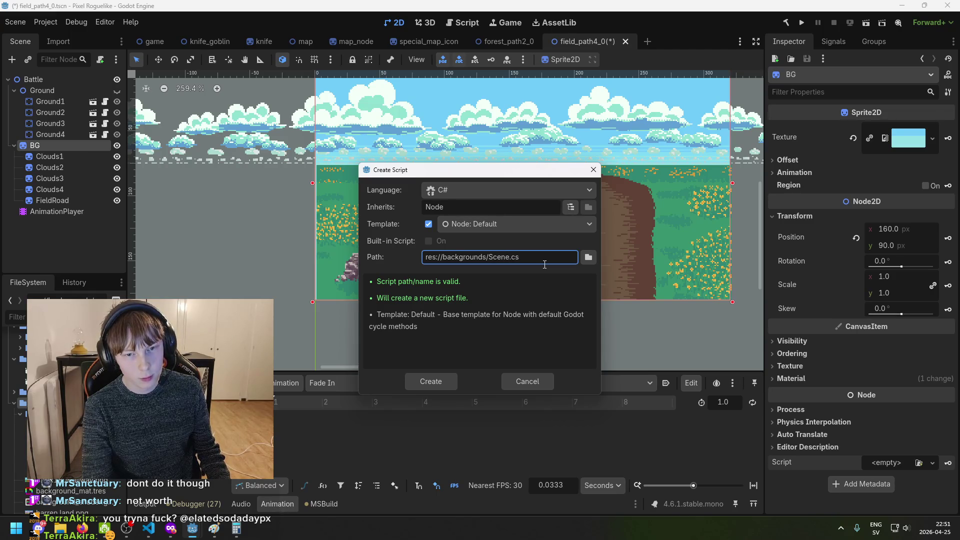
pyautogui.write('Backgro')
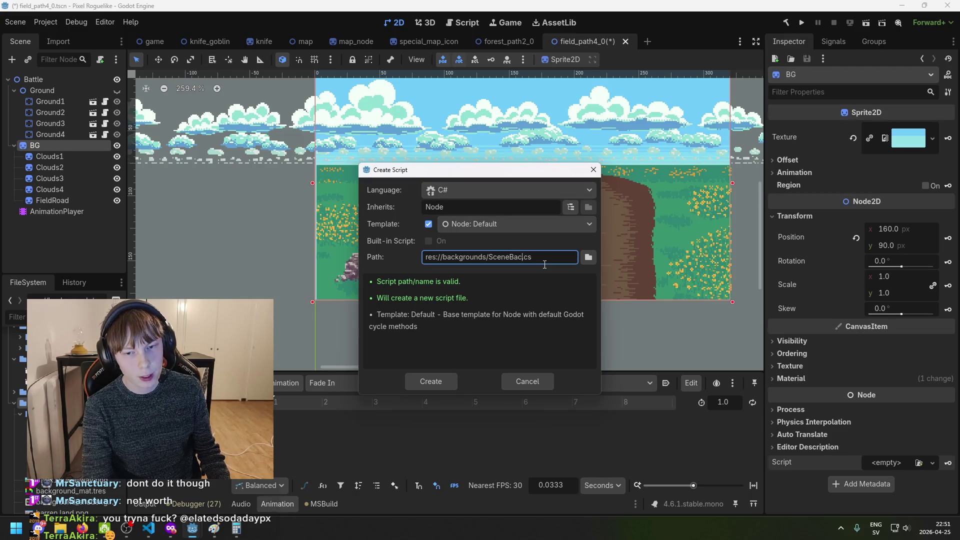
pyautogui.write('und')
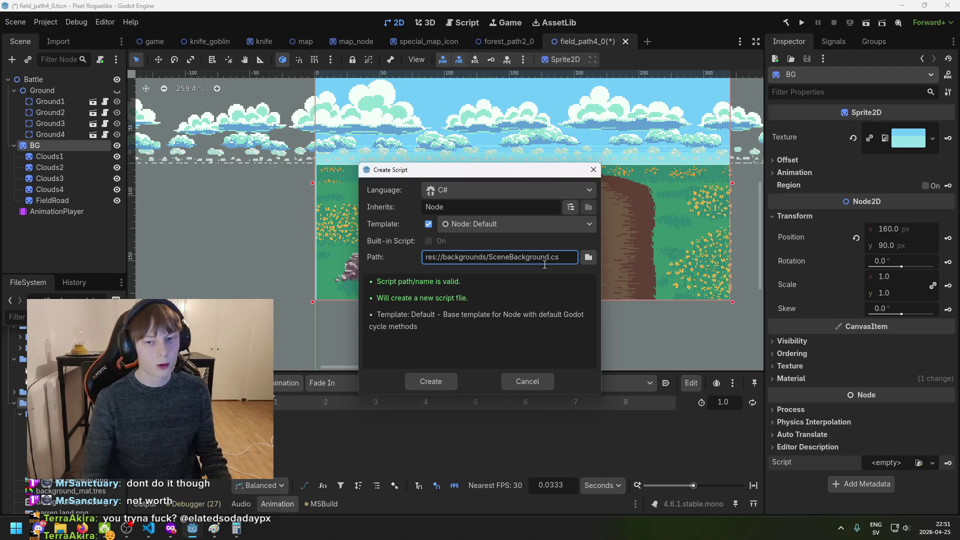
pyautogui.click(423, 384)
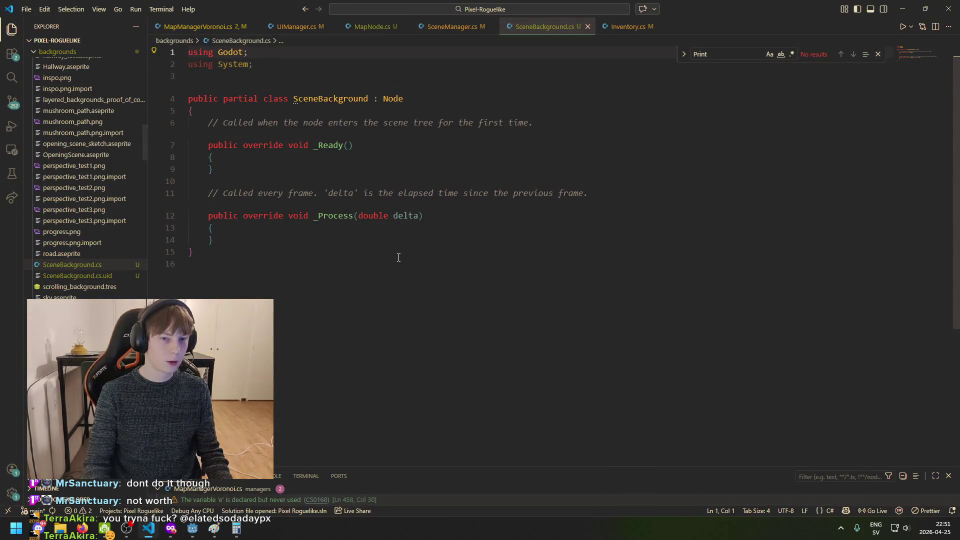
# Add an exported public float field oppacity defaulting to 1f, and save
pyautogui.click(399, 257)
pyautogui.press('Return')
pyautogui.press('Return')
pyautogui.press('Return')
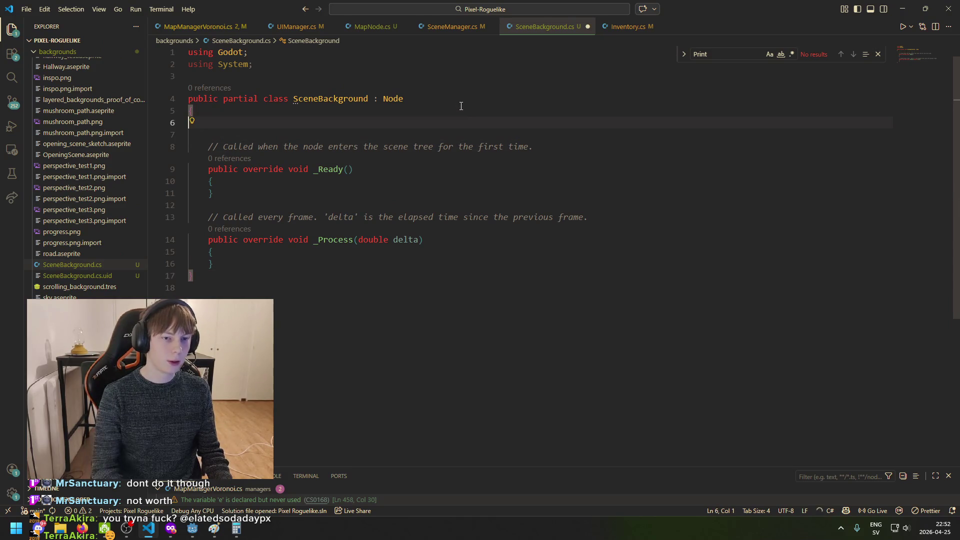
pyautogui.press('Up')
pyautogui.write('[Expoer')
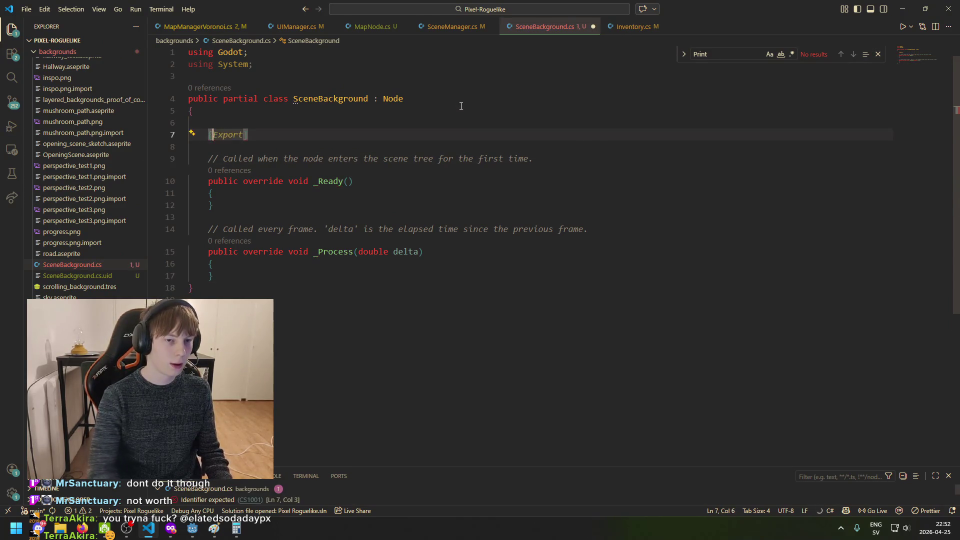
pyautogui.press('BackSpace')
pyautogui.press('BackSpace')
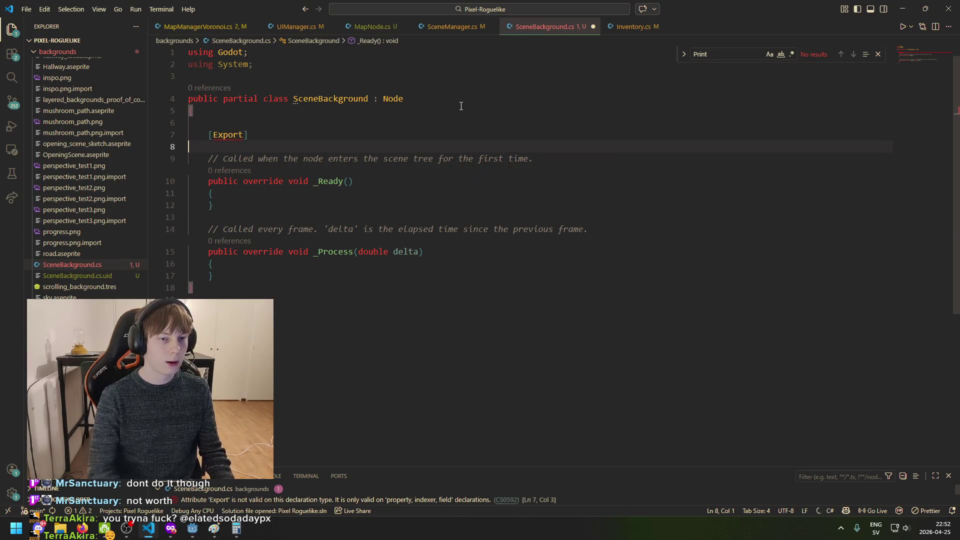
pyautogui.write('rt')
pyautogui.press('End')
pyautogui.press('Return')
pyautogui.write('public Texture2D')
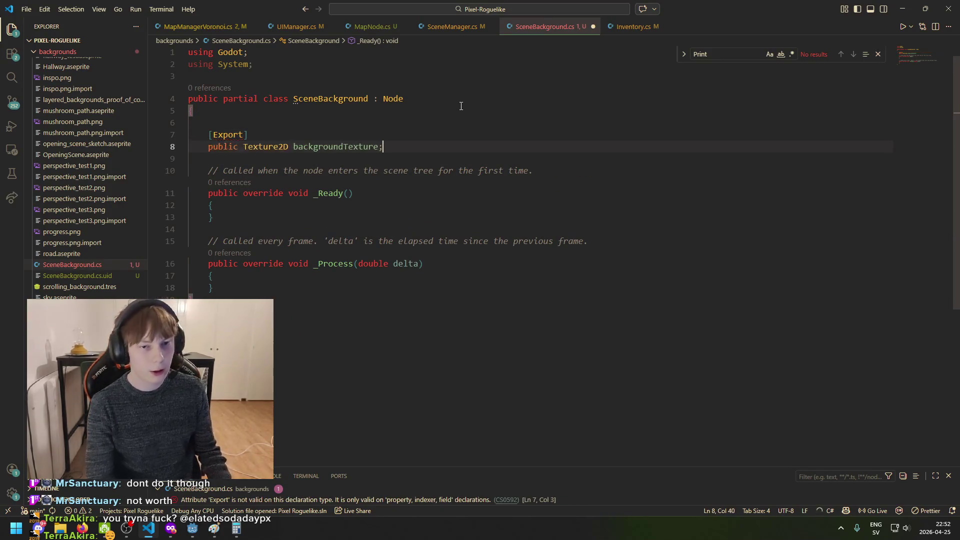
pyautogui.hotkey('ctrl', 'BackSpace')
pyautogui.hotkey('ctrl', 'BackSpace')
pyautogui.write('public float ')
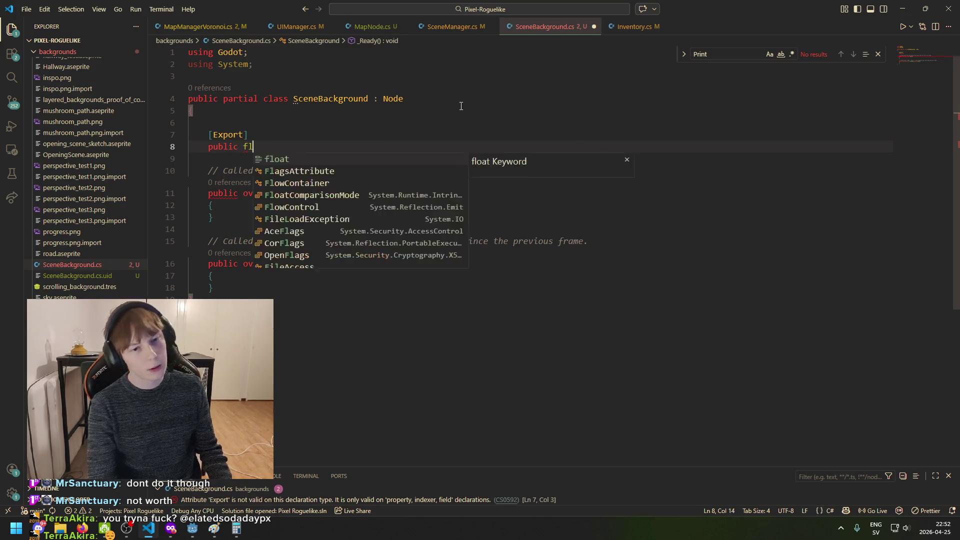
pyautogui.write('oppo')
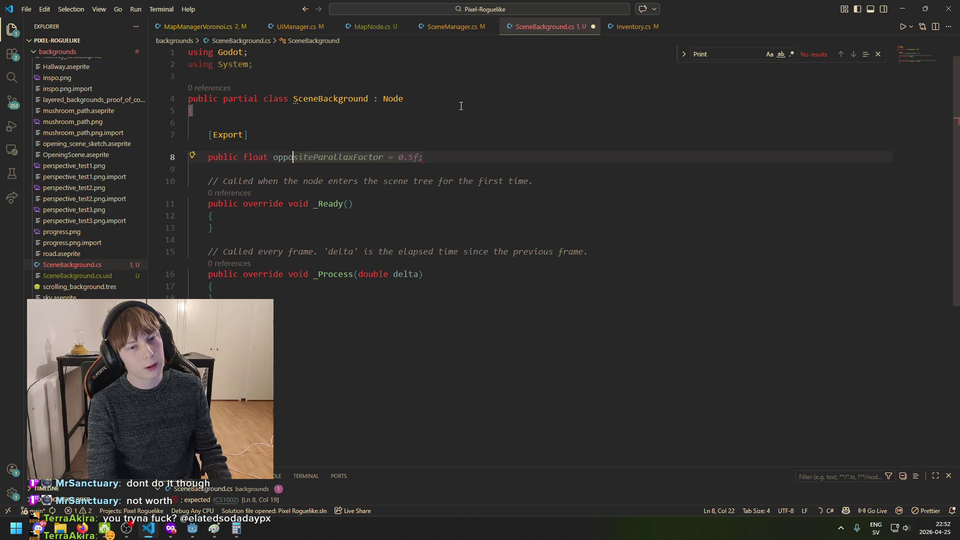
pyautogui.press('BackSpace')
pyautogui.write('acity = 1f;')
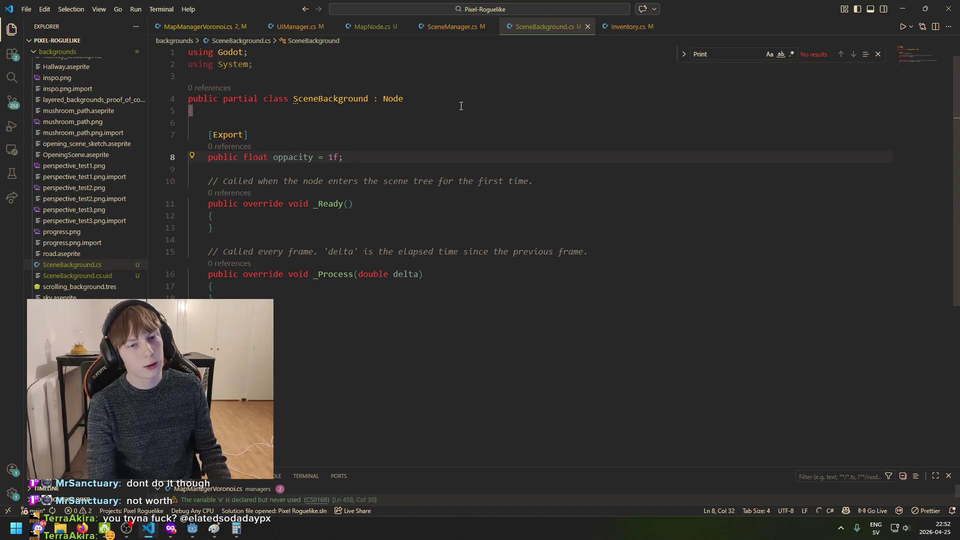
pyautogui.press('BackSpace')
pyautogui.write(';')
pyautogui.hotkey('ctrl', 's')
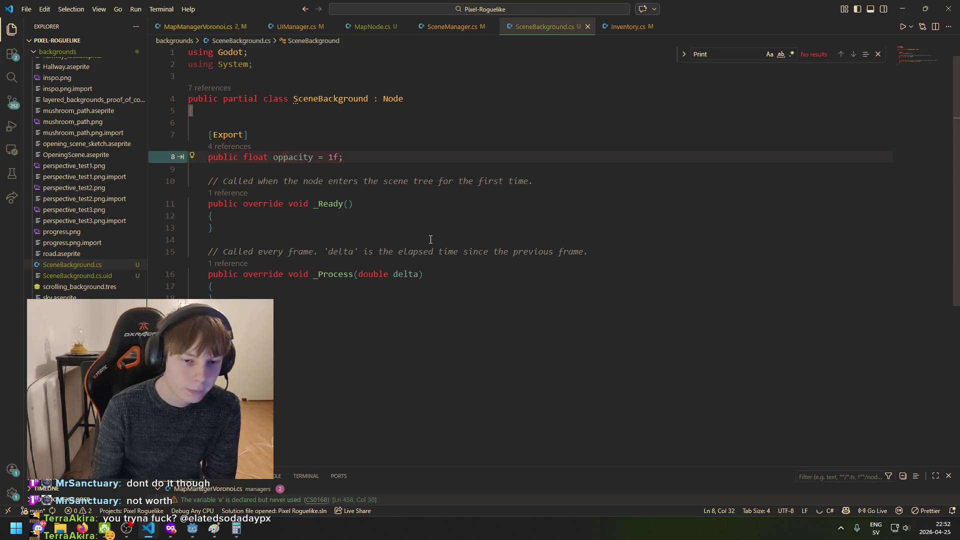
# Add an exported AnimationPlayer field named animationPlayer below it, and save
pyautogui.press('Return')
pyautogui.press('Return')
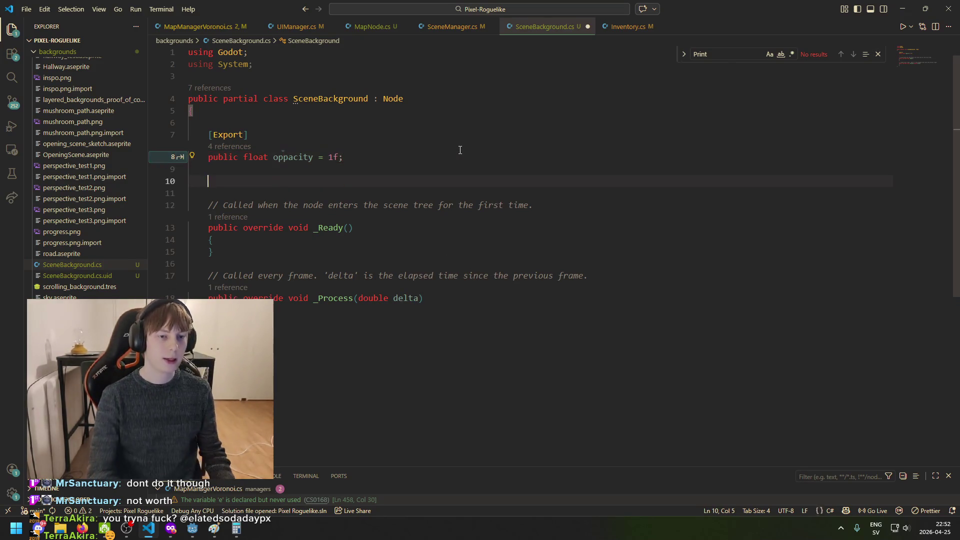
pyautogui.write('[')
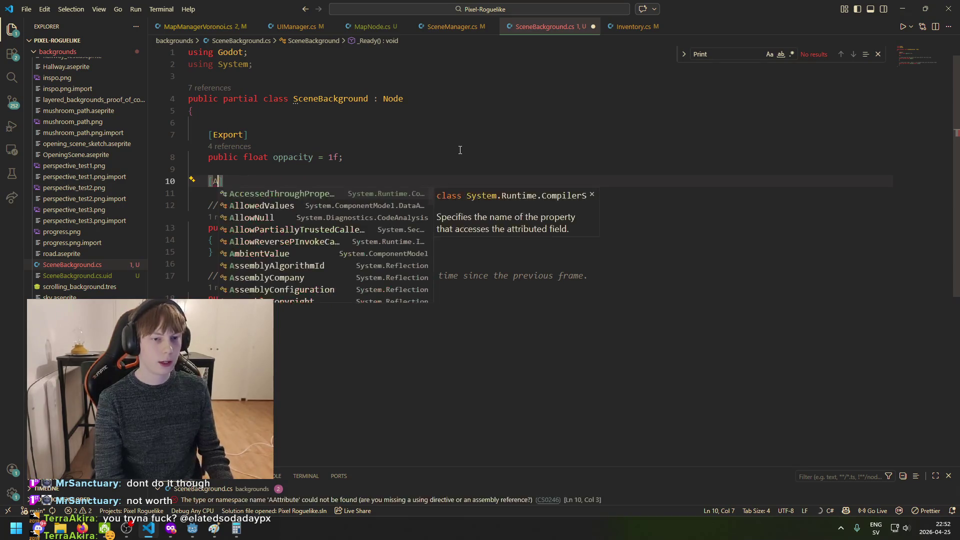
pyautogui.write('Expor')
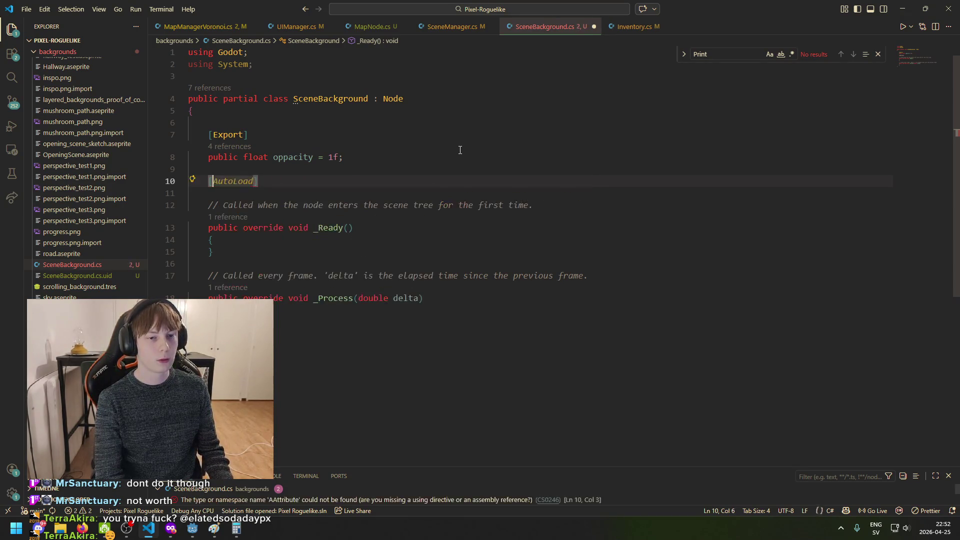
pyautogui.write('t]')
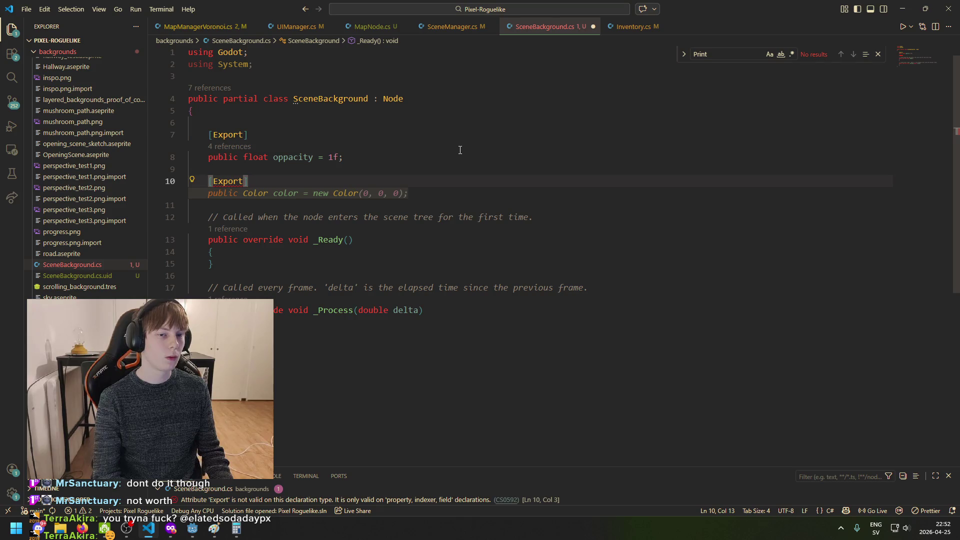
pyautogui.press('Return')
pyautogui.write('p')
pyautogui.press('BackSpace')
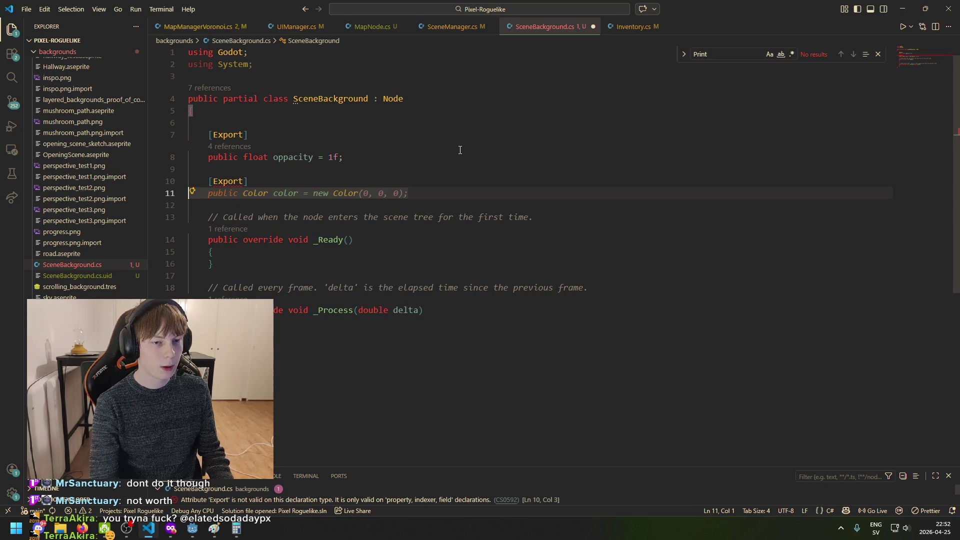
pyautogui.write('Animation')
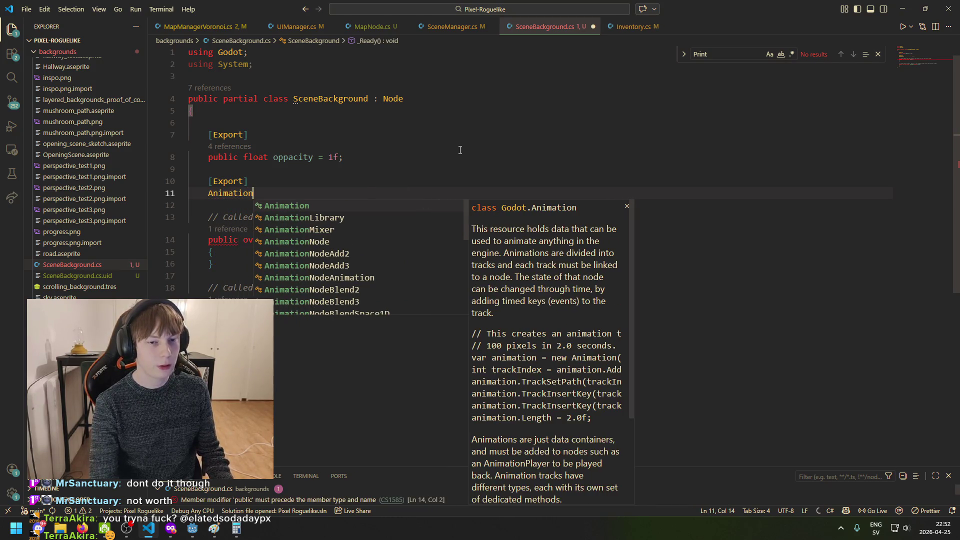
pyautogui.write('Player')
pyautogui.press('Tab')
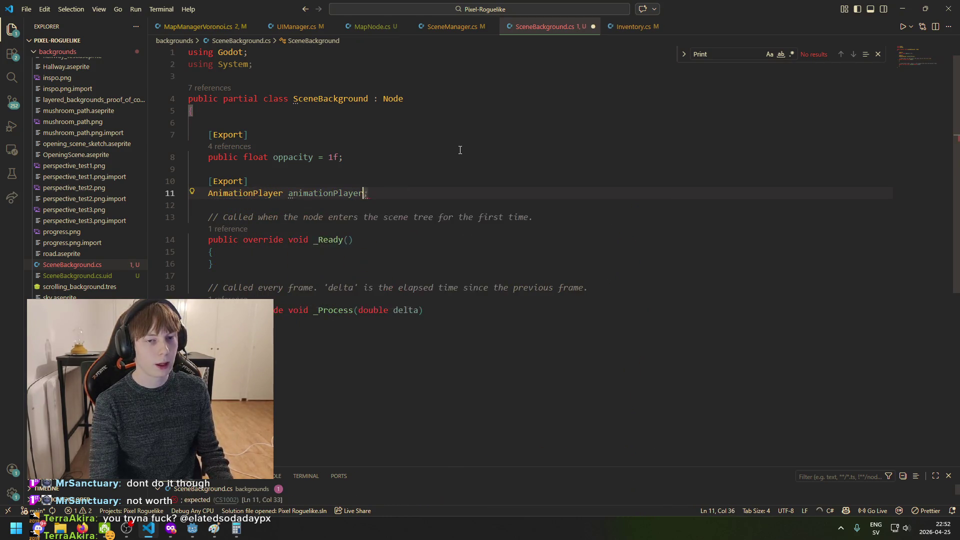
pyautogui.hotkey('ctrl', 's')
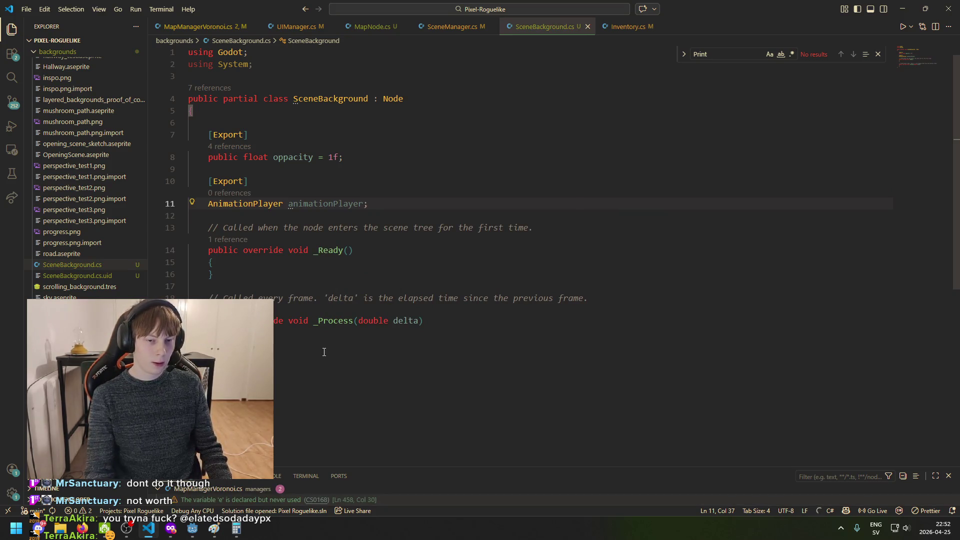
pyautogui.click(317, 344)
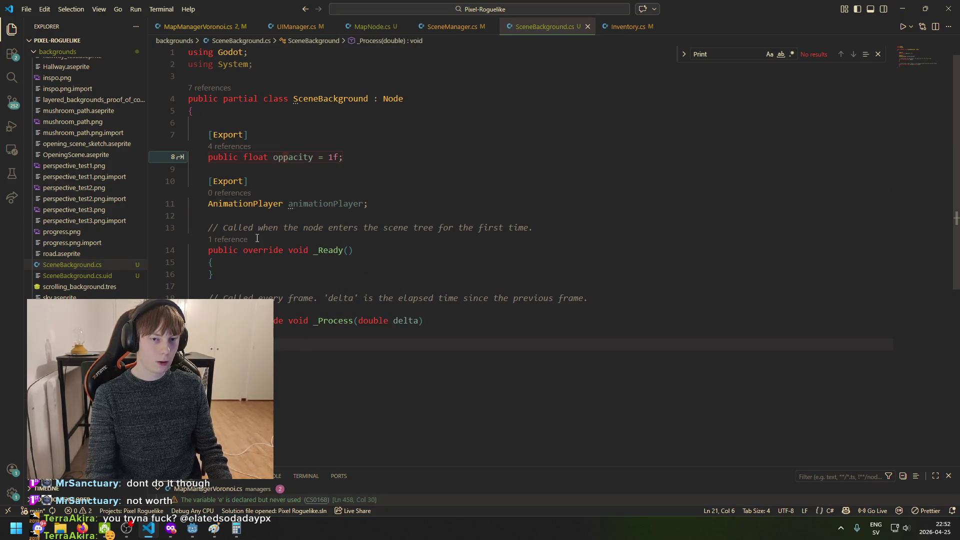
# Delete the boilerplate _Ready and _Process methods and their comment from SceneBackground
pyautogui.click(347, 100)
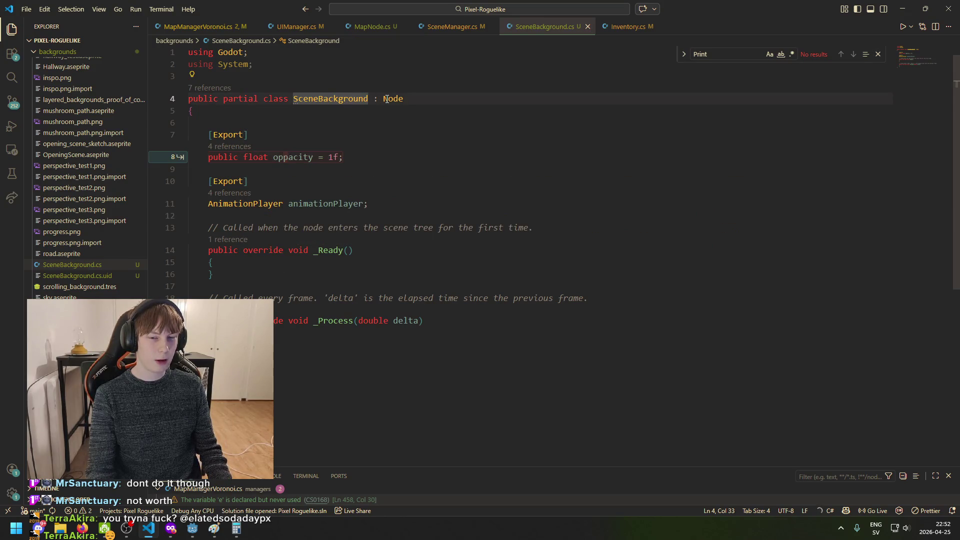
pyautogui.moveTo(426, 320); pyautogui.dragTo(208, 227)
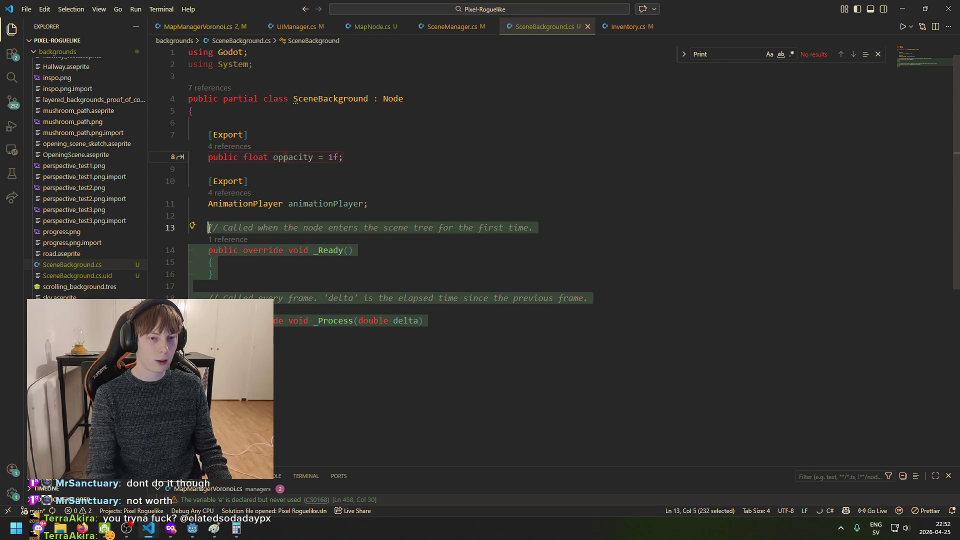
pyautogui.click(282, 262)
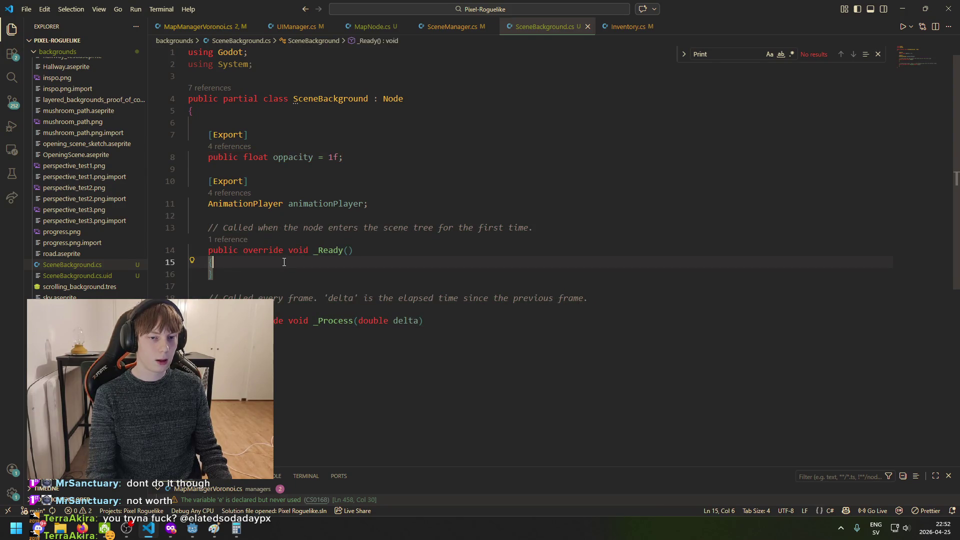
pyautogui.moveTo(532, 228); pyautogui.dragTo(189, 227)
pyautogui.press('BackSpace')
pyautogui.press('BackSpace')
pyautogui.click(257, 251)
pyautogui.press('Return')
pyautogui.press('Return')
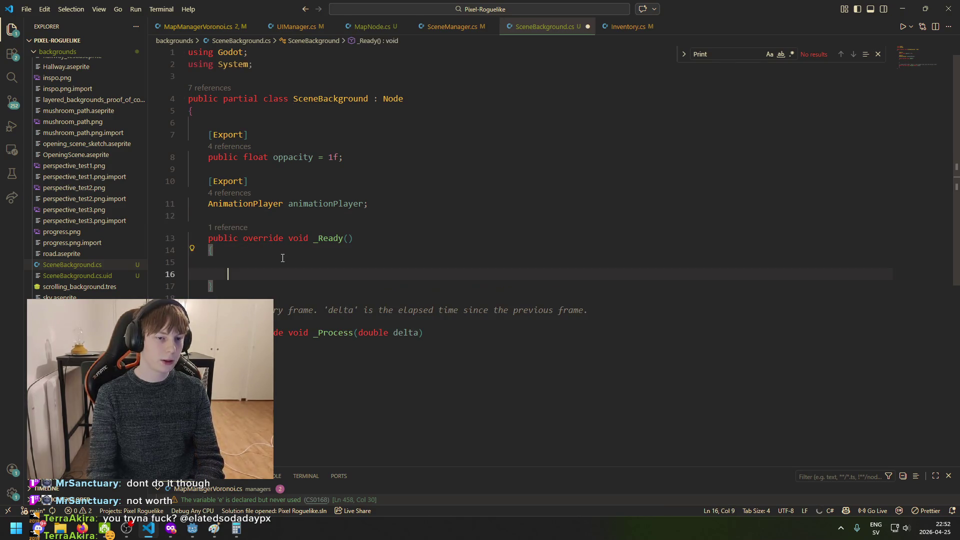
pyautogui.hotkey('ctrl', 'z')
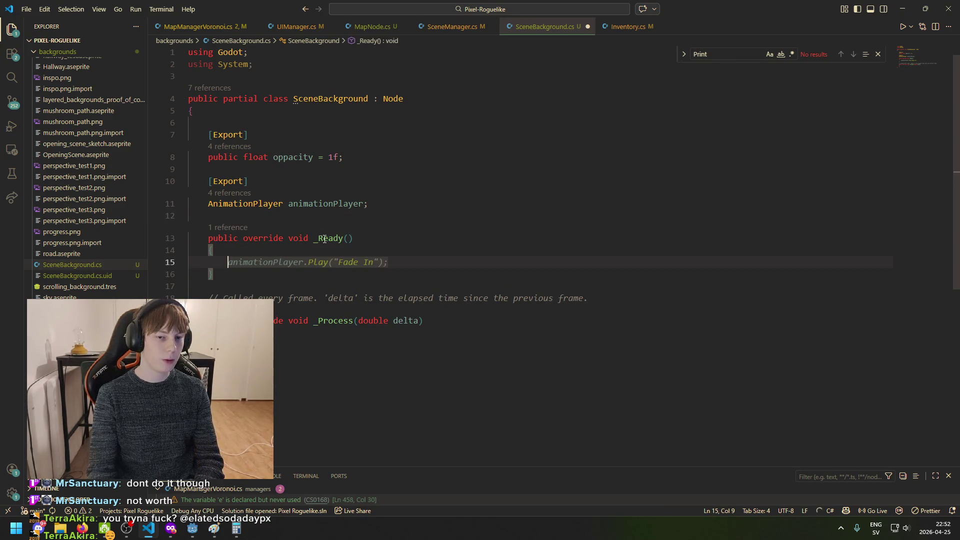
pyautogui.moveTo(317, 240)
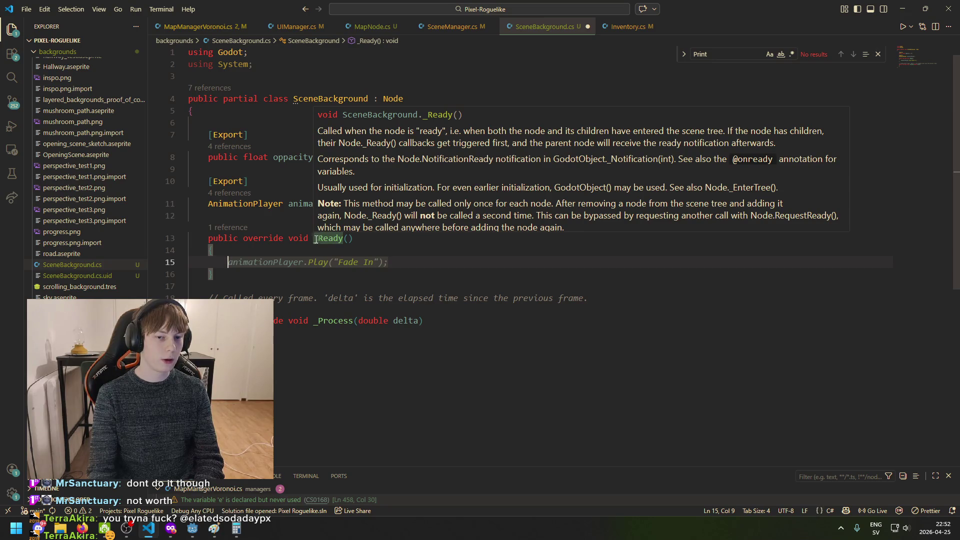
pyautogui.moveTo(208, 238); pyautogui.dragTo(215, 345)
pyautogui.press('BackSpace')
# Write a public void FadeIn() method calling animationPlayer.Play("Fade In"), and save
pyautogui.write('public void ')
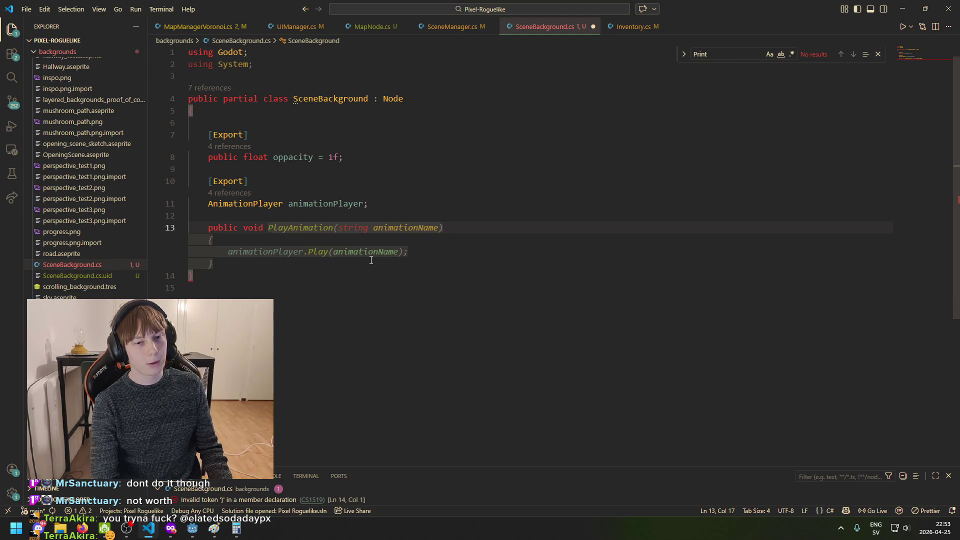
pyautogui.write('FadeIn')
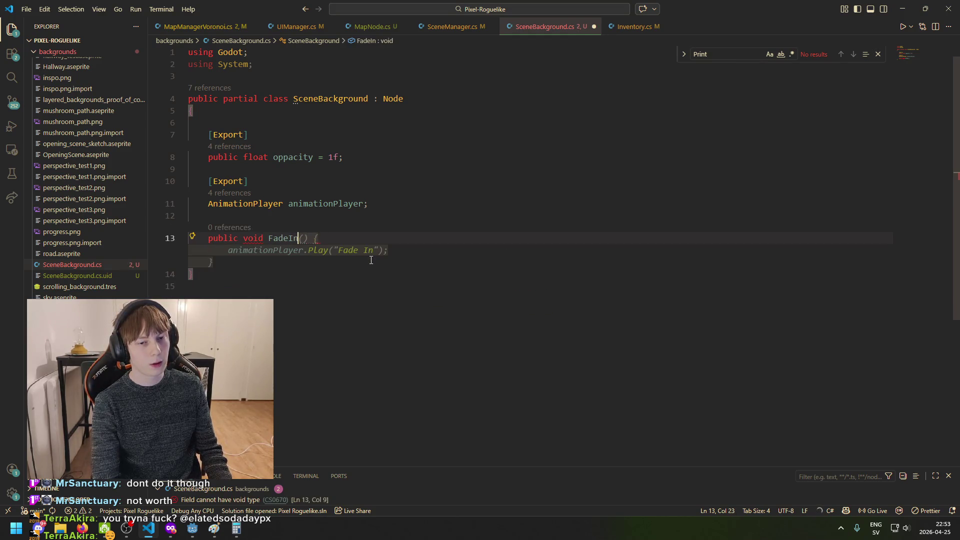
pyautogui.write(') {')
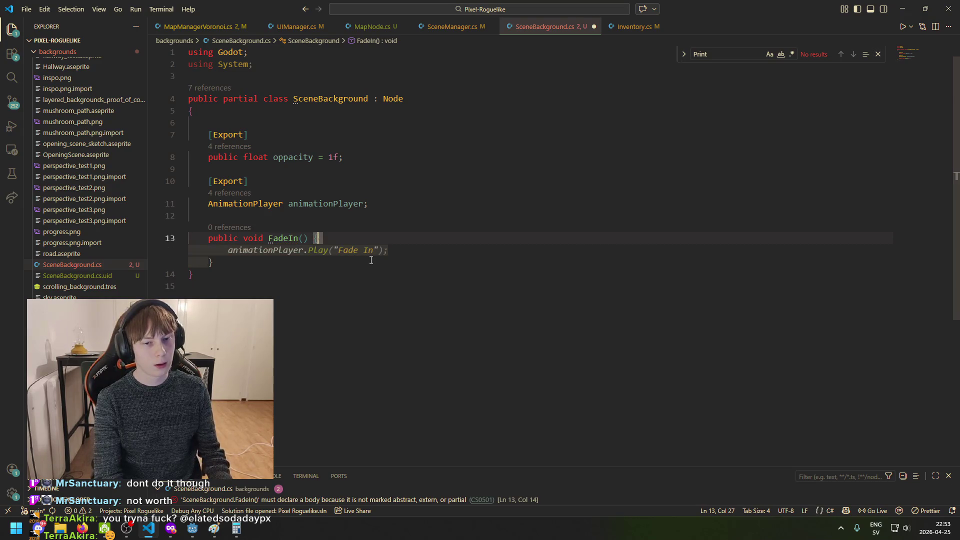
pyautogui.press('Return')
pyautogui.press('Tab')
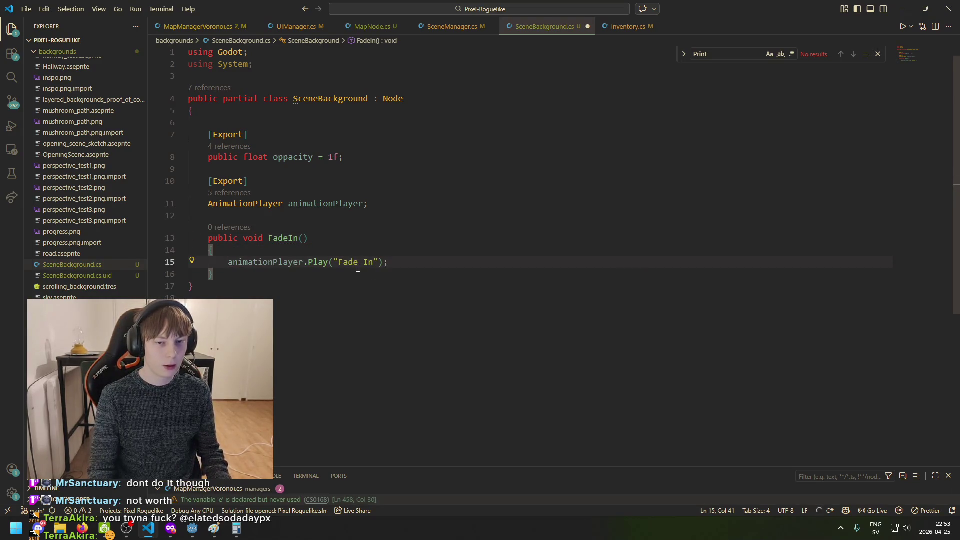
pyautogui.hotkey('ctrl', 's')
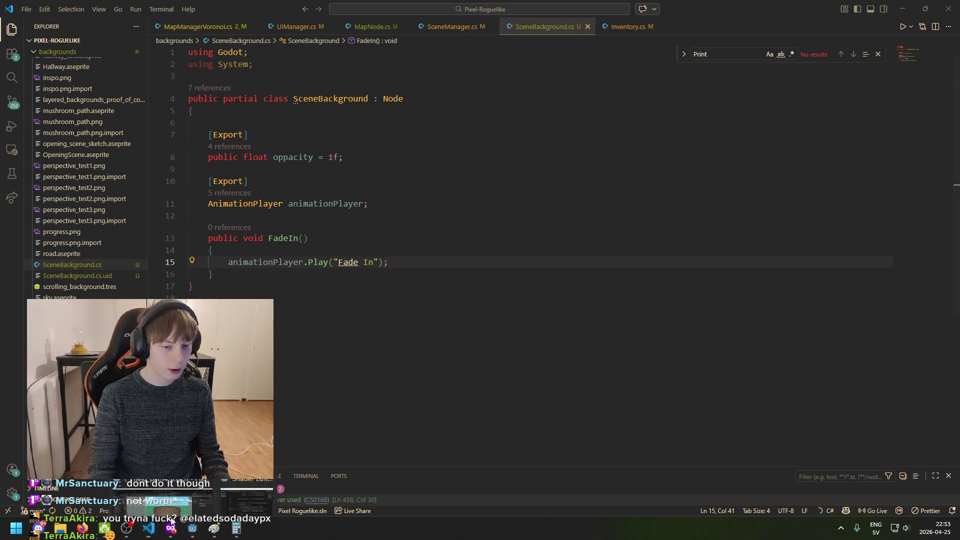
pyautogui.click(192, 528)
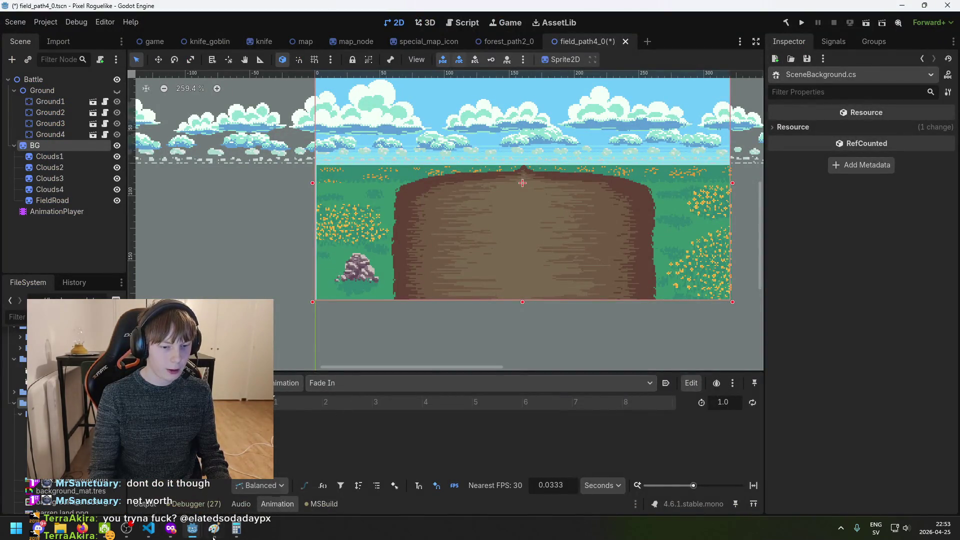
# Glance at the background shader's Opacity code, then re-dock the floating Shader Editor in the bottom panel
pyautogui.click(192, 528)
pyautogui.click(235, 487)
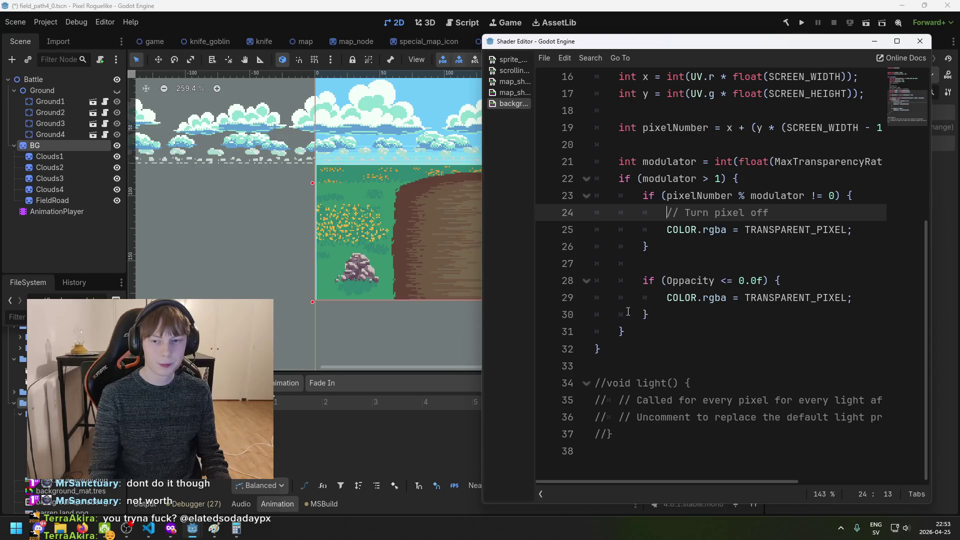
pyautogui.click(918, 42)
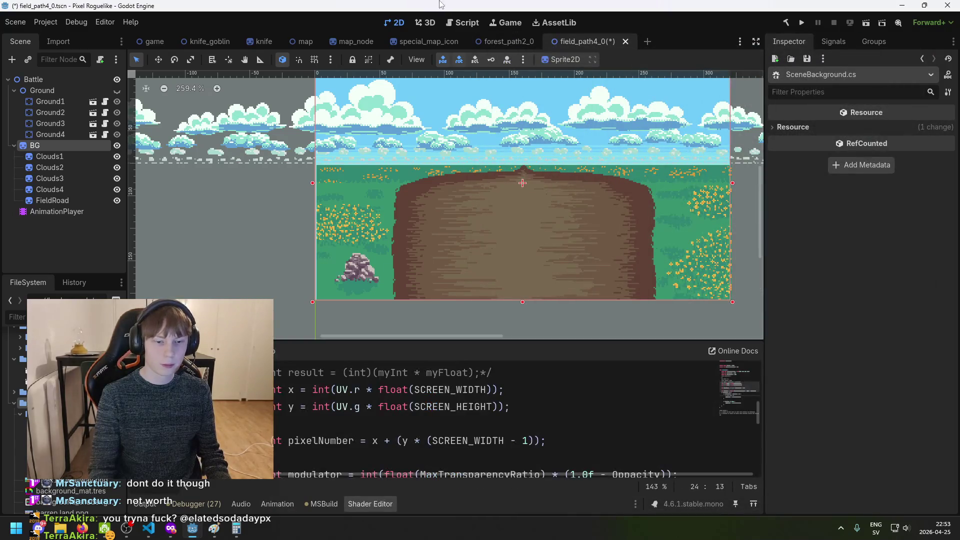
pyautogui.click(149, 528)
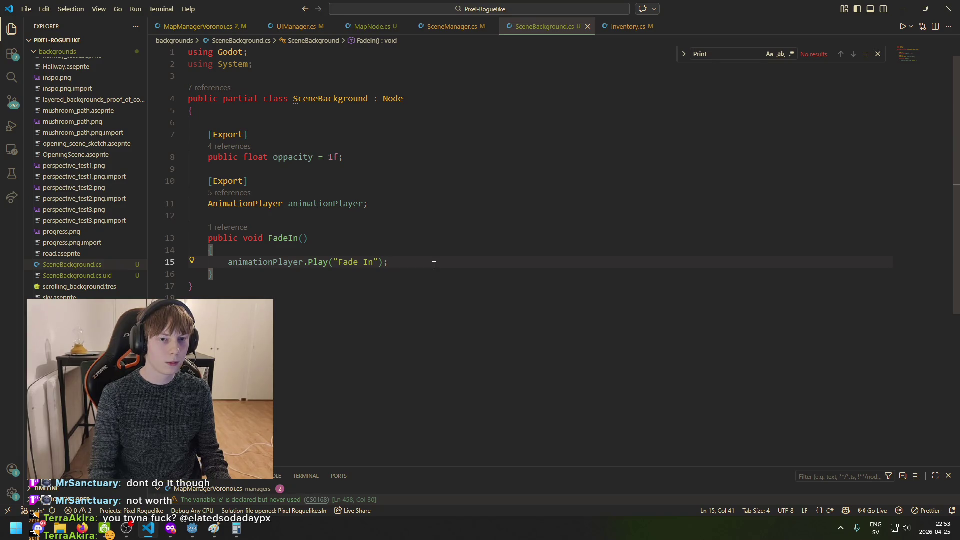
# Open an indented blank line above the FadeIn method
pyautogui.press('Return')
pyautogui.press('Return')
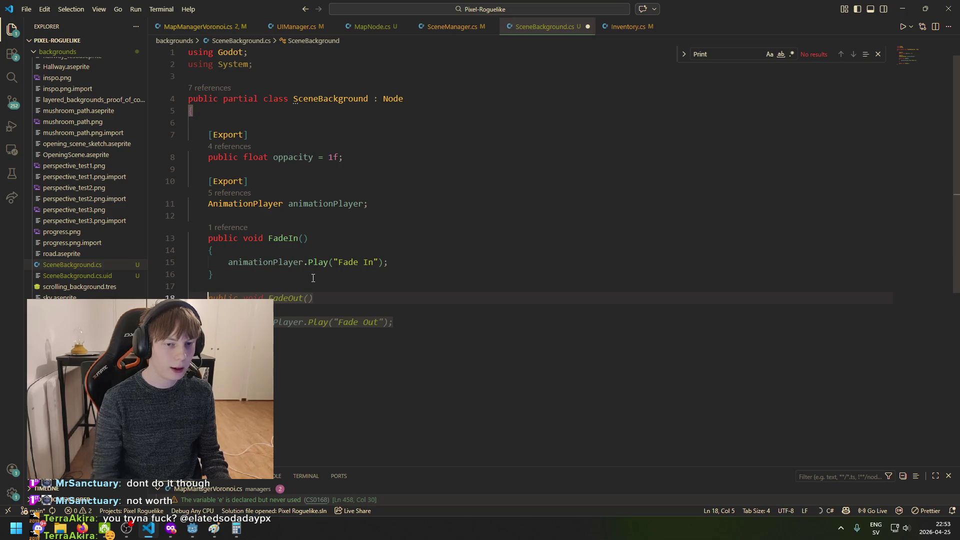
pyautogui.click(420, 267)
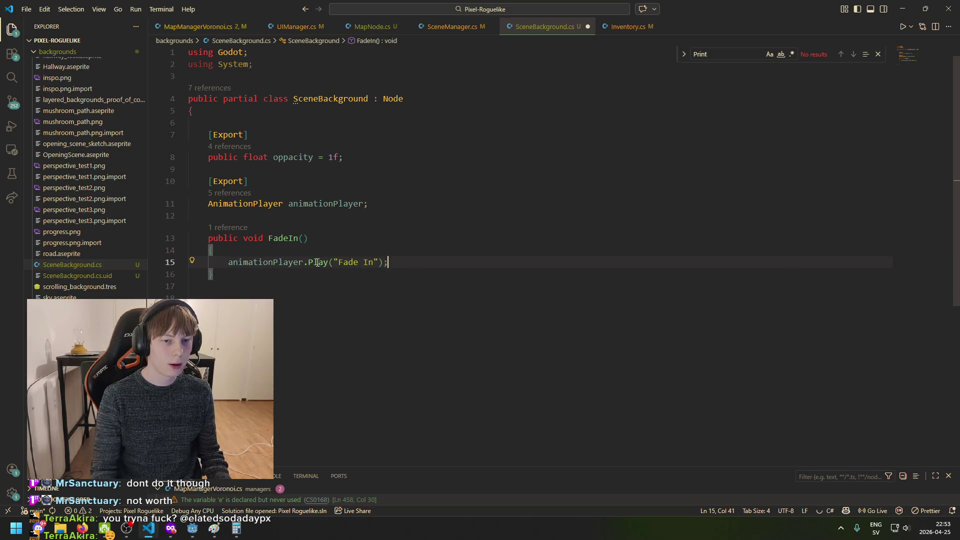
pyautogui.click(281, 287)
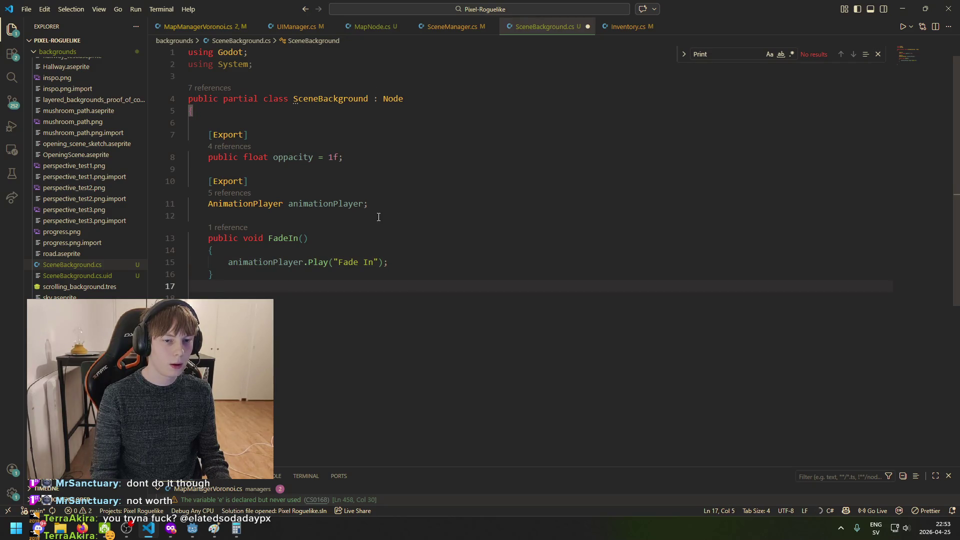
pyautogui.press('Tab')
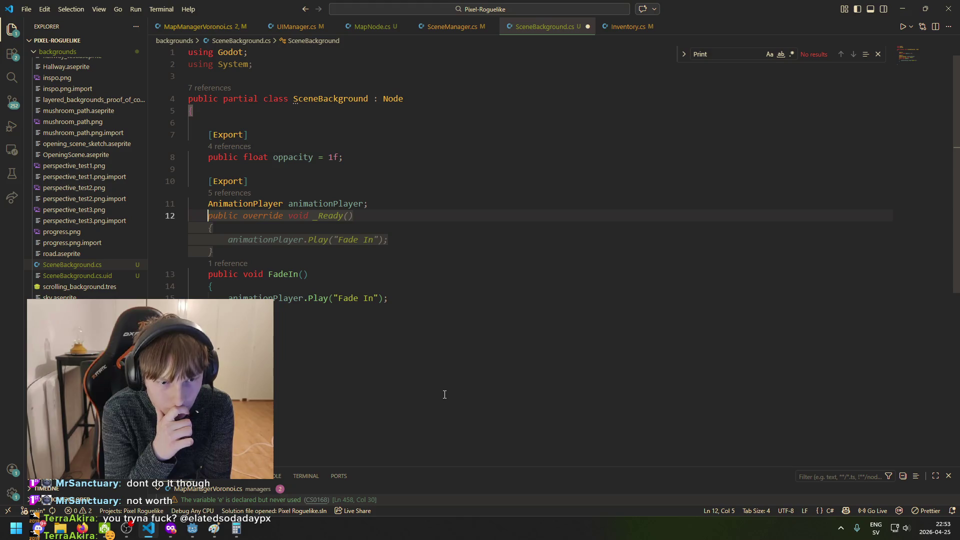
pyautogui.press('Return')
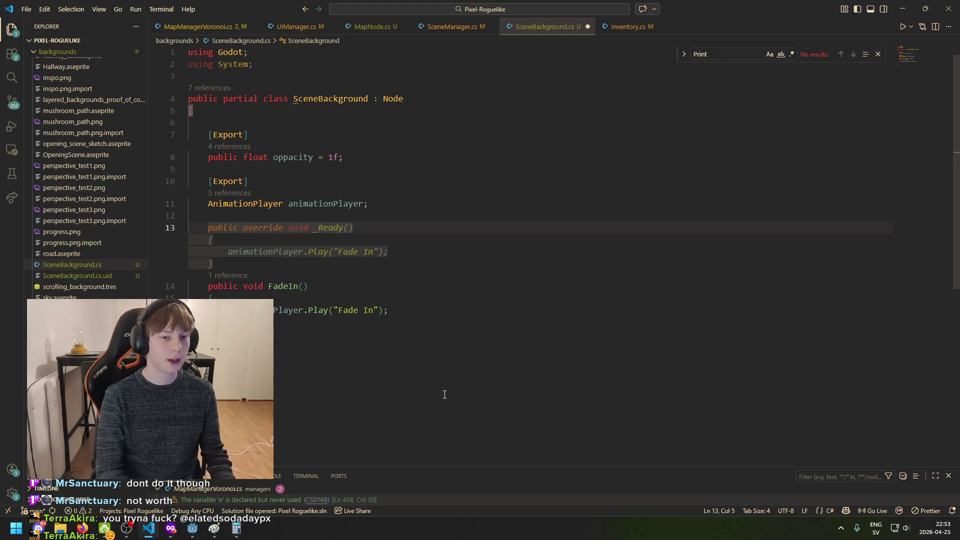
# Insert an override _Process() method, stripping its Play line and delta parameter so the body is empty
pyautogui.press('Tab')
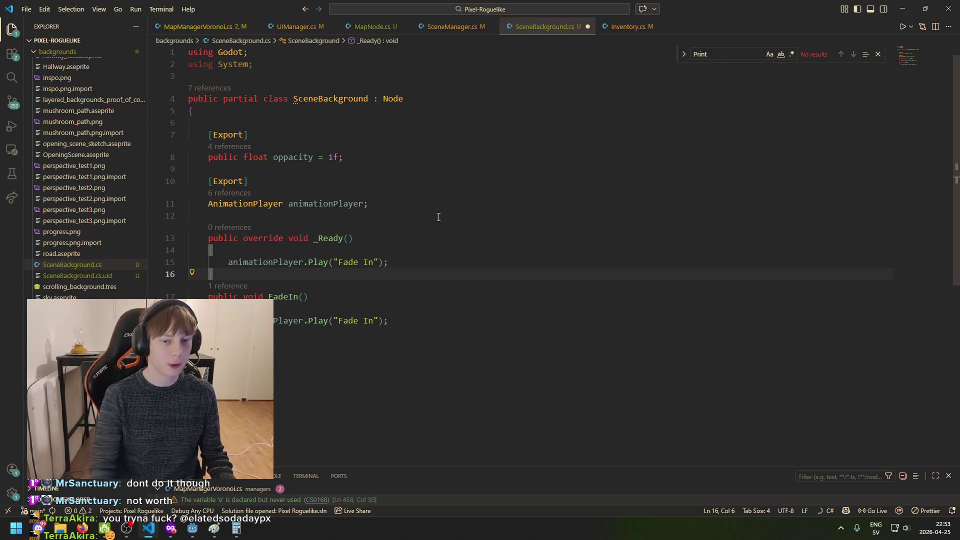
pyautogui.moveTo(344, 238); pyautogui.dragTo(323, 237)
pyautogui.write('Process(double delt')
pyautogui.press('Tab')
pyautogui.click(423, 270)
pyautogui.click(326, 238)
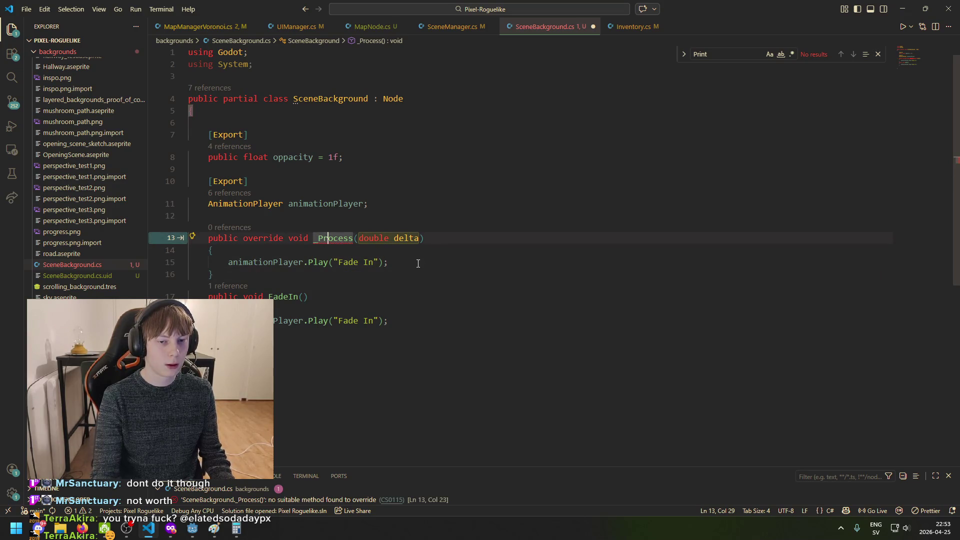
pyautogui.click(418, 268)
pyautogui.hotkey('shift', 'Home')
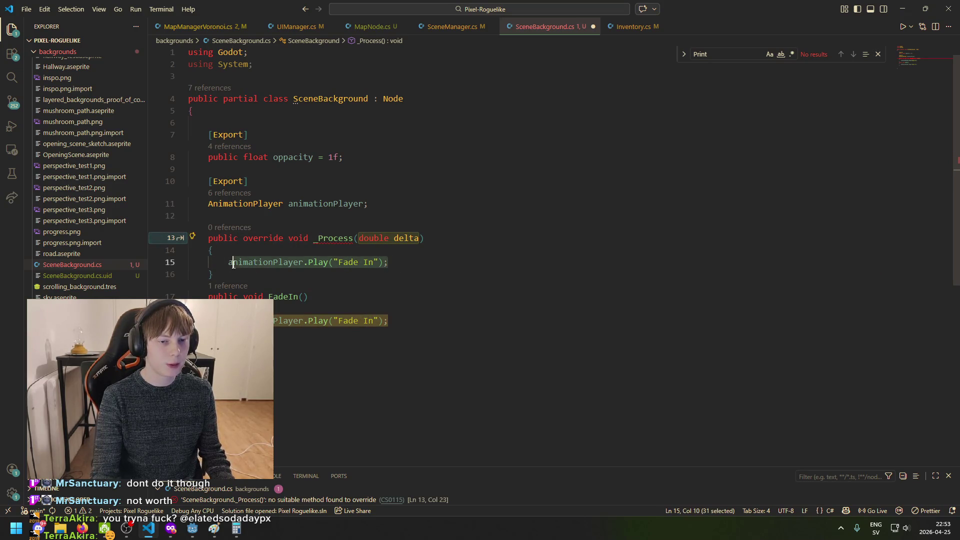
pyautogui.press('BackSpace')
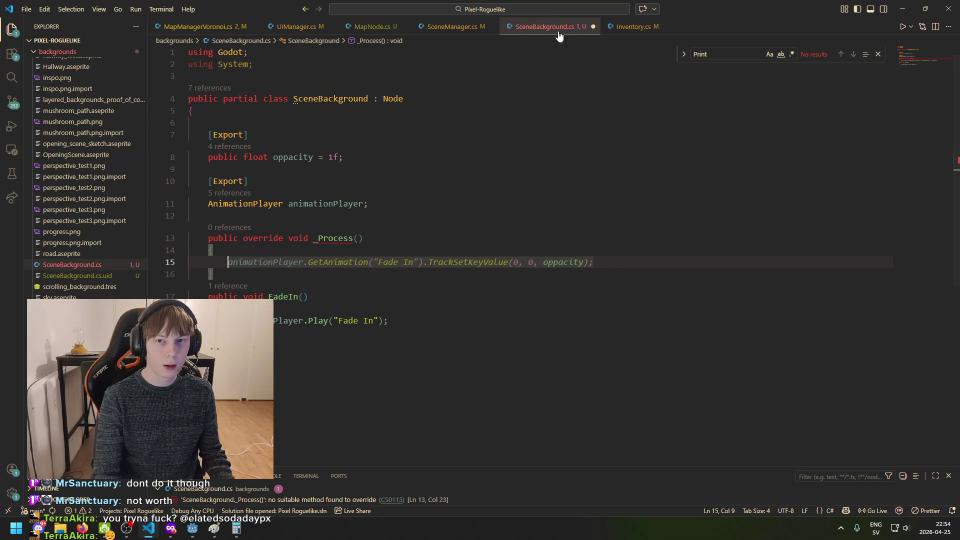
# In MapManagerVoronoi.cs, select the material.Set("shader_parameter/Map_Texture", outputImageTexture) line
pyautogui.click(374, 27)
pyautogui.scroll(10, 439, 260)
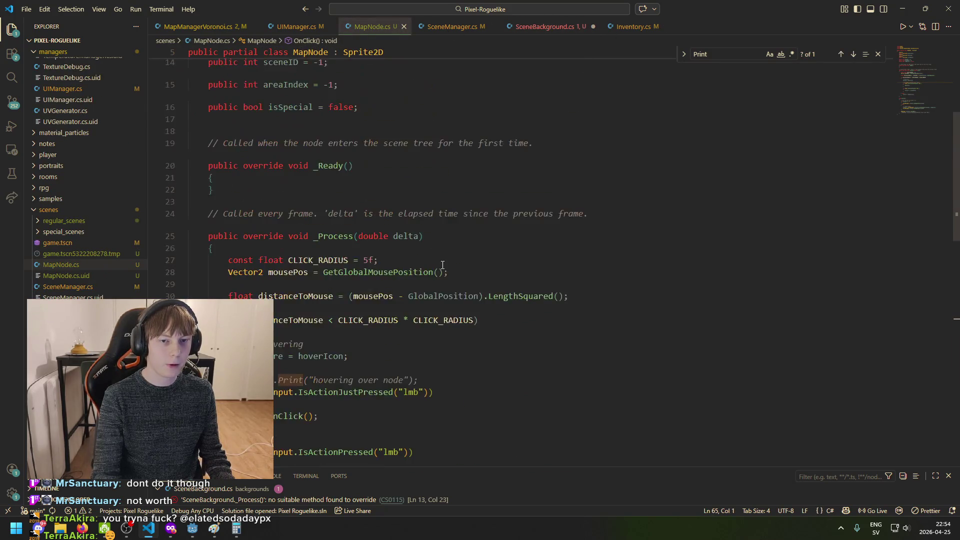
pyautogui.scroll(5, 442, 264)
pyautogui.click(195, 26)
pyautogui.scroll(11, 356, 298)
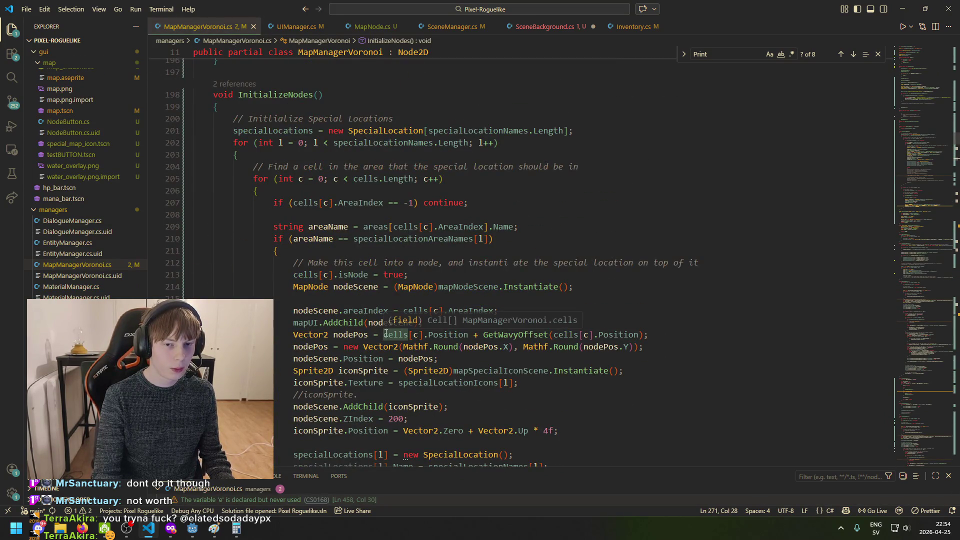
pyautogui.scroll(6, 380, 332)
pyautogui.scroll(10, 379, 319)
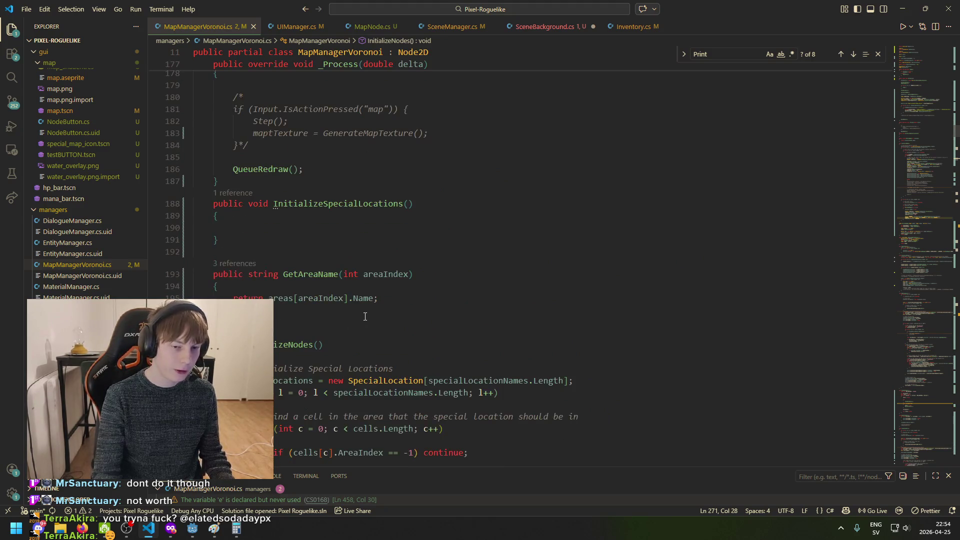
pyautogui.moveTo(238, 322)
pyautogui.mouseDown()
pyautogui.moveTo(585, 323)
pyautogui.moveTo(233, 322)
pyautogui.mouseUp()
pyautogui.hotkey('ctrl', 'c')
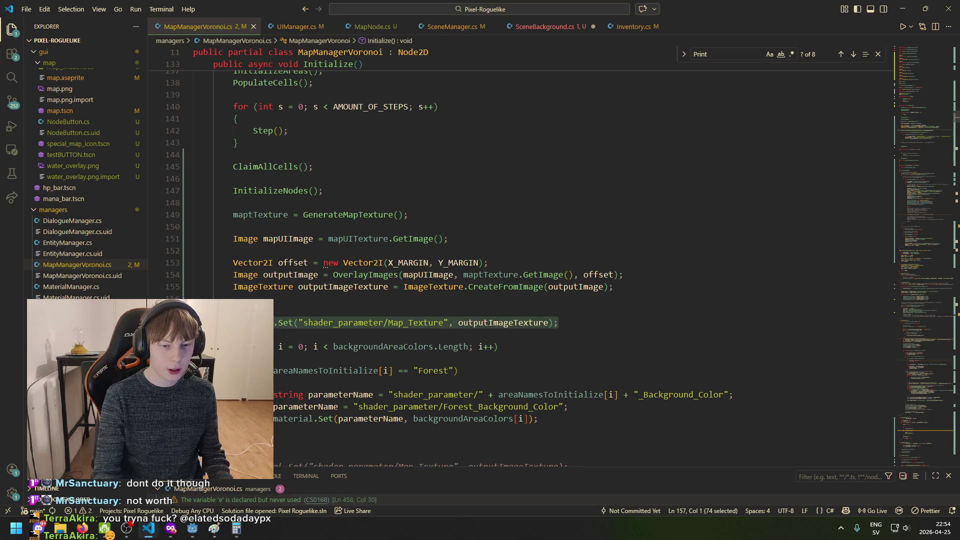
# Paste that line into SceneBackground's _Process body
pyautogui.click(460, 31)
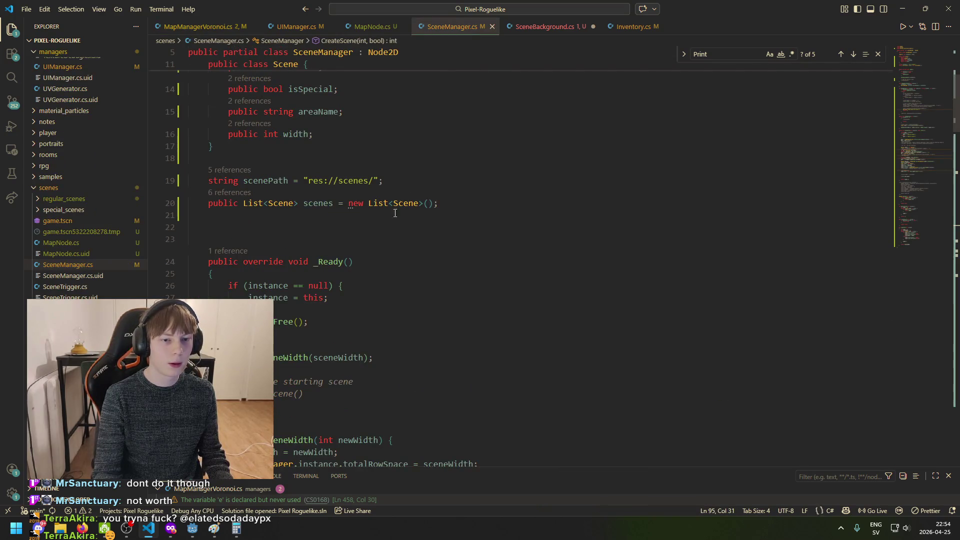
pyautogui.click(569, 28)
pyautogui.hotkey('ctrl', 'v')
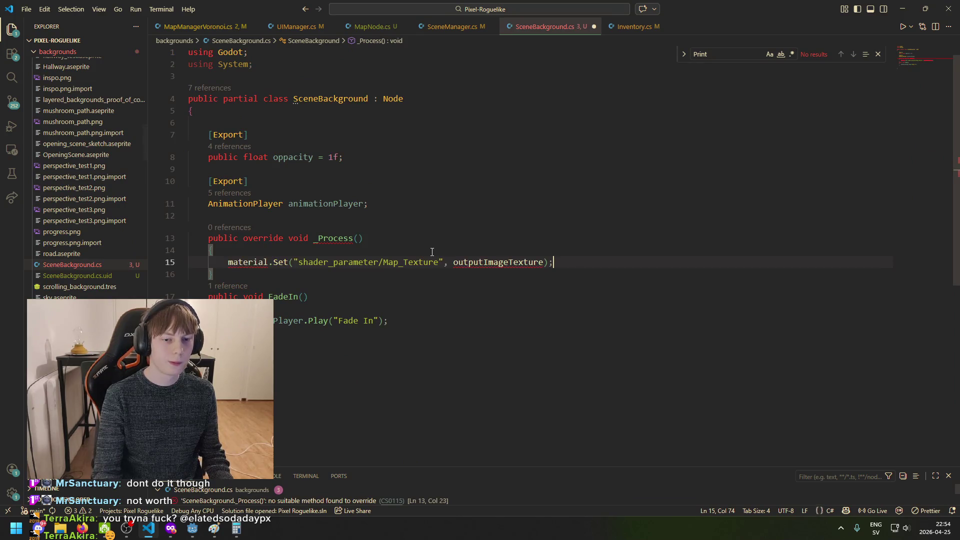
pyautogui.press('Up')
pyautogui.press('Up')
pyautogui.press('Up')
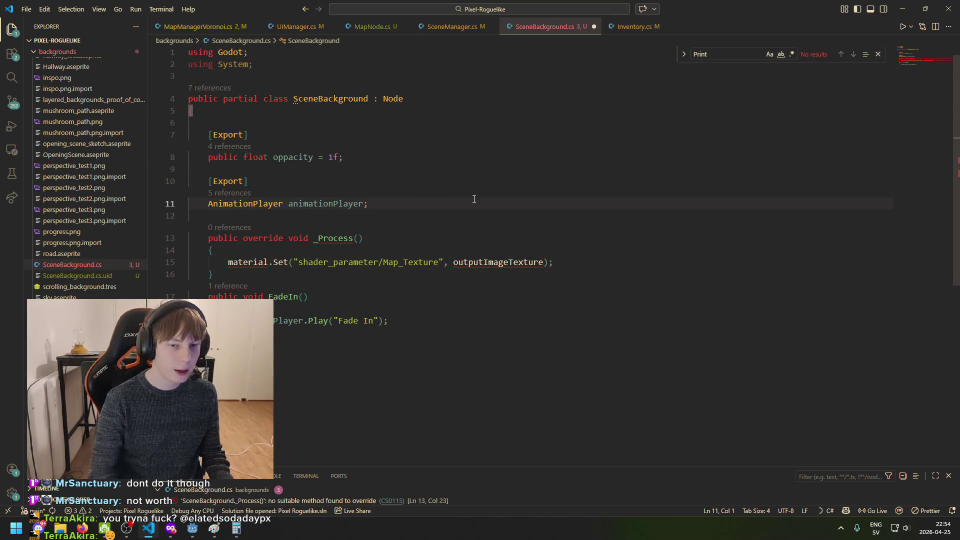
pyautogui.press('Return')
pyautogui.press('BackSpace')
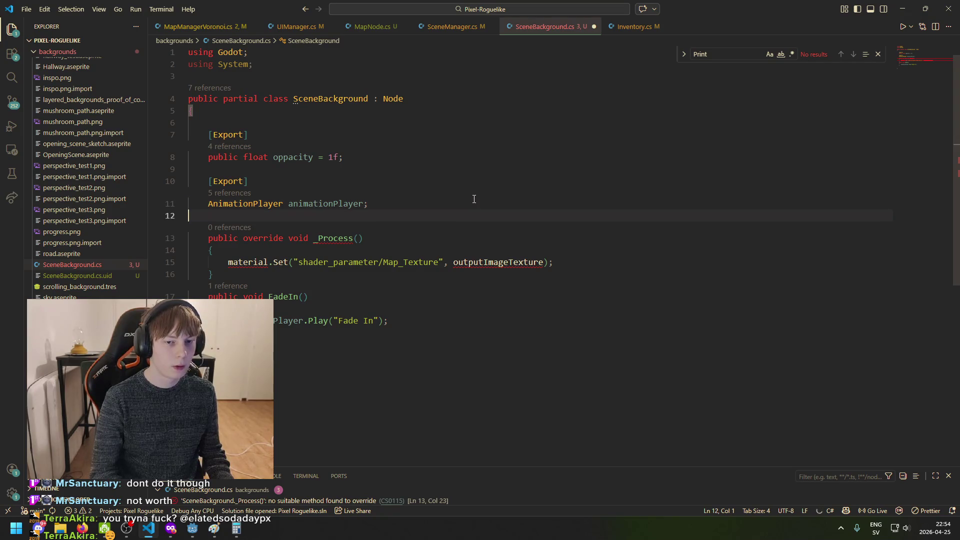
pyautogui.press('End')
pyautogui.press('Return')
pyautogui.press('Return')
pyautogui.write('M')
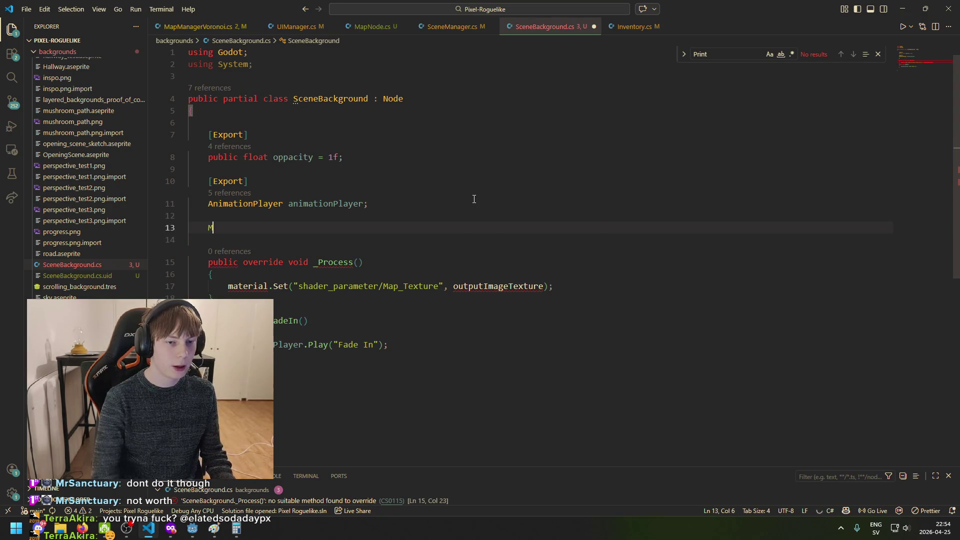
pyautogui.write('aterial material')
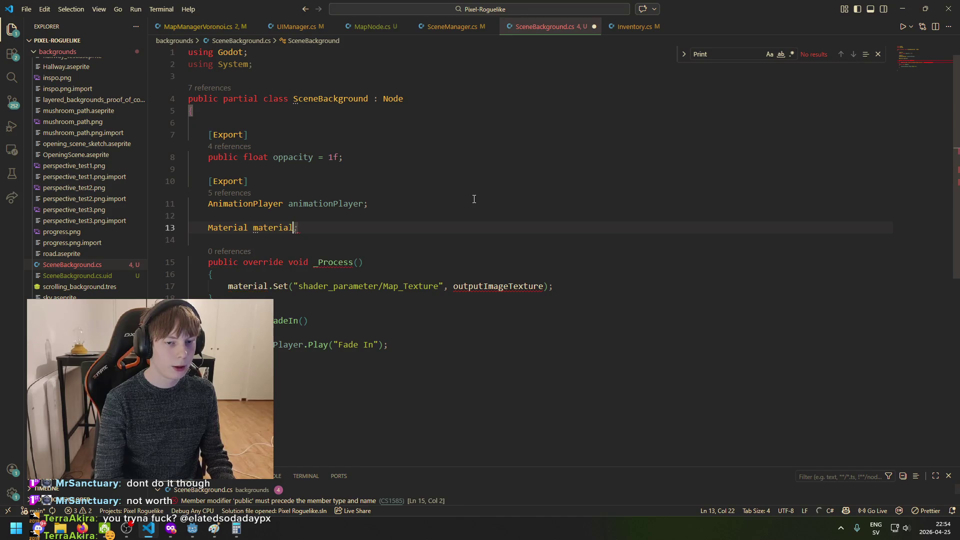
pyautogui.click(489, 250)
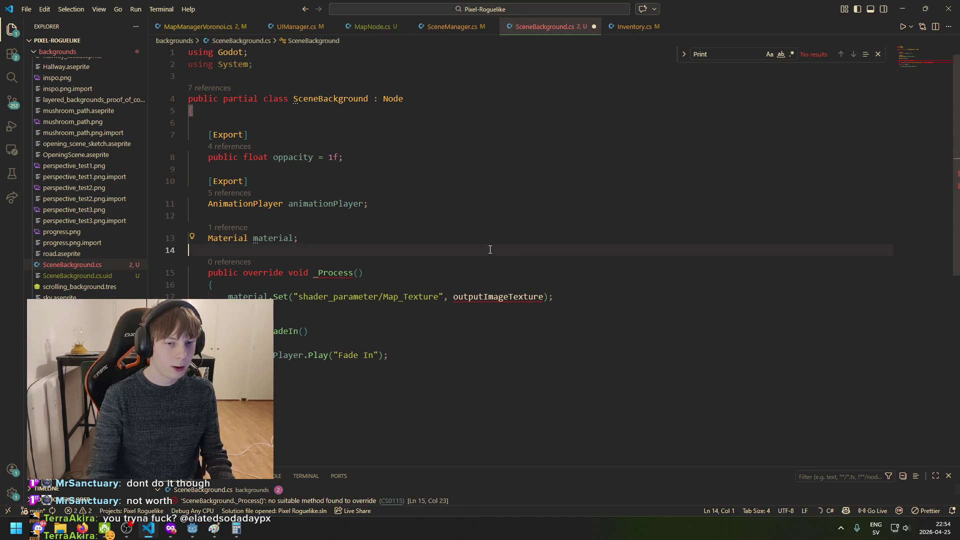
pyautogui.press('Return')
pyautogui.write('public')
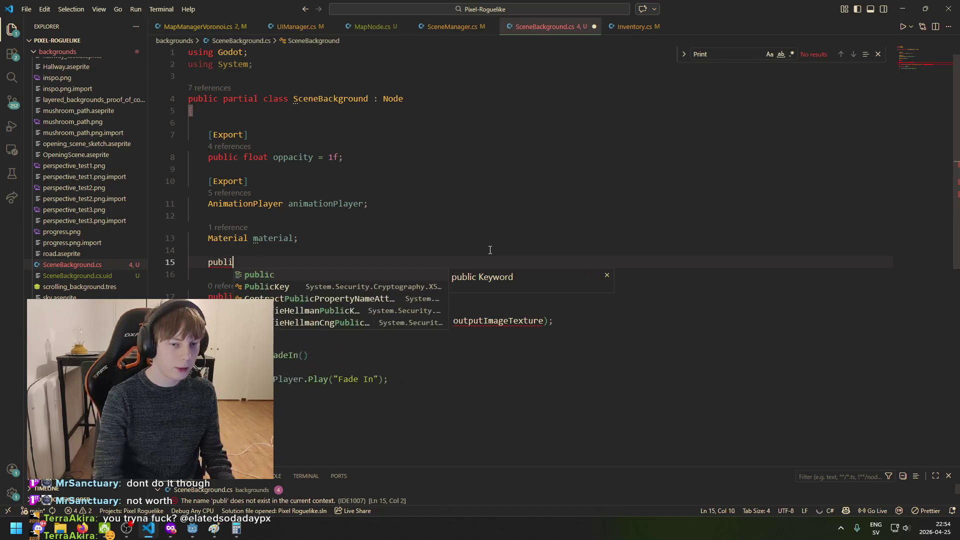
pyautogui.press('Tab')
pyautogui.click(248, 296)
pyautogui.click(303, 297)
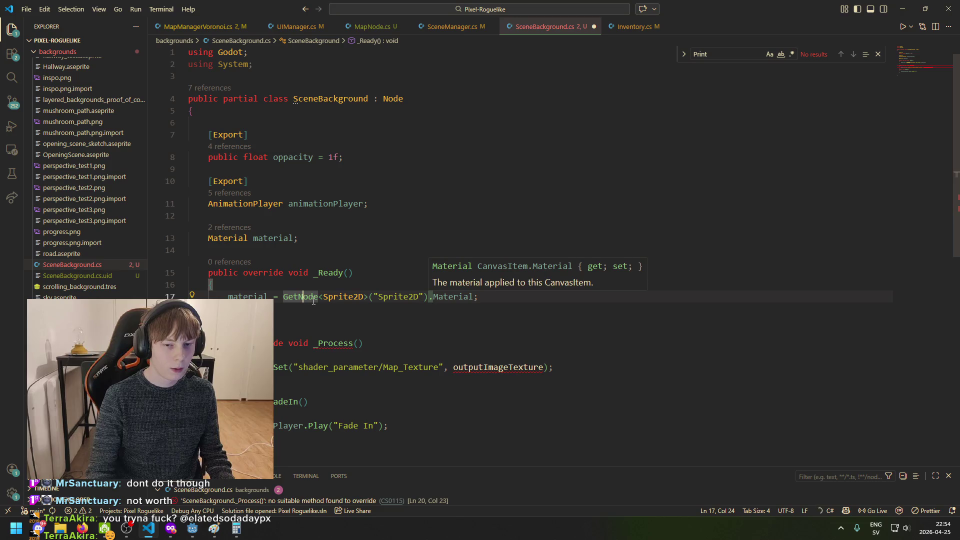
pyautogui.click(340, 290)
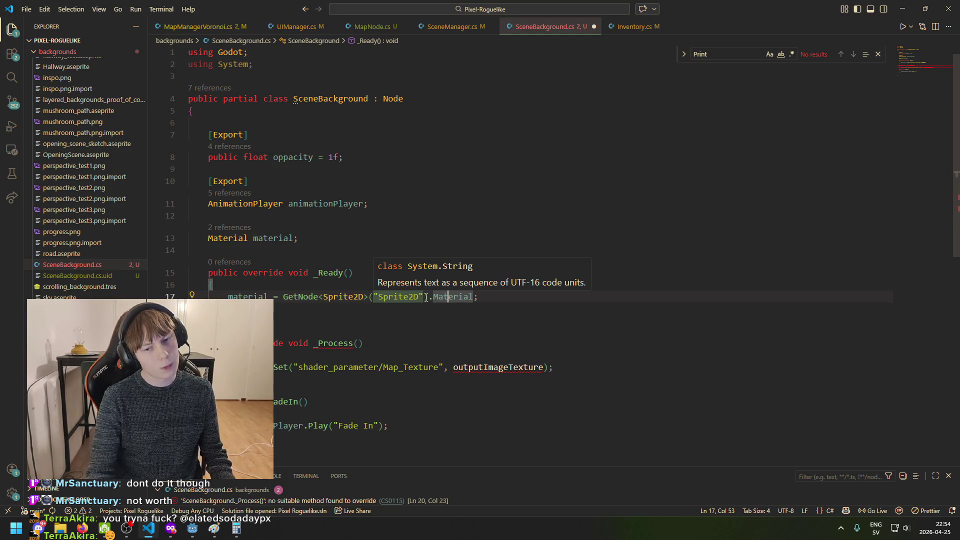
pyautogui.moveTo(431, 299); pyautogui.dragTo(374, 297)
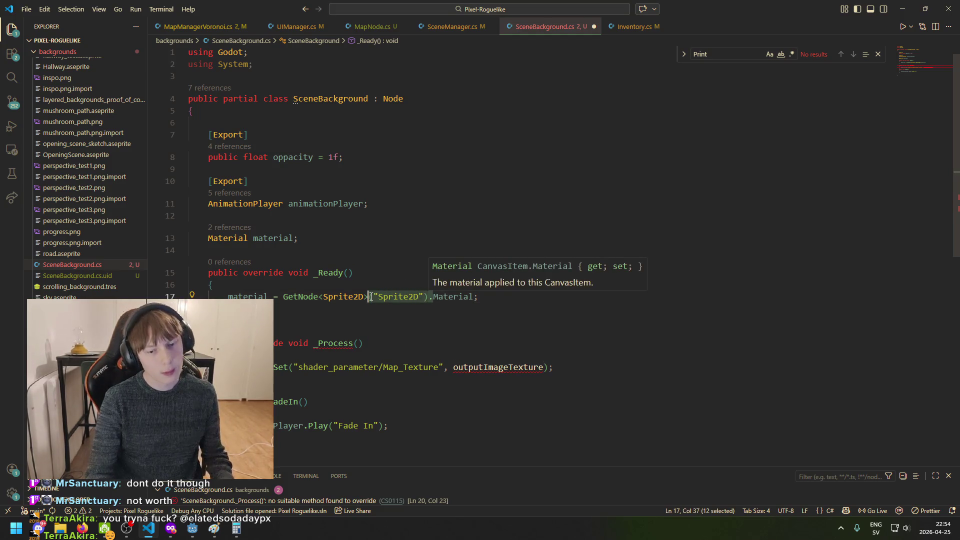
pyautogui.click(435, 299)
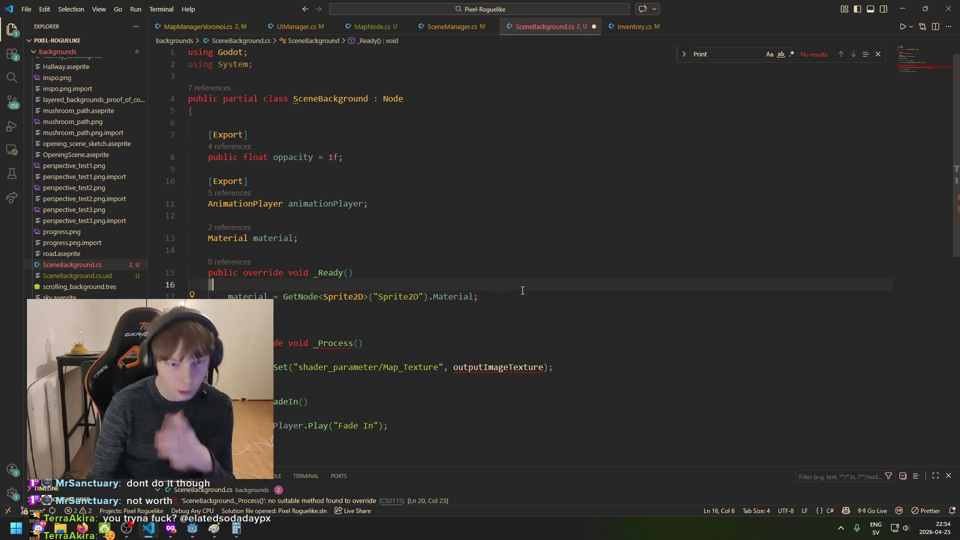
pyautogui.moveTo(481, 296); pyautogui.dragTo(200, 272)
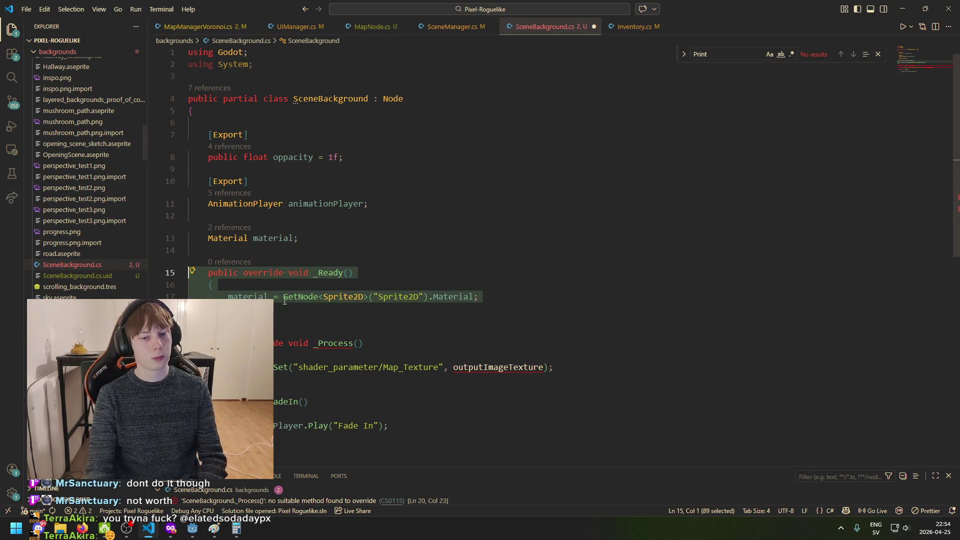
pyautogui.click(327, 303)
pyautogui.click(308, 297)
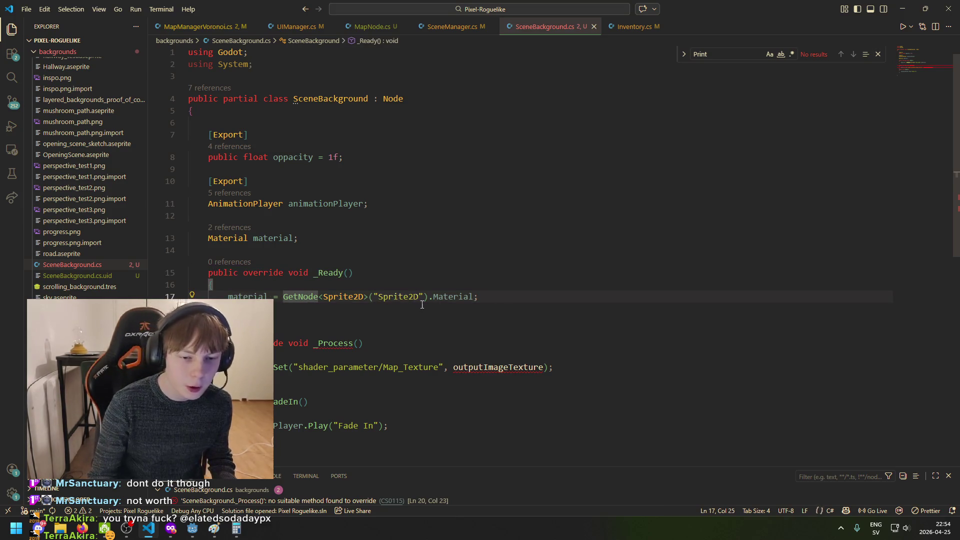
pyautogui.moveTo(370, 298)
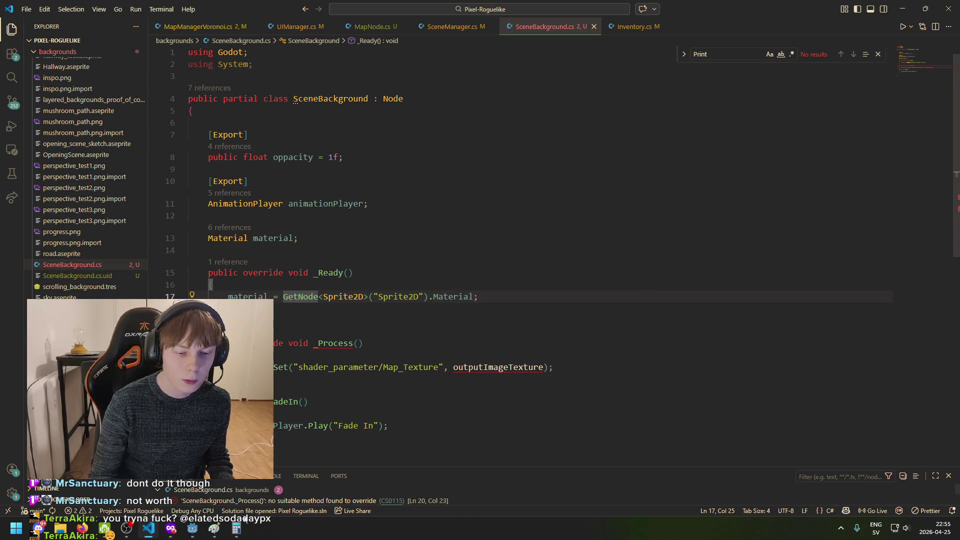
pyautogui.click(197, 533)
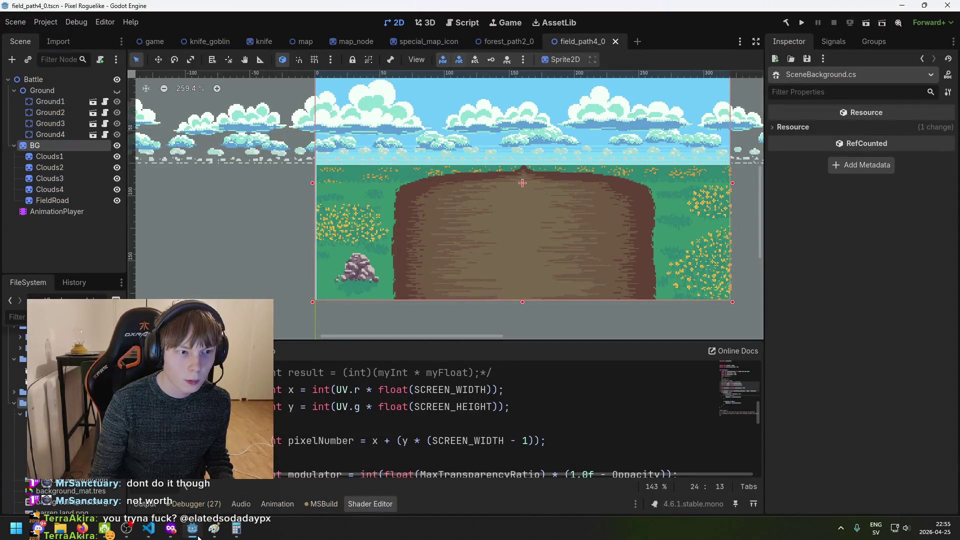
pyautogui.click(66, 145)
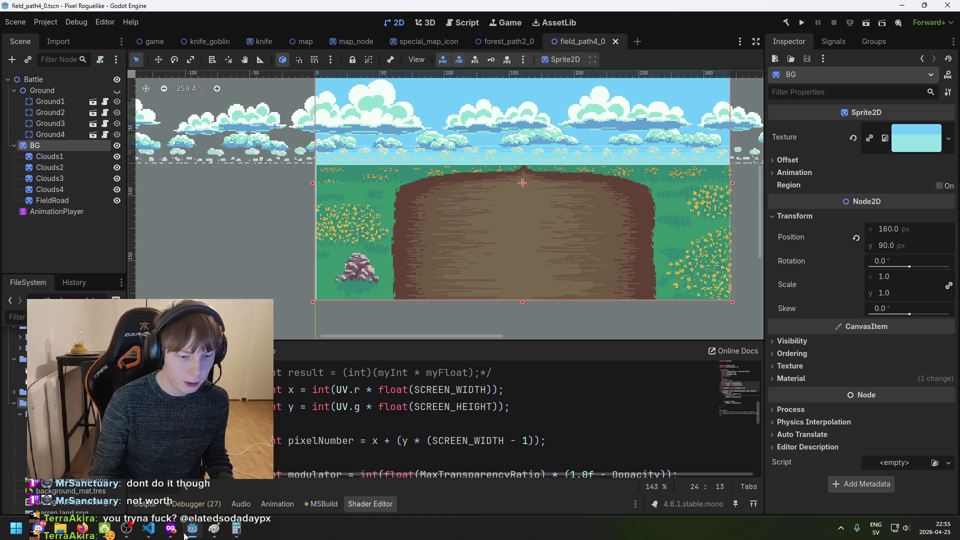
pyautogui.hotkey('alt', 'Tab')
pyautogui.doubleClick(400, 99)
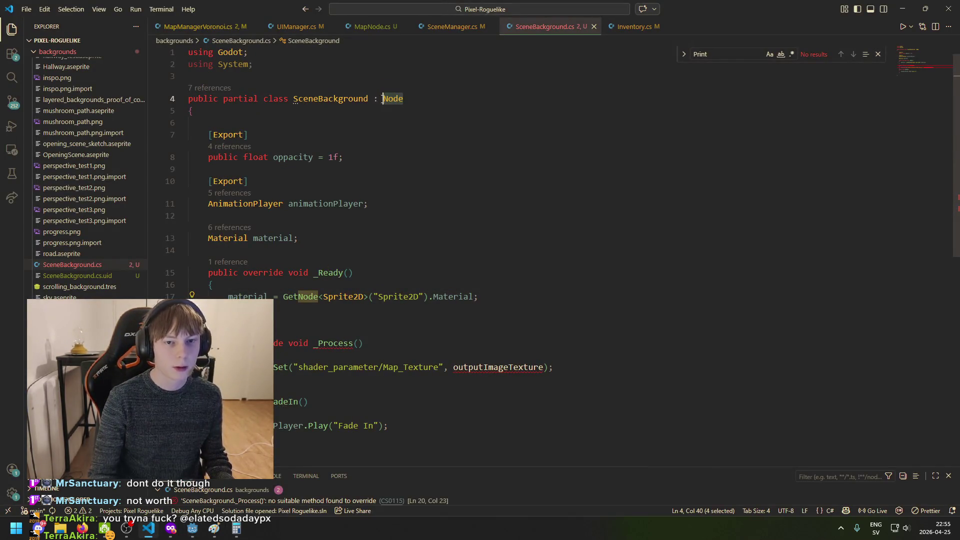
# Change the base class to Sprite2D and delete the material field and the _Ready method
pyautogui.write('Sprite2D')
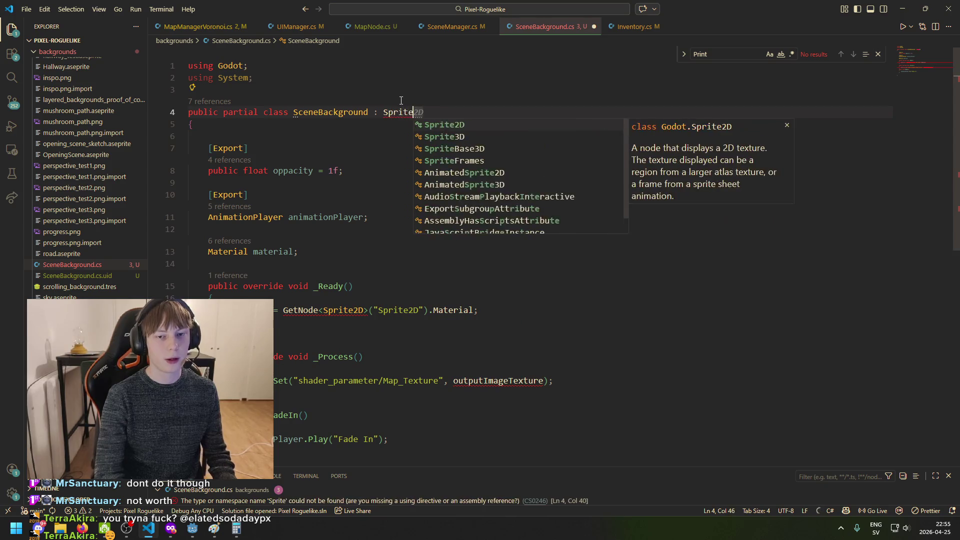
pyautogui.press('Escape')
pyautogui.click(512, 307)
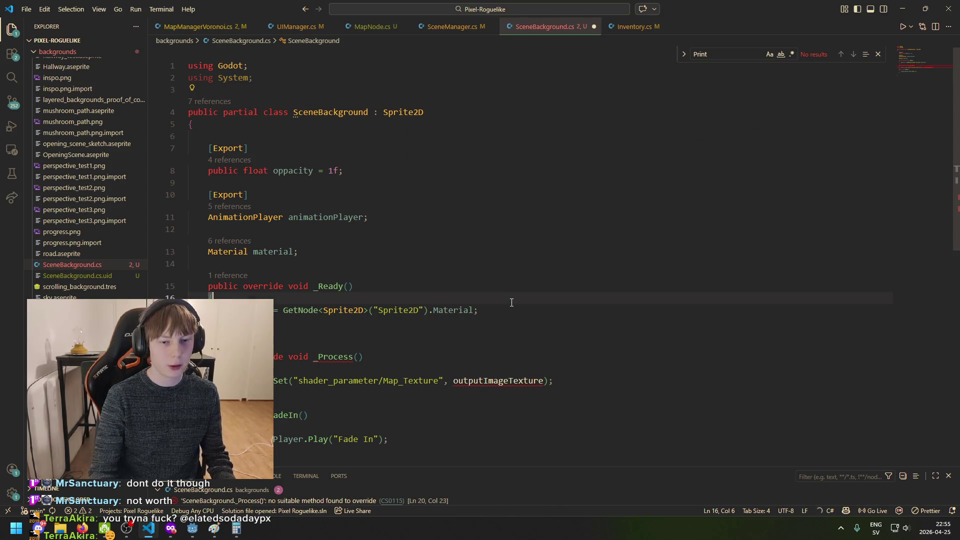
pyautogui.press('Down')
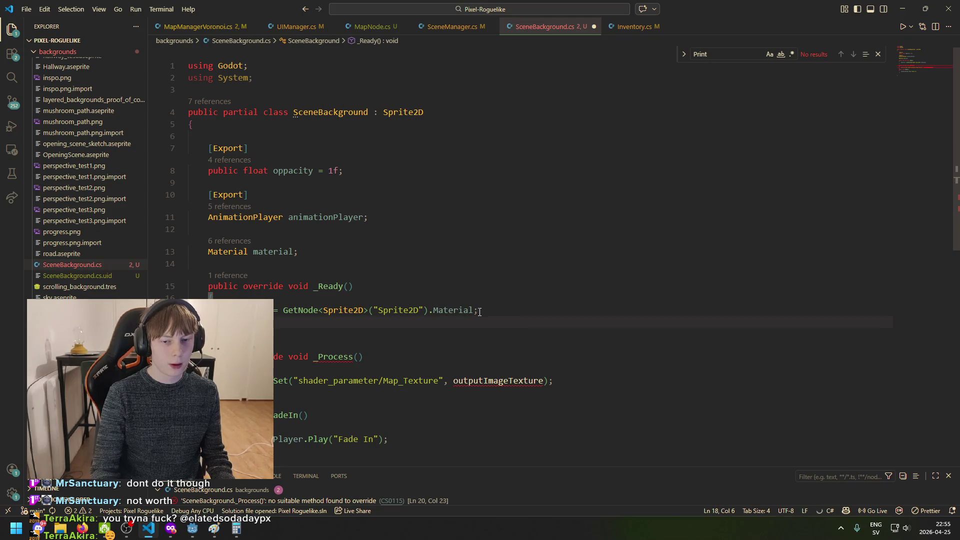
pyautogui.moveTo(482, 307); pyautogui.dragTo(298, 304)
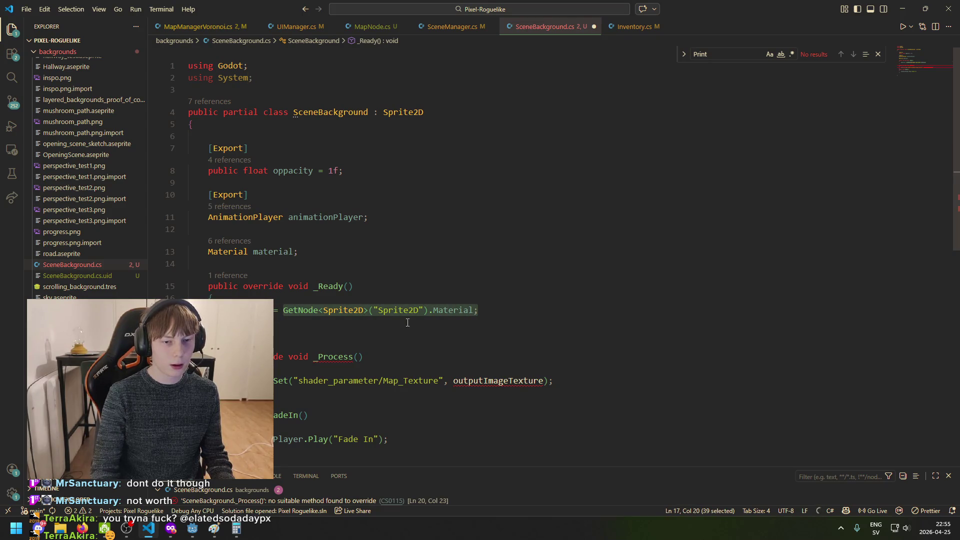
pyautogui.moveTo(300, 251); pyautogui.dragTo(189, 252)
pyautogui.press('BackSpace')
pyautogui.press('BackSpace')
pyautogui.press('BackSpace')
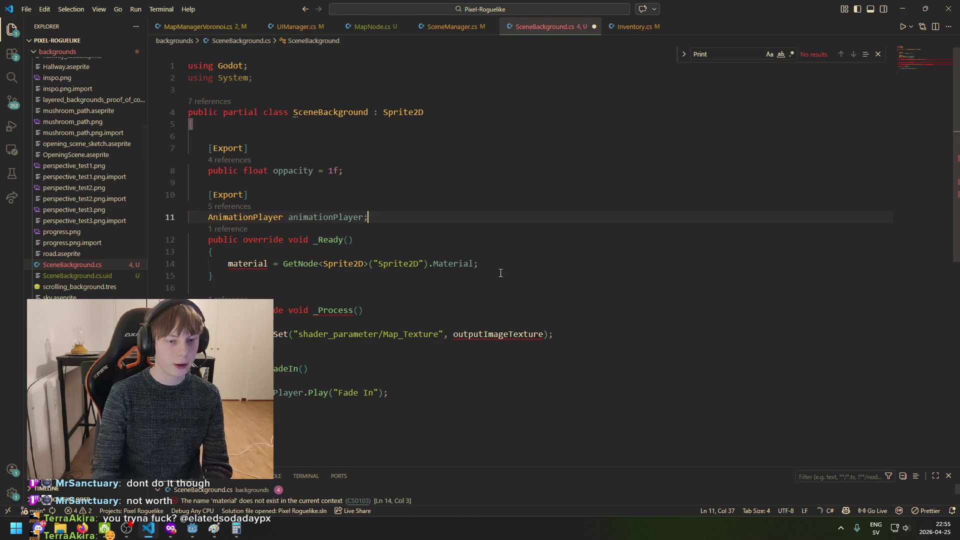
pyautogui.moveTo(490, 275)
pyautogui.mouseDown()
pyautogui.moveTo(300, 264)
pyautogui.moveTo(210, 229)
pyautogui.mouseUp()
pyautogui.press('BackSpace')
# Type a trial material line at the top of _Process, then erase it
pyautogui.click(266, 275)
pyautogui.press('Return')
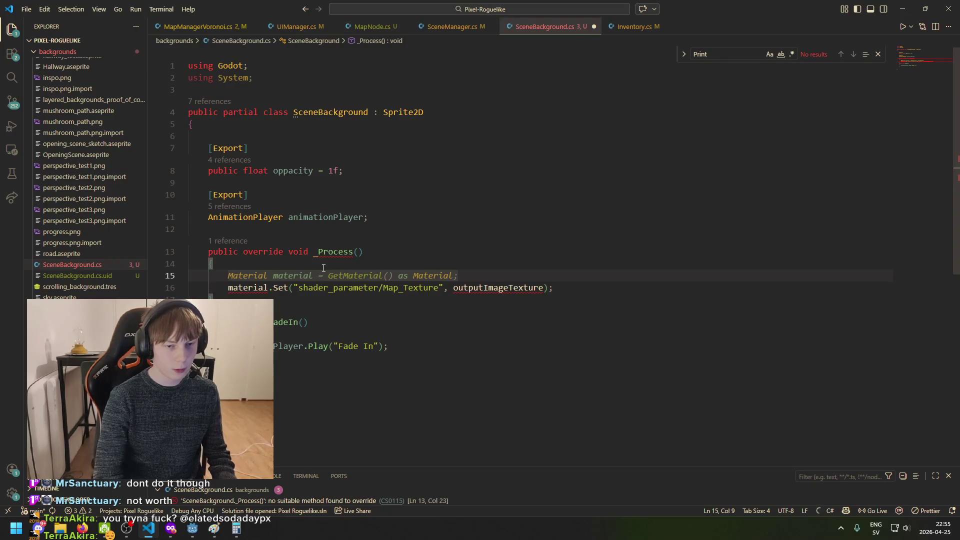
pyautogui.write('NAT')
pyautogui.hotkey('ctrl', 'a')
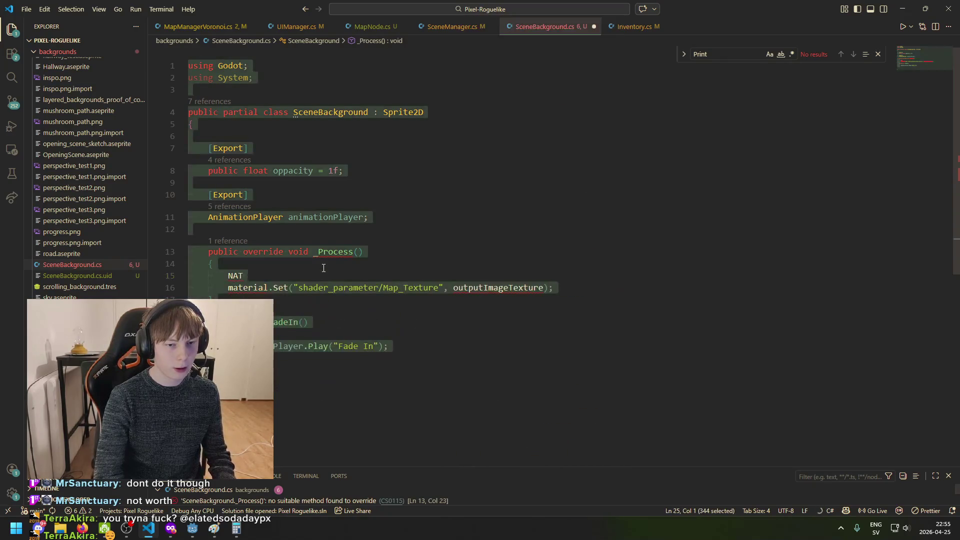
pyautogui.click(327, 271)
pyautogui.press('BackSpace')
pyautogui.press('BackSpace')
pyautogui.press('BackSpace')
pyautogui.write('matyer')
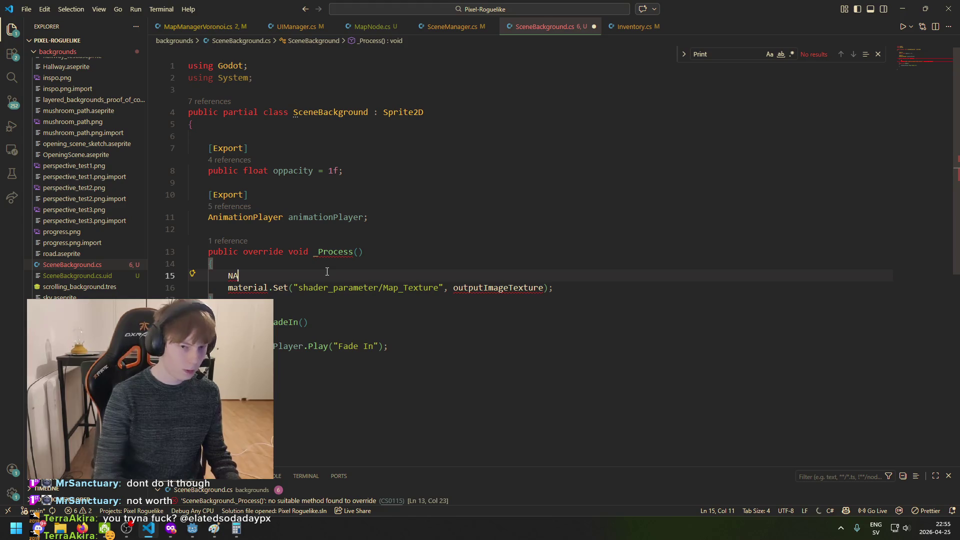
pyautogui.press('BackSpace')
pyautogui.press('BackSpace')
pyautogui.press('BackSpace')
pyautogui.write('erial')
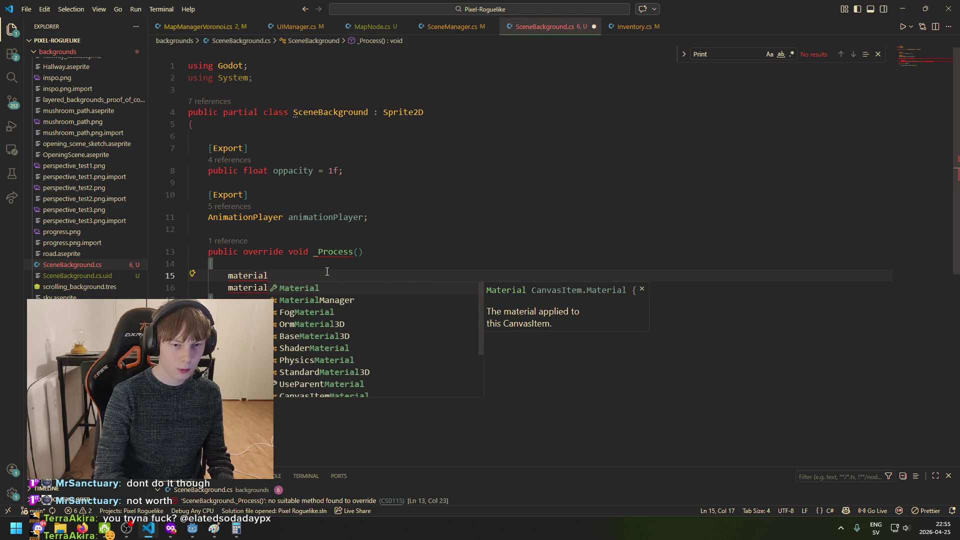
pyautogui.press('Escape')
pyautogui.hotkey('ctrl', 'BackSpace')
# Use the built-in Material property (Material.Set) and remove the empty line above it
pyautogui.press('Down')
pyautogui.press('Delete')
pyautogui.write('M')
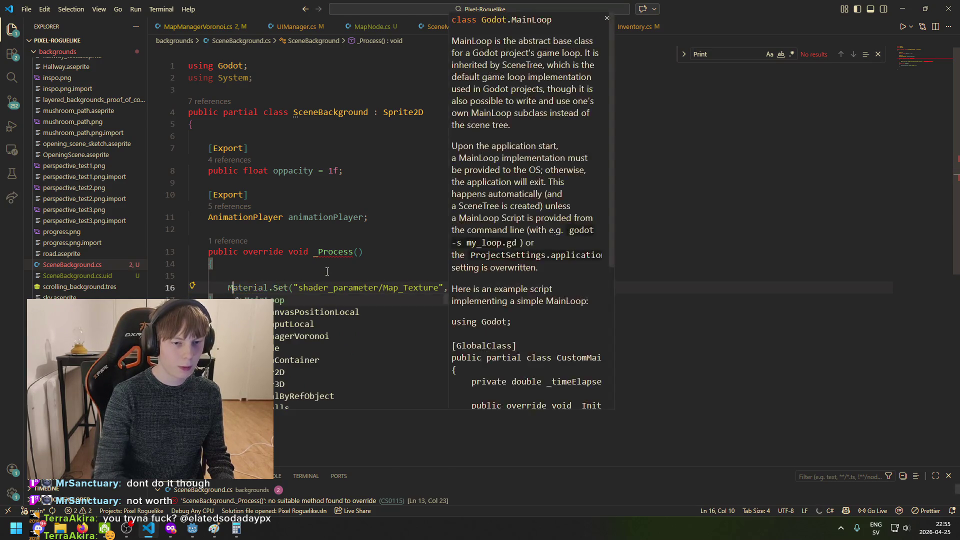
pyautogui.press('Escape')
pyautogui.press('Up')
pyautogui.press('BackSpace')
# Give _Process a double delta parameter
pyautogui.click(426, 276)
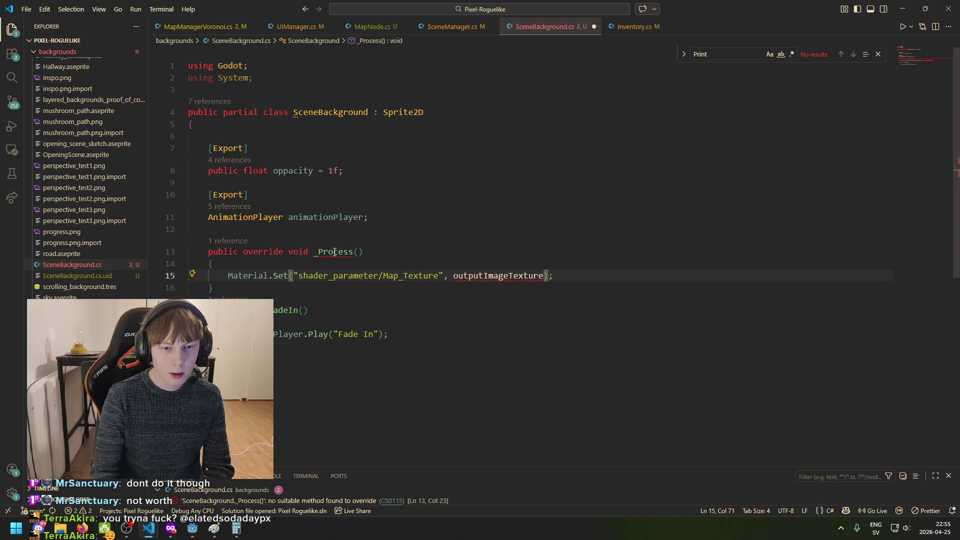
pyautogui.click(358, 252)
pyautogui.write('double')
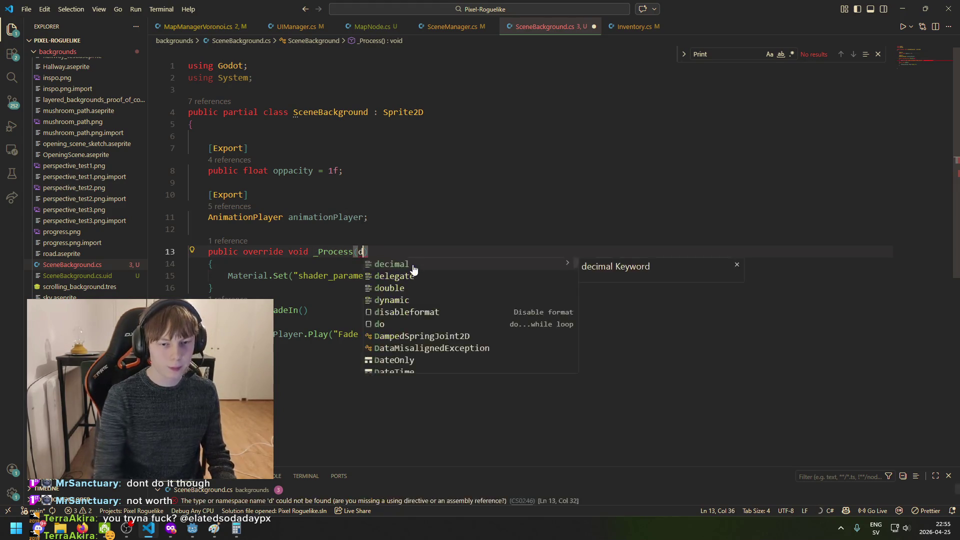
pyautogui.press('Tab')
# Rename the shader parameter from Map_Texture to Opacity in the Material.Set call
pyautogui.click(498, 276)
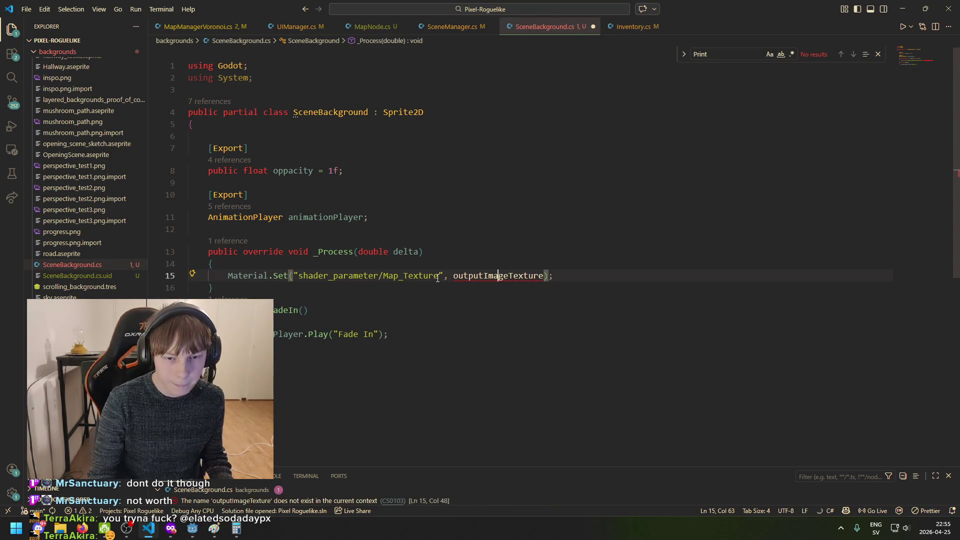
pyautogui.moveTo(439, 277); pyautogui.dragTo(383, 275)
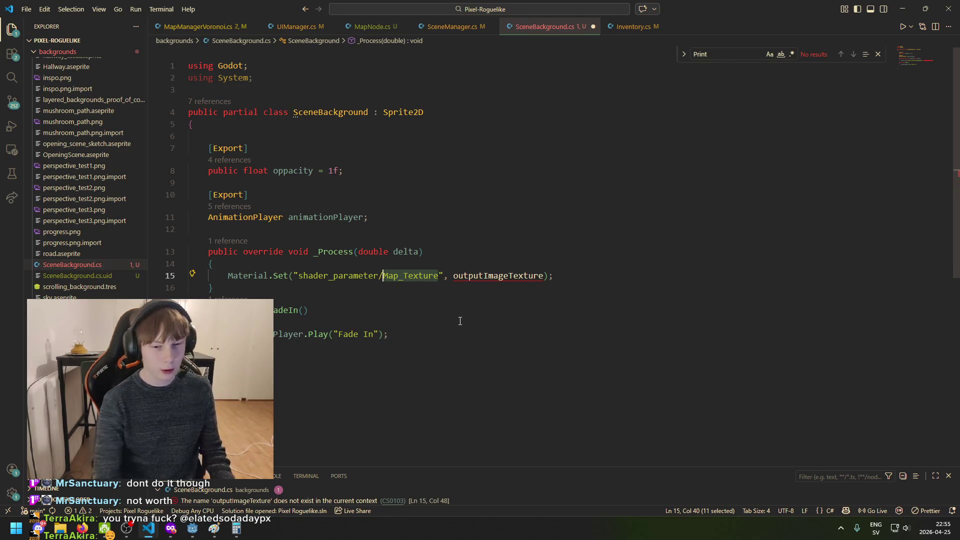
pyautogui.write('Opacity')
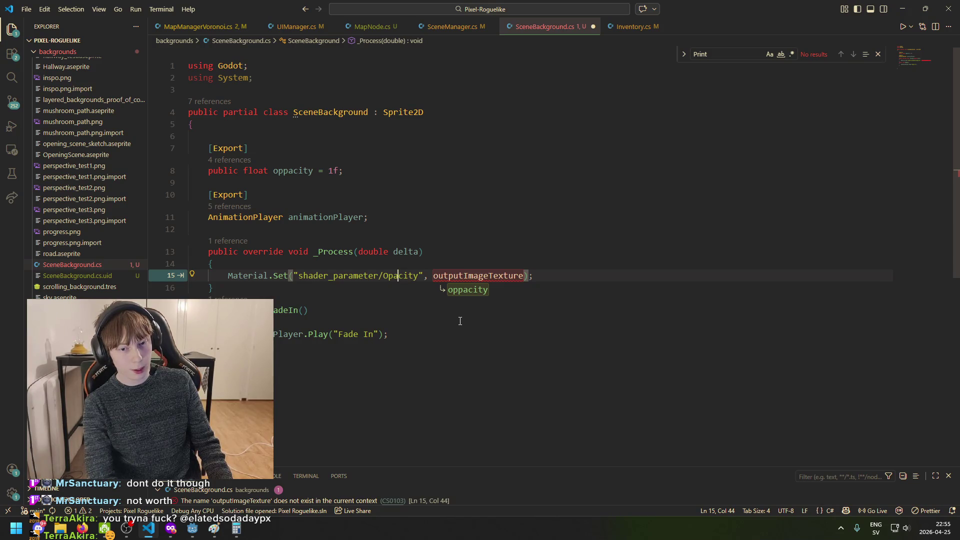
pyautogui.write('å')
pyautogui.press('BackSpace')
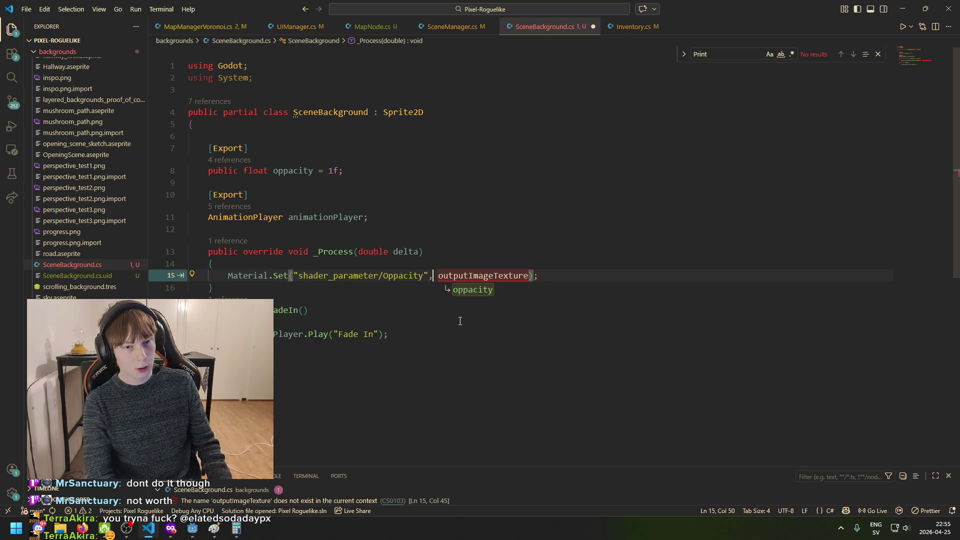
pyautogui.click(170, 529)
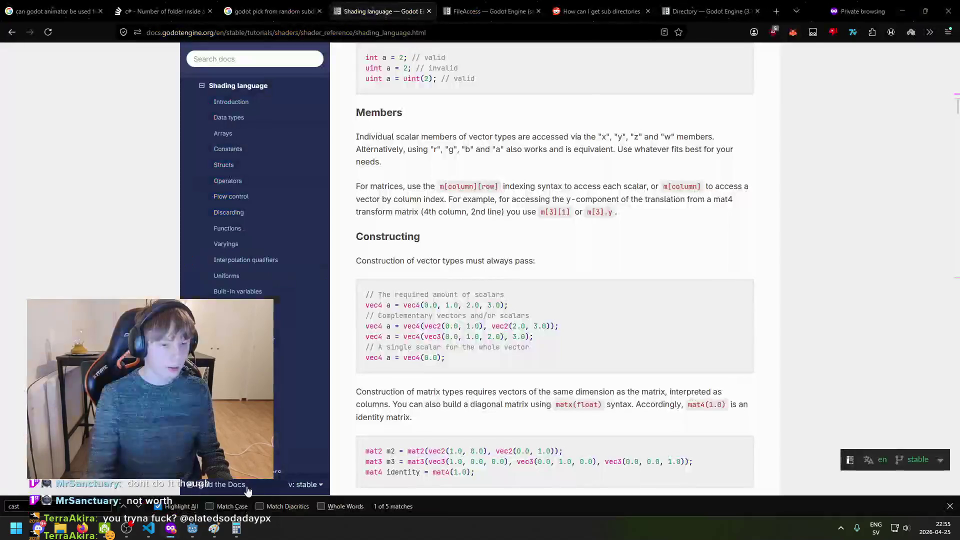
# Google 'oppacity' in a private Firefox window to check the spelling
pyautogui.hotkey('ctrl', 'shift', 'p')
pyautogui.write('oppacity')
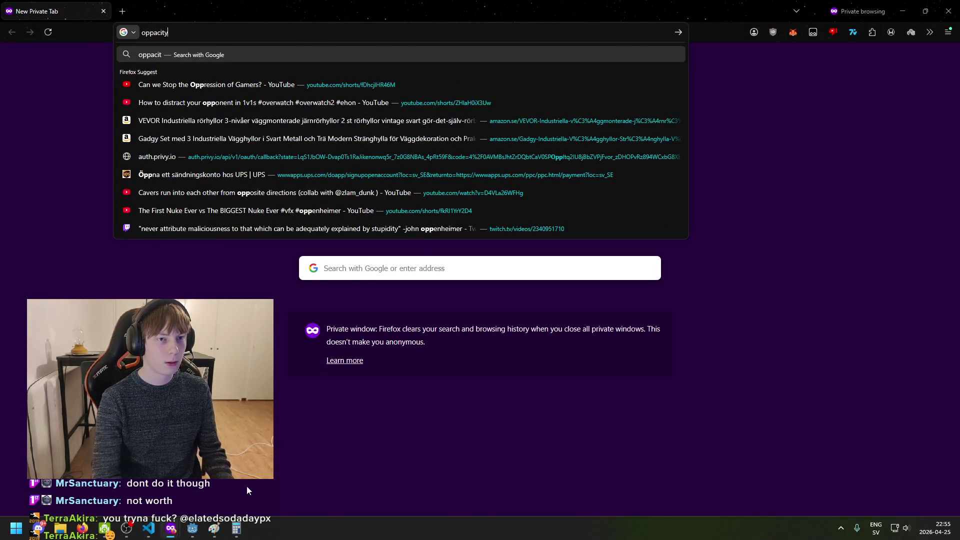
pyautogui.press('Return')
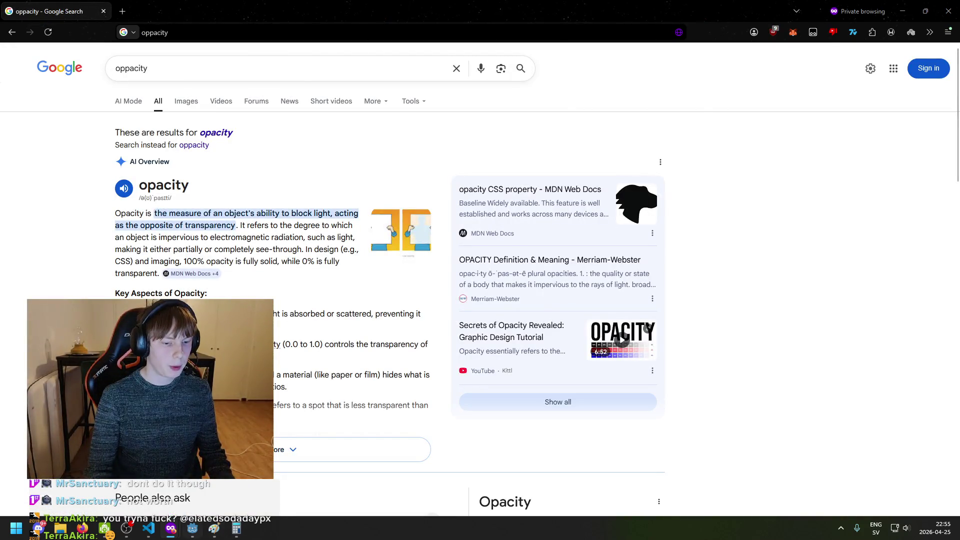
# Rename the script's oppacity field to opacity by deleting the extra p
pyautogui.click(193, 529)
pyautogui.click(148, 529)
pyautogui.press('Left')
pyautogui.press('BackSpace')
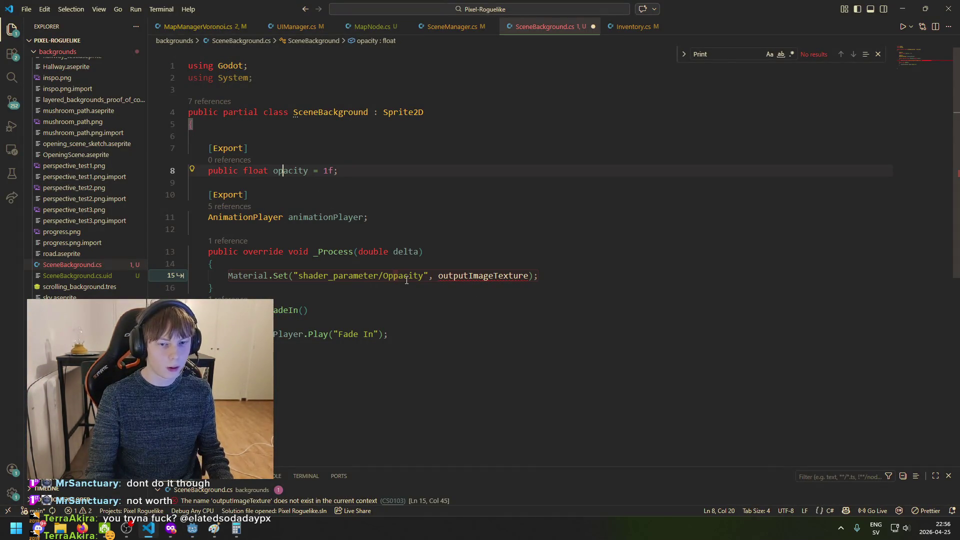
pyautogui.click(392, 276)
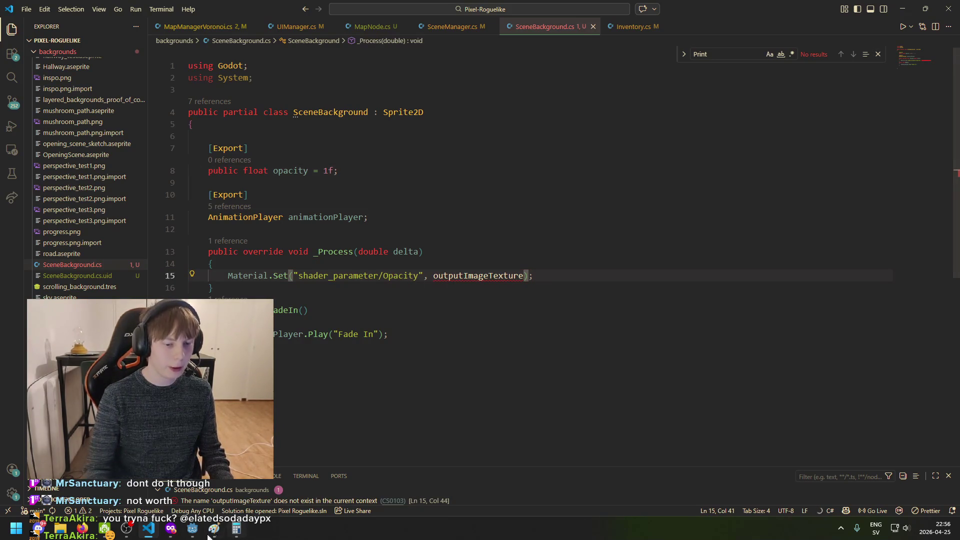
pyautogui.click(192, 529)
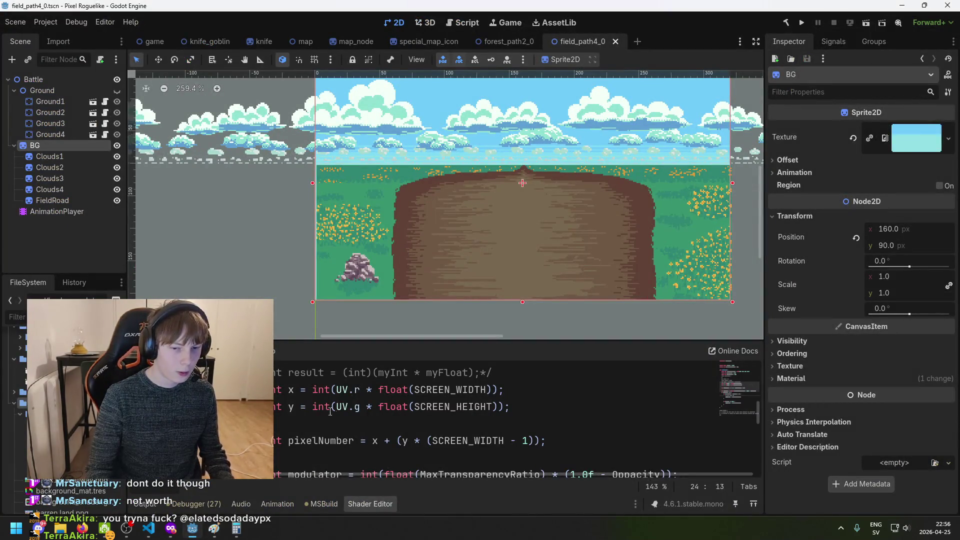
# Find-and-replace every 'Oppacity' in the shader with 'Opacity', then save the scene
pyautogui.scroll(5, 382, 434)
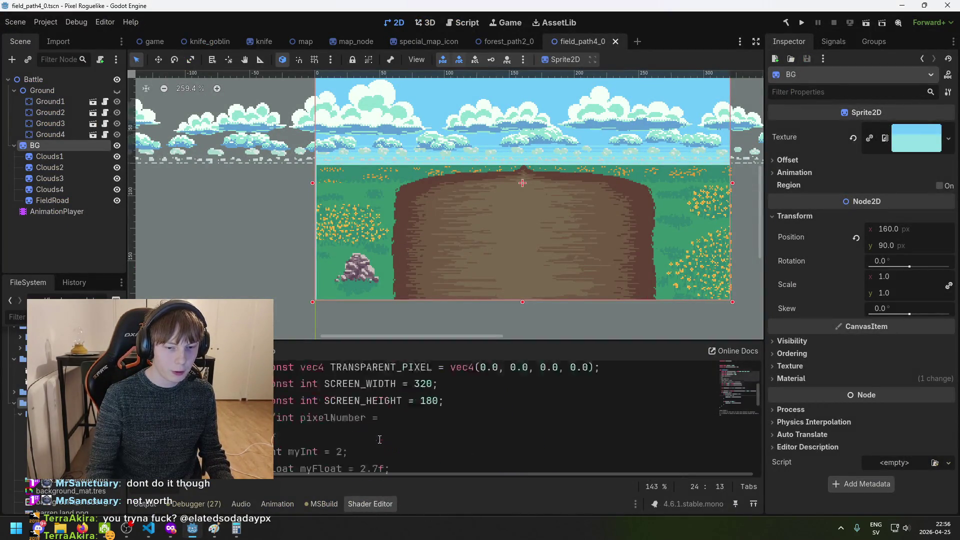
pyautogui.click(336, 424)
pyautogui.write('ppacity = 1.0f;')
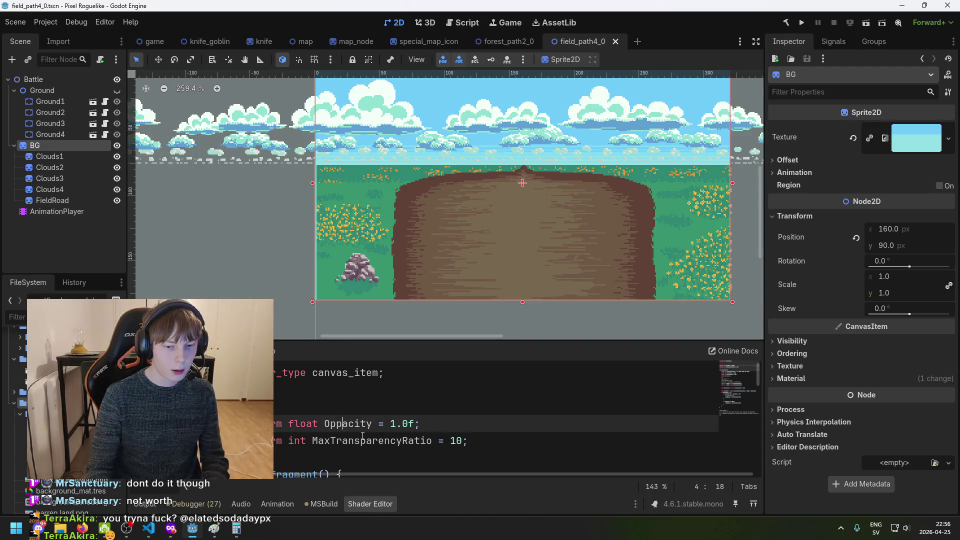
pyautogui.hotkey('ctrl', 'f')
pyautogui.hotkey('ctrl', 'r')
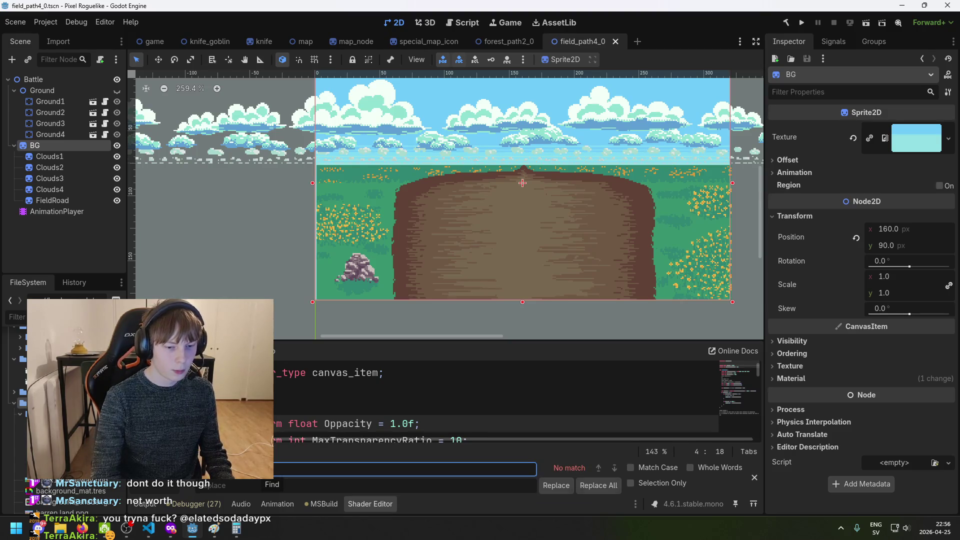
pyautogui.write('Opp')
pyautogui.click(260, 487)
pyautogui.write('pacity')
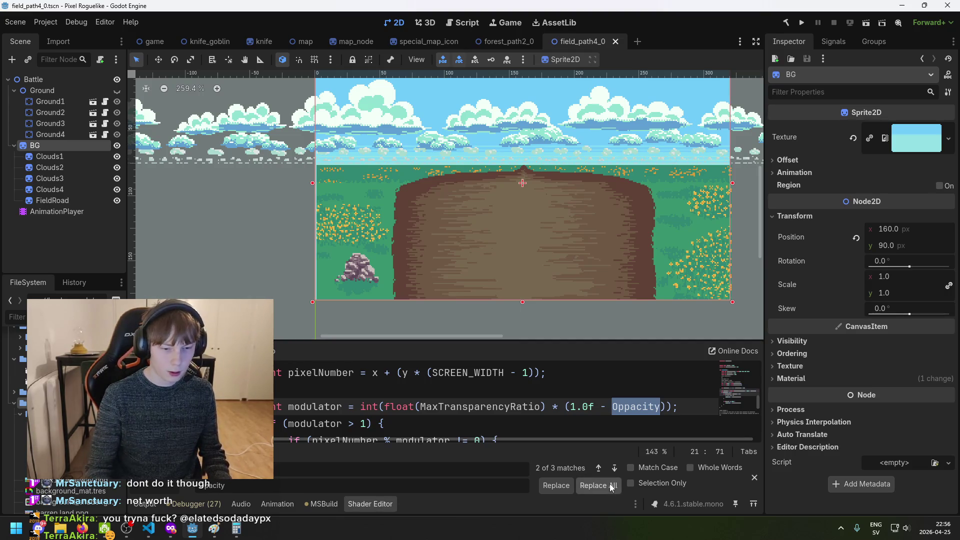
pyautogui.click(612, 488)
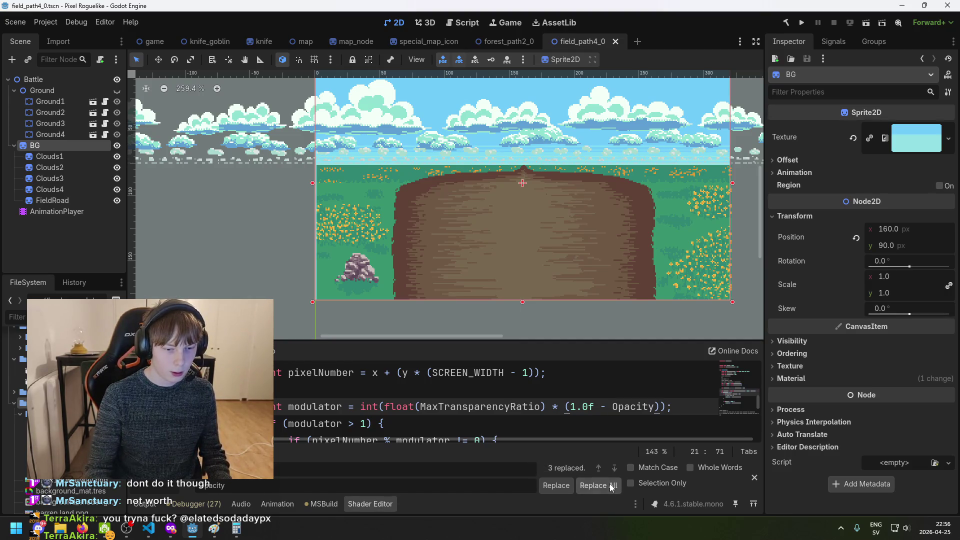
pyautogui.hotkey('ctrl', 's')
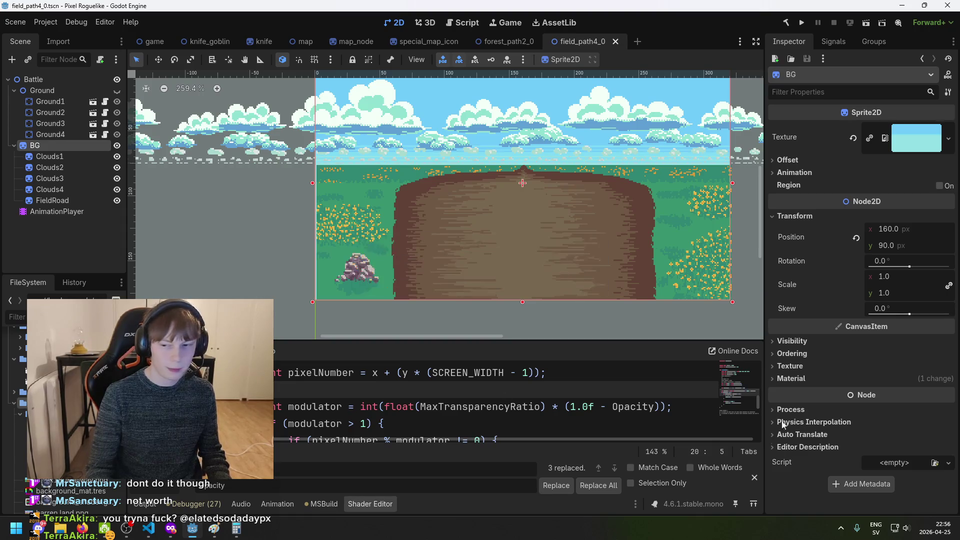
# Select the AnimationPlayer node, then replace outputImageTexture with opacity in _Process
pyautogui.click(65, 211)
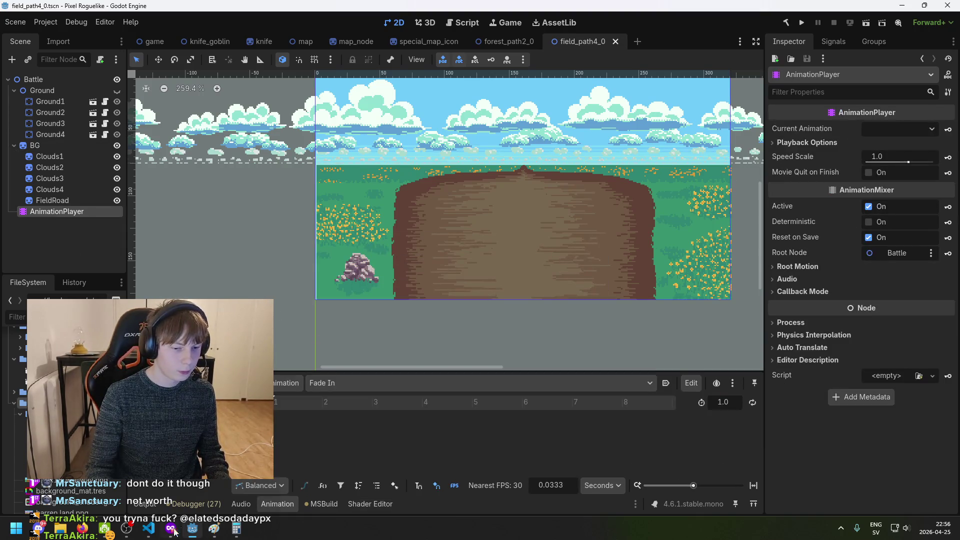
pyautogui.click(156, 528)
pyautogui.click(434, 367)
pyautogui.click(488, 276)
pyautogui.doubleClick(525, 277)
pyautogui.write('opacity')
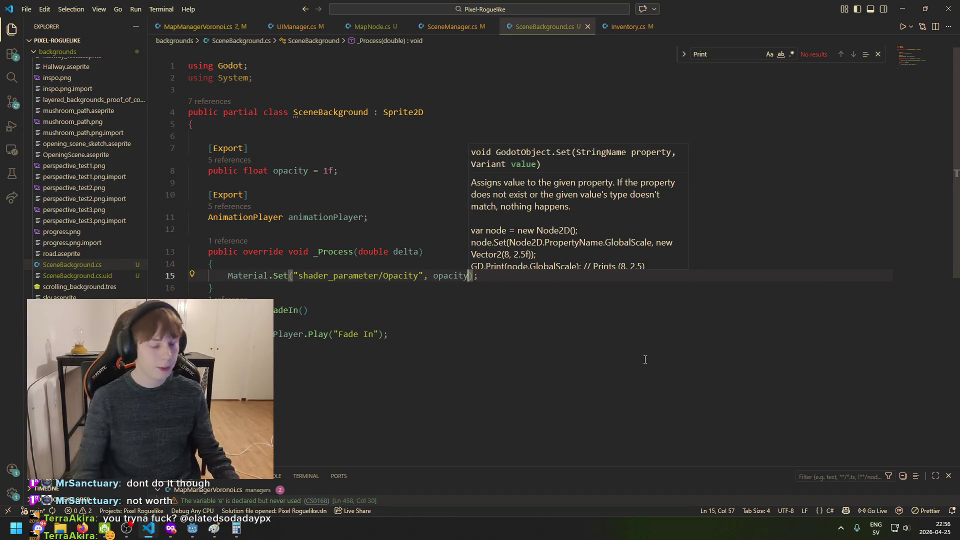
# Add blank lines after _Process, save SceneBackground.cs and check the opacity field declaration
pyautogui.click(570, 268)
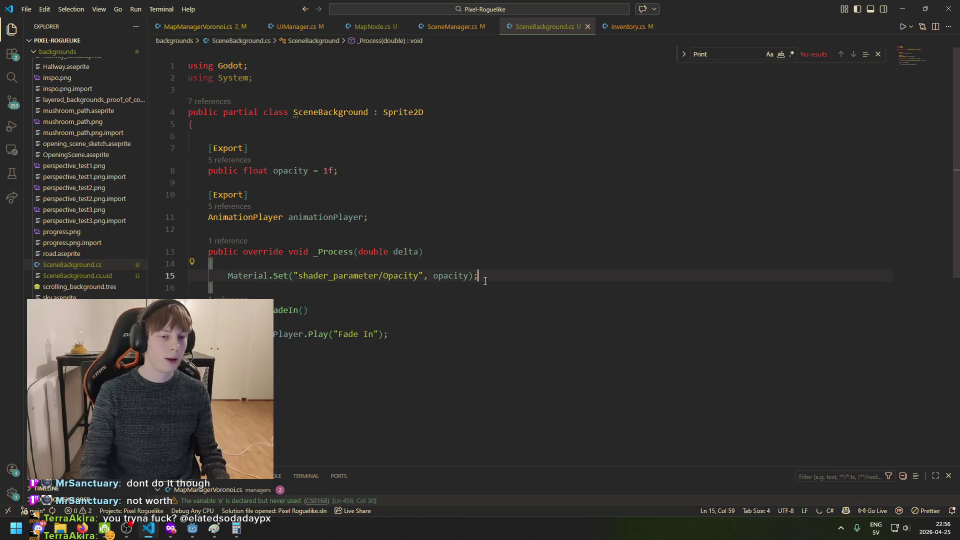
pyautogui.press('Return')
pyautogui.press('Return')
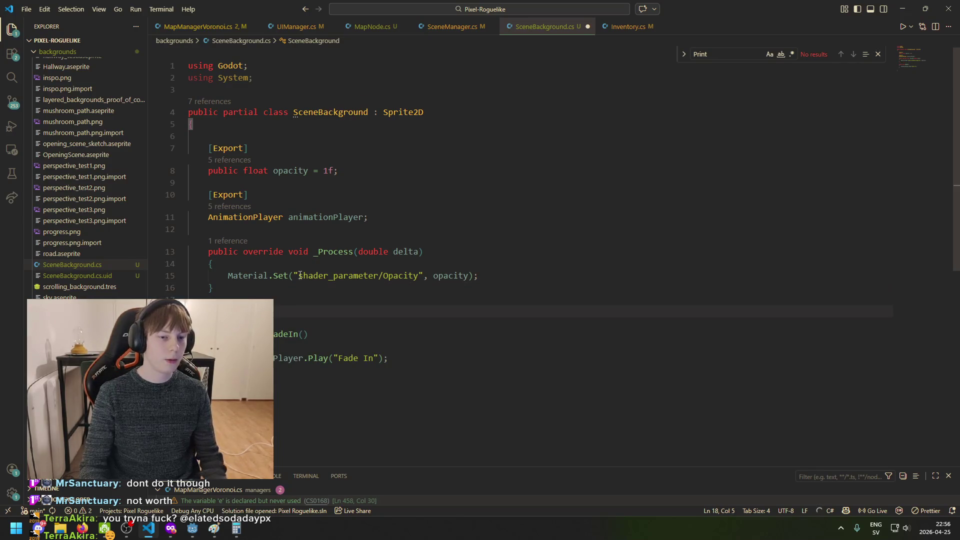
pyautogui.hotkey('ctrl', 's')
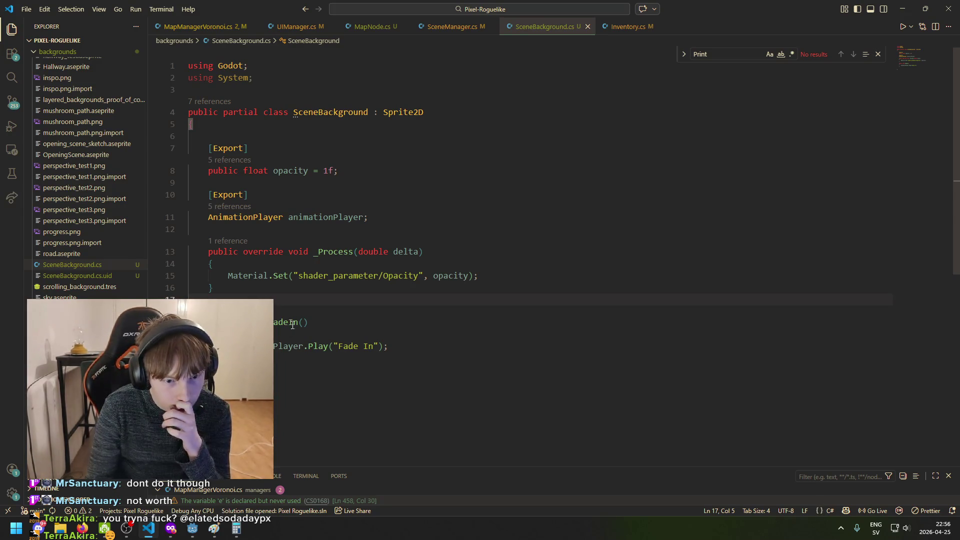
pyautogui.moveTo(287, 329)
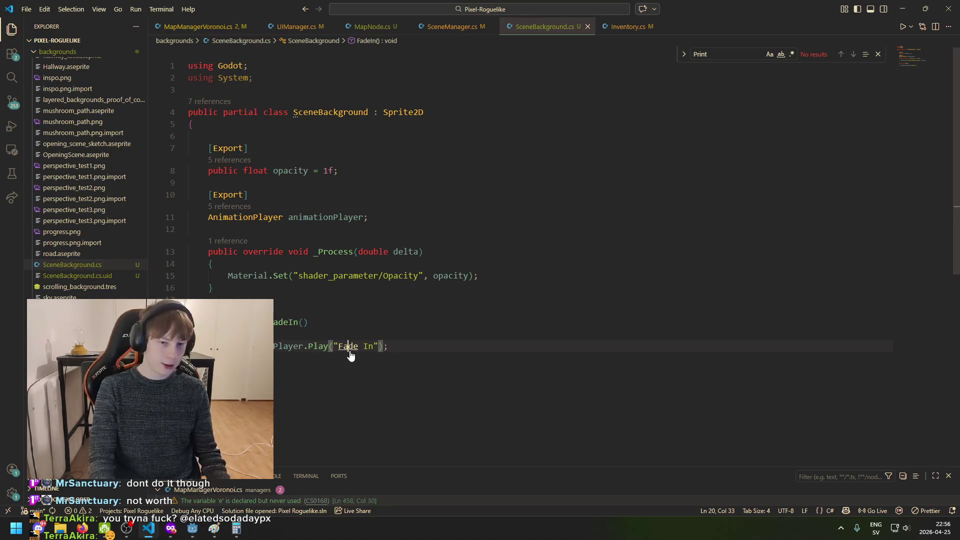
pyautogui.click(279, 171)
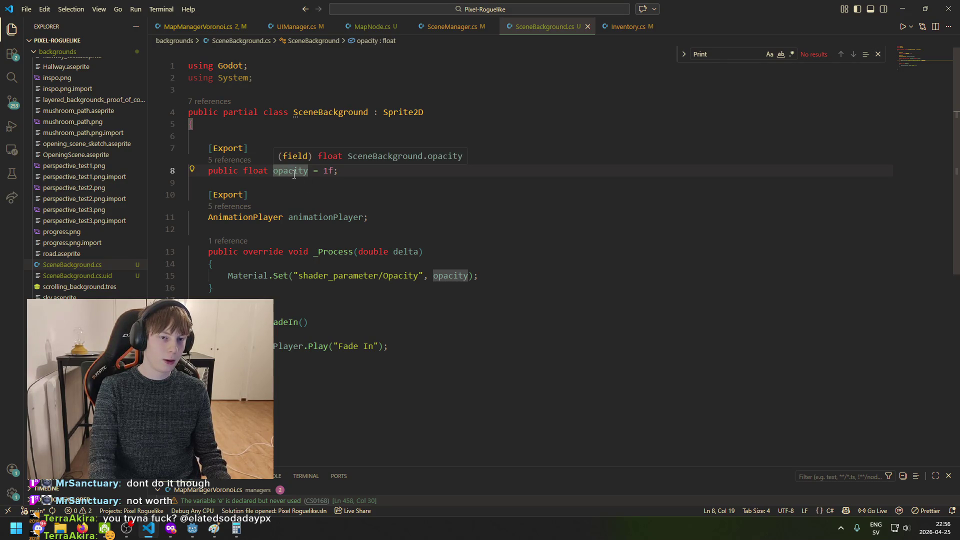
pyautogui.click(188, 532)
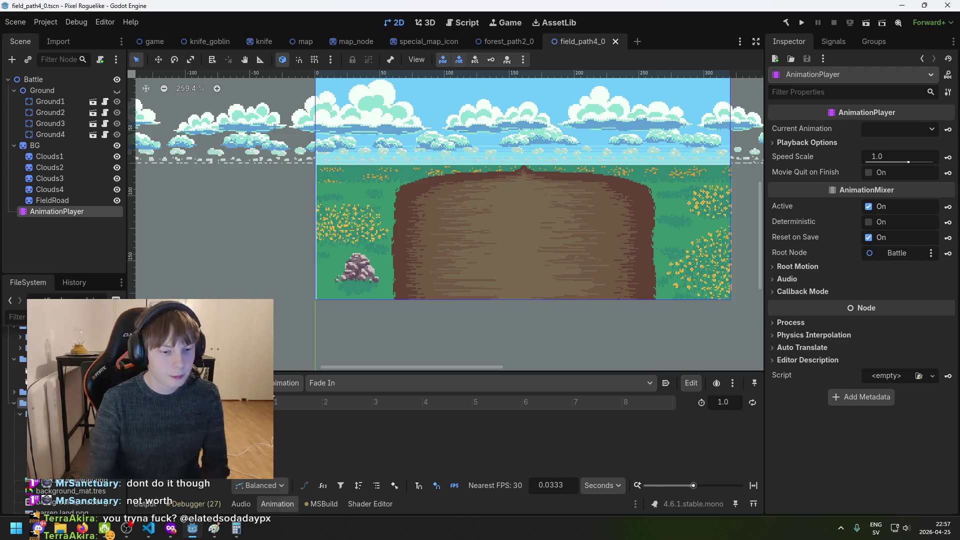
pyautogui.rightClick(273, 407)
pyautogui.click(295, 415)
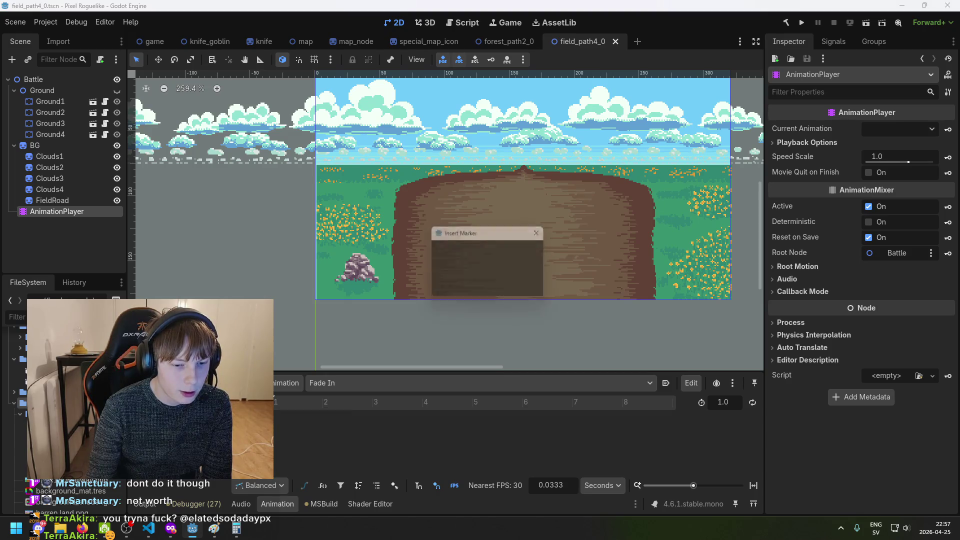
pyautogui.click(517, 284)
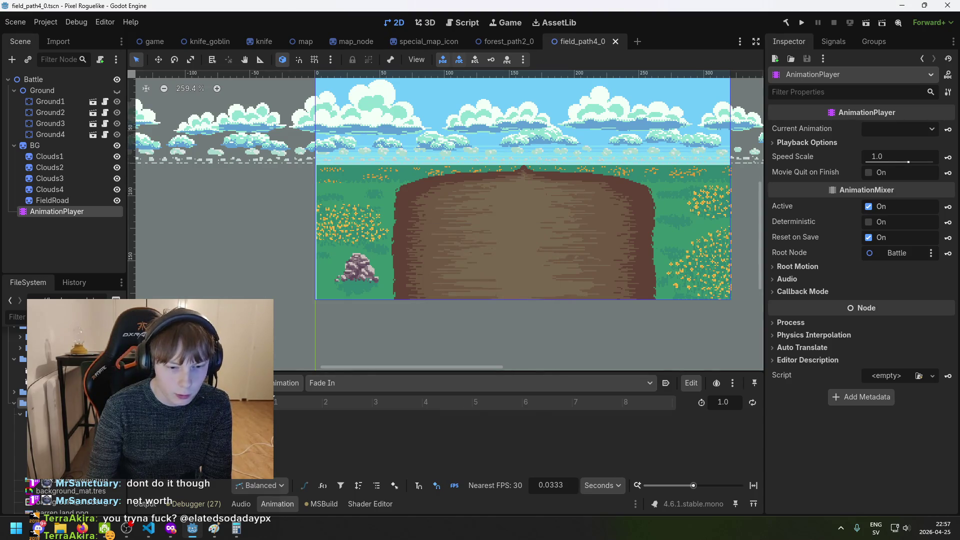
pyautogui.click(275, 386)
pyautogui.click(341, 381)
pyautogui.click(340, 381)
pyautogui.click(335, 379)
pyautogui.click(150, 485)
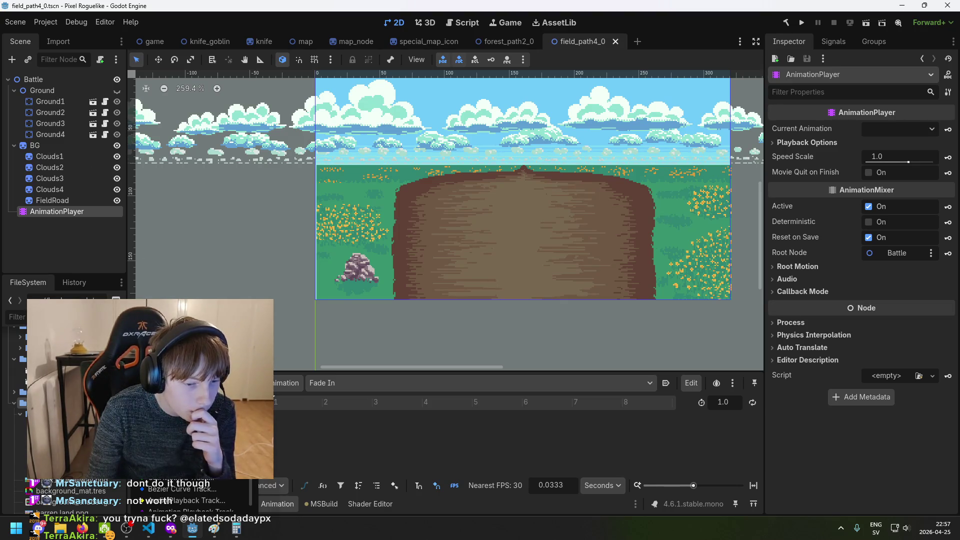
pyautogui.click(165, 421)
pyautogui.click(429, 196)
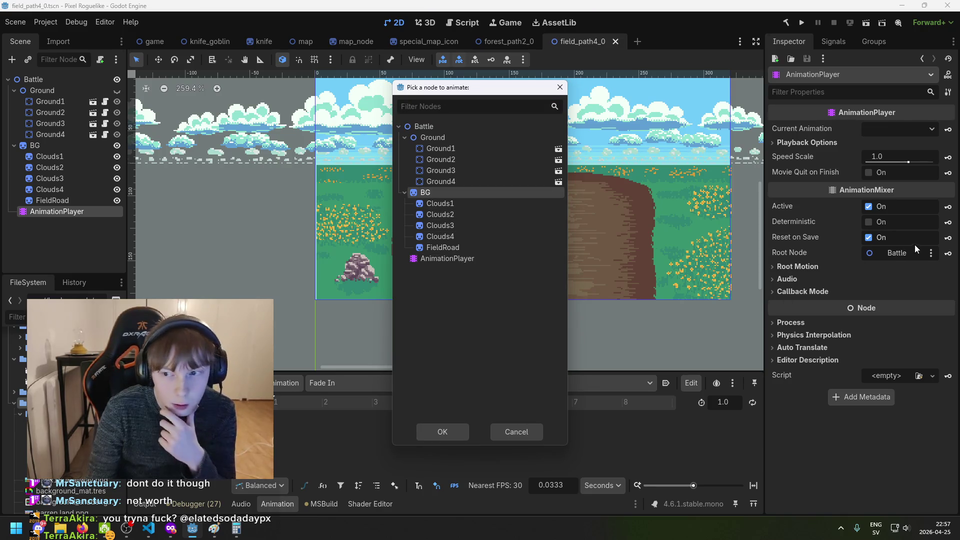
pyautogui.doubleClick(481, 196)
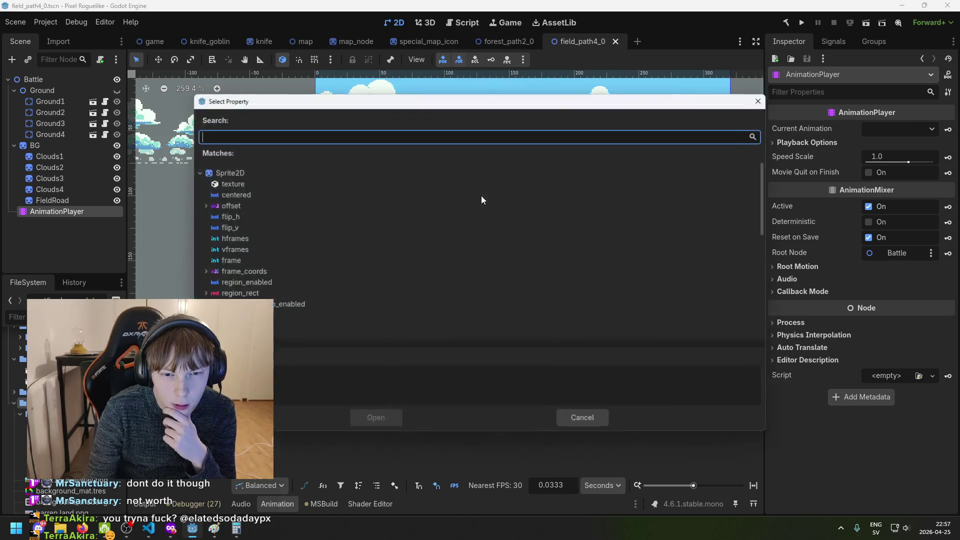
pyautogui.scroll(-10, 300, 260)
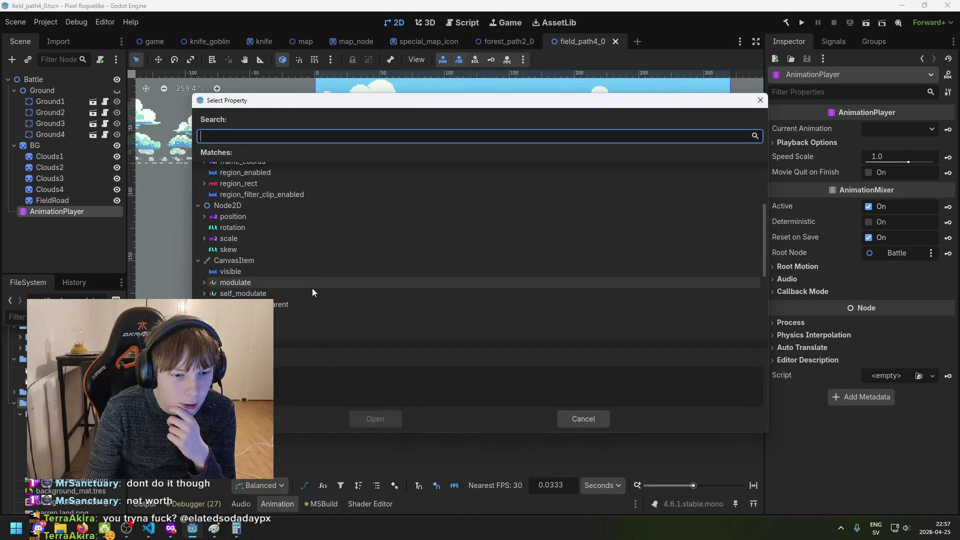
pyautogui.click(592, 424)
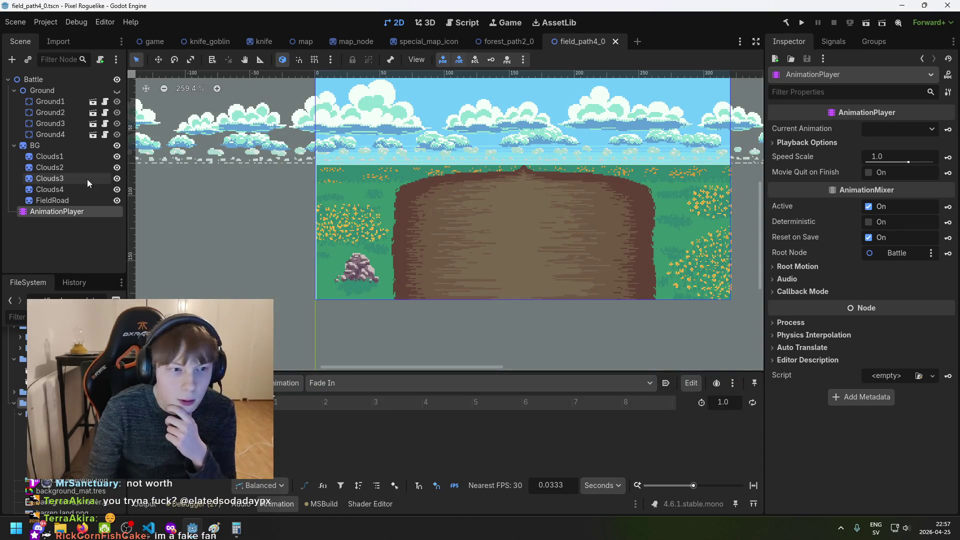
pyautogui.click(35, 145)
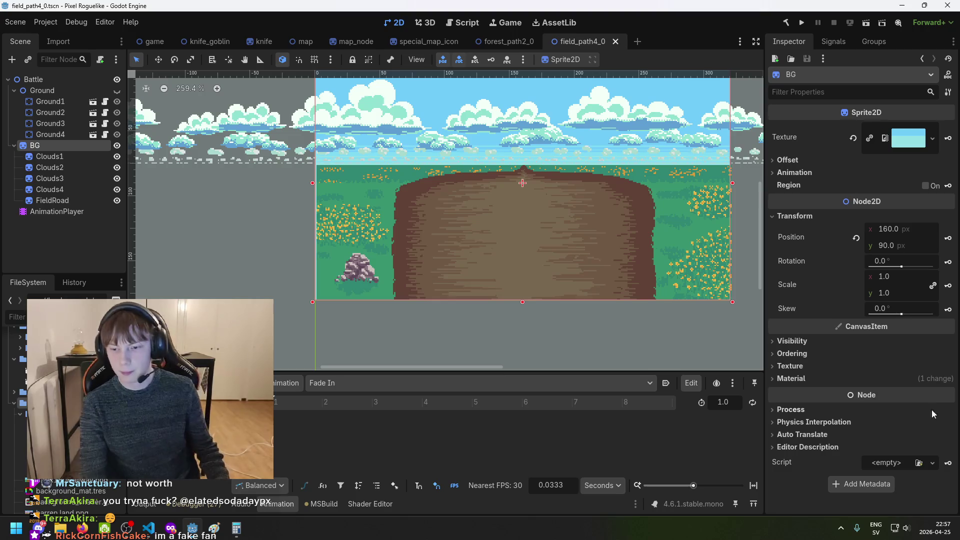
pyautogui.click(786, 23)
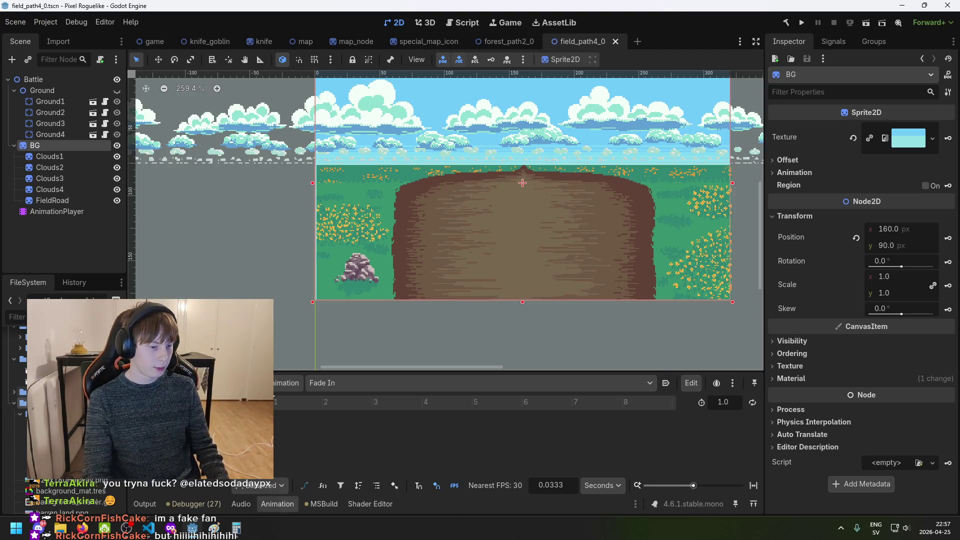
pyautogui.scroll(-3, 65, 410)
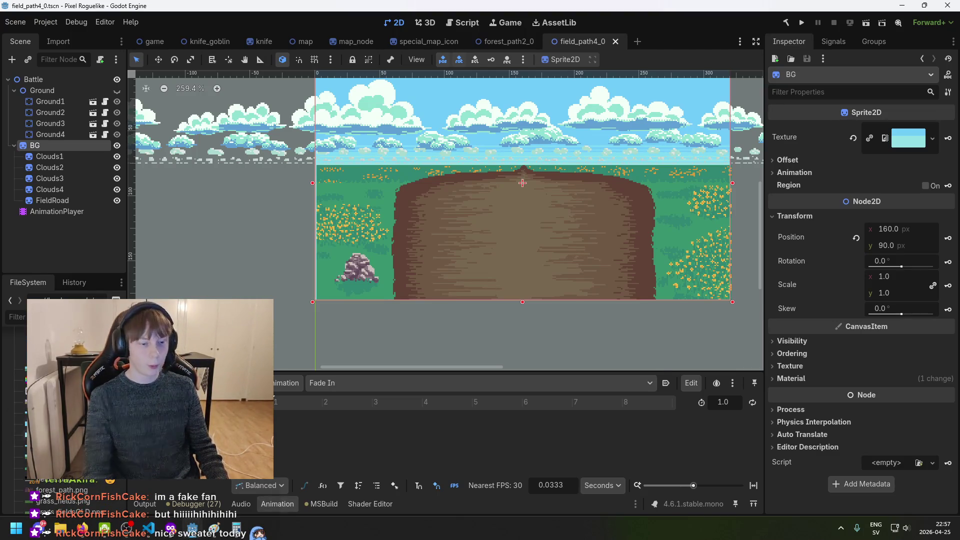
pyautogui.scroll(5, 65, 410)
pyautogui.scroll(-5, 65, 410)
pyautogui.scroll(-5, 65, 410)
pyautogui.scroll(-5, 65, 410)
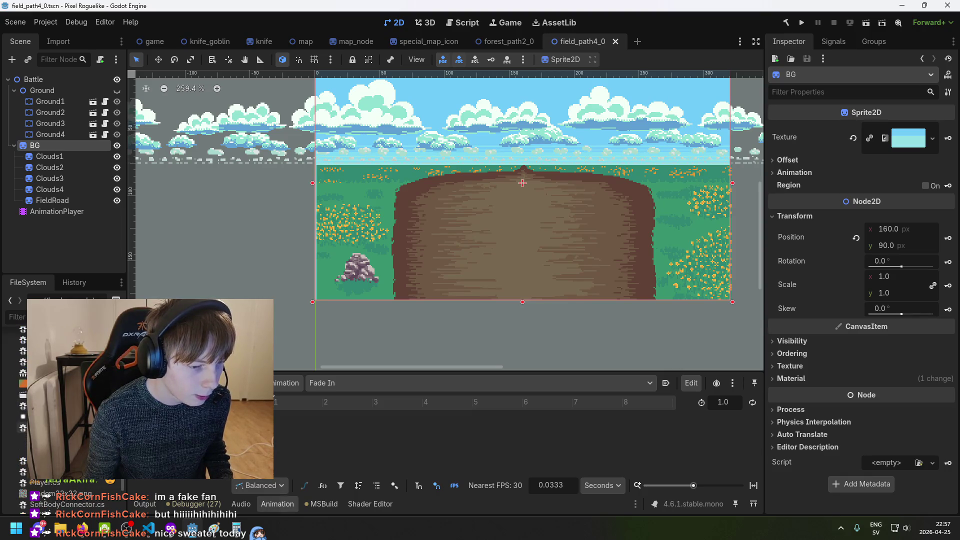
pyautogui.scroll(10, 65, 410)
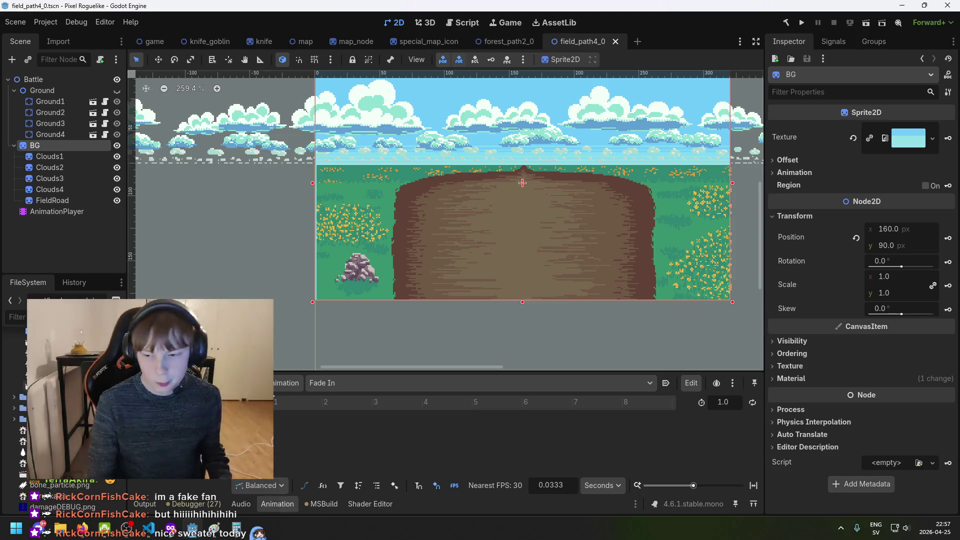
pyautogui.scroll(-5, 65, 410)
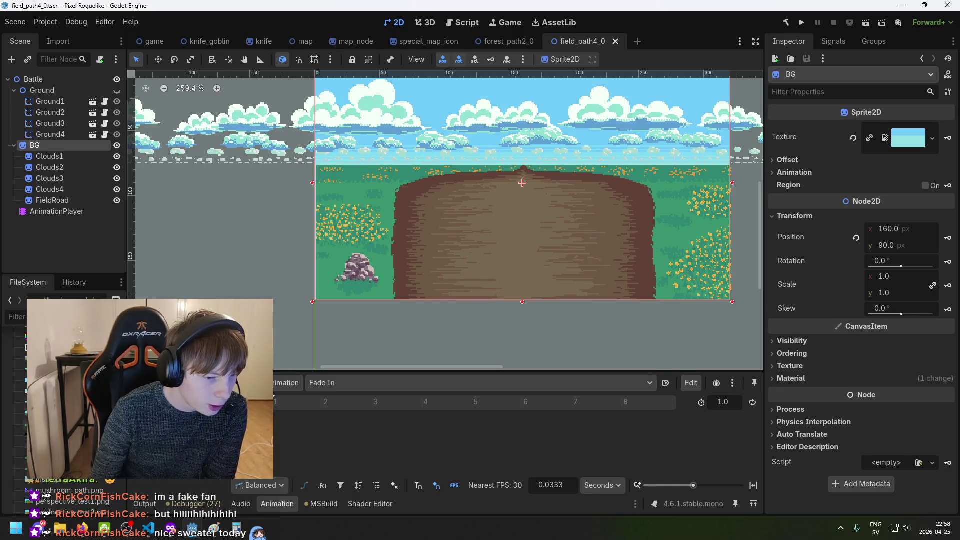
pyautogui.scroll(1, 690, 337)
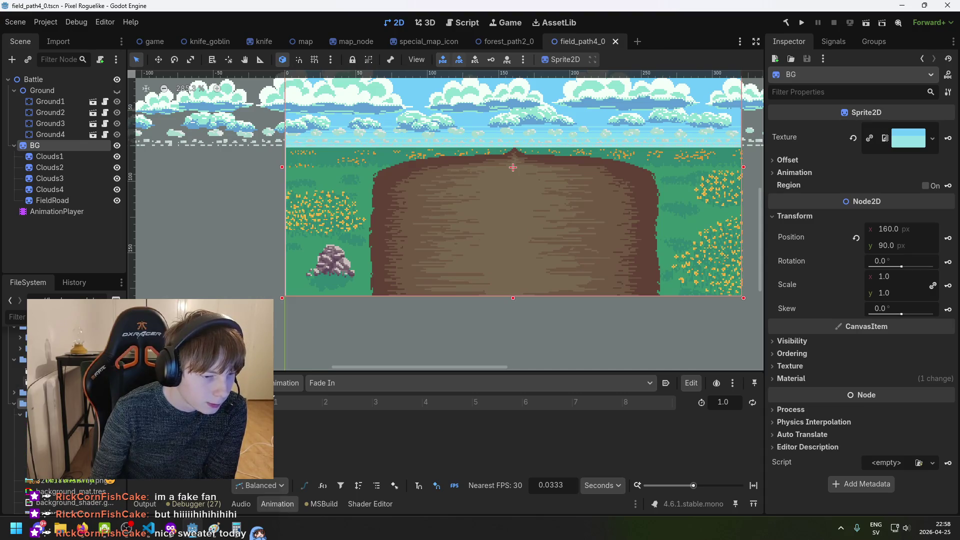
pyautogui.scroll(-5, 65, 425)
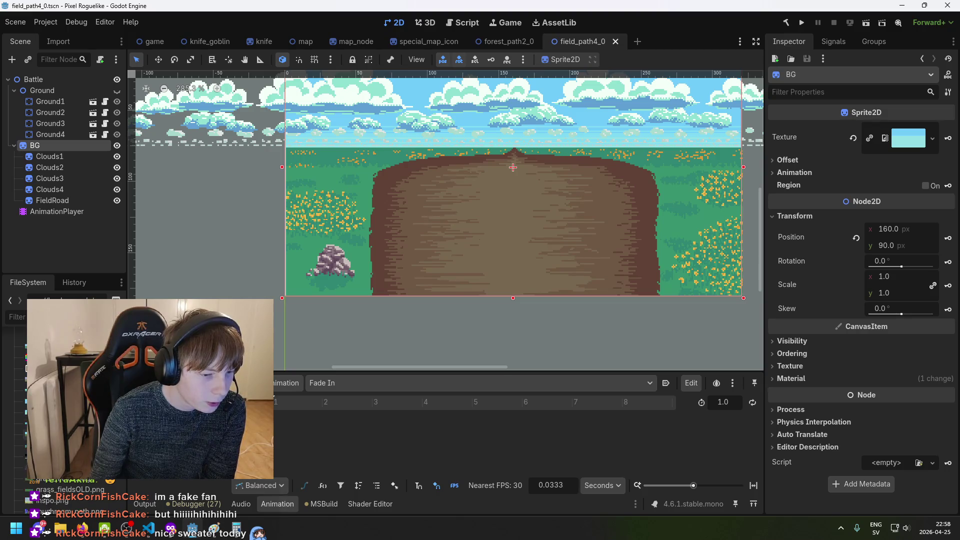
pyautogui.scroll(5, 65, 425)
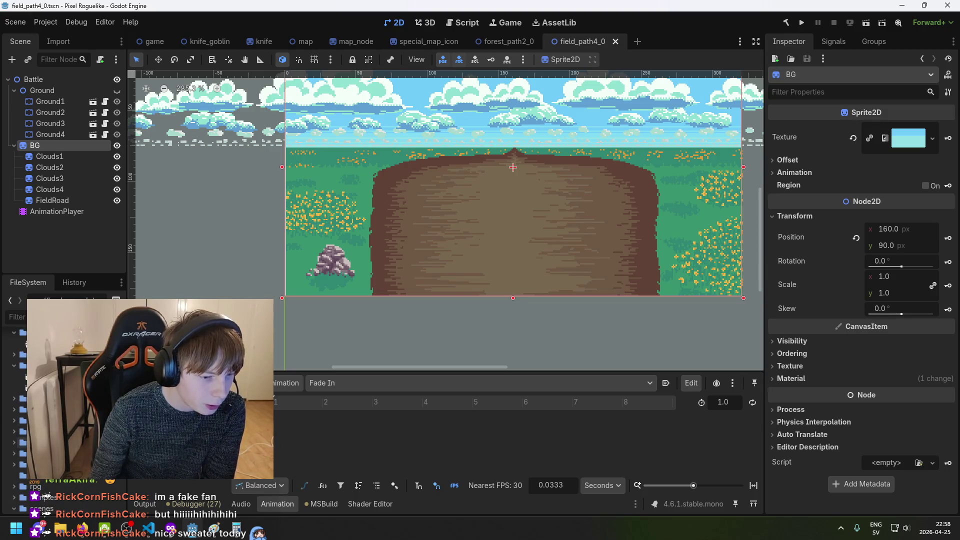
pyautogui.scroll(-1, 65, 425)
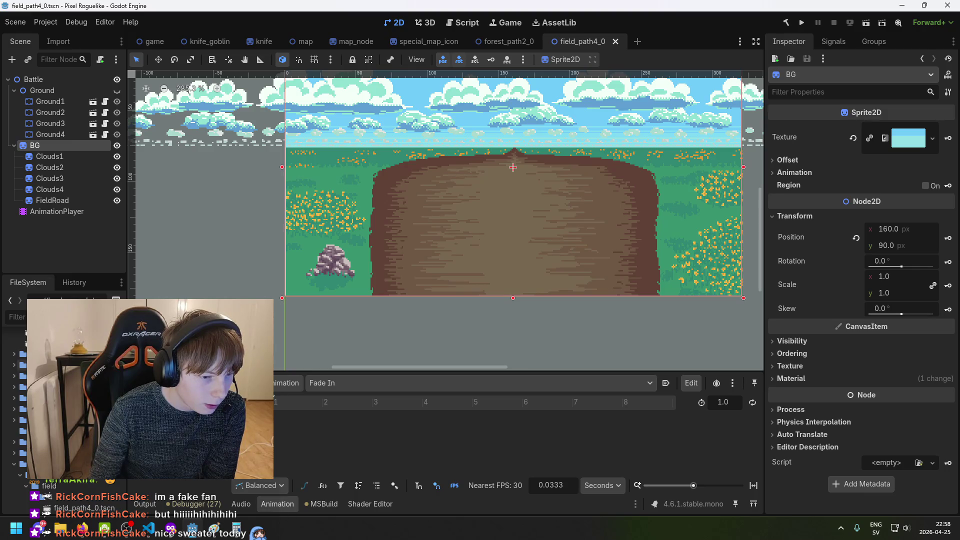
pyautogui.scroll(-3, 65, 425)
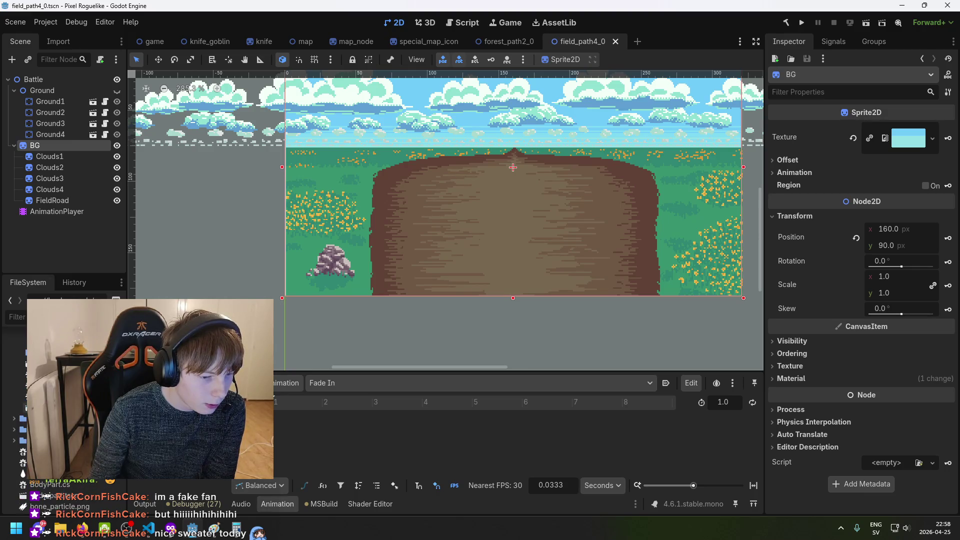
pyautogui.scroll(-8, 65, 425)
pyautogui.scroll(8, 65, 425)
pyautogui.scroll(5, 65, 425)
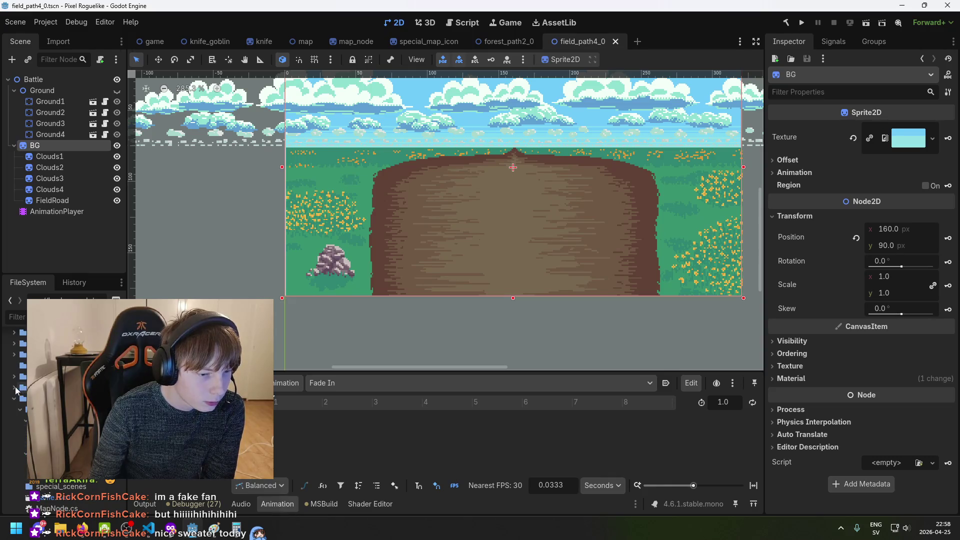
pyautogui.scroll(3, 15, 390)
pyautogui.scroll(-4, 65, 425)
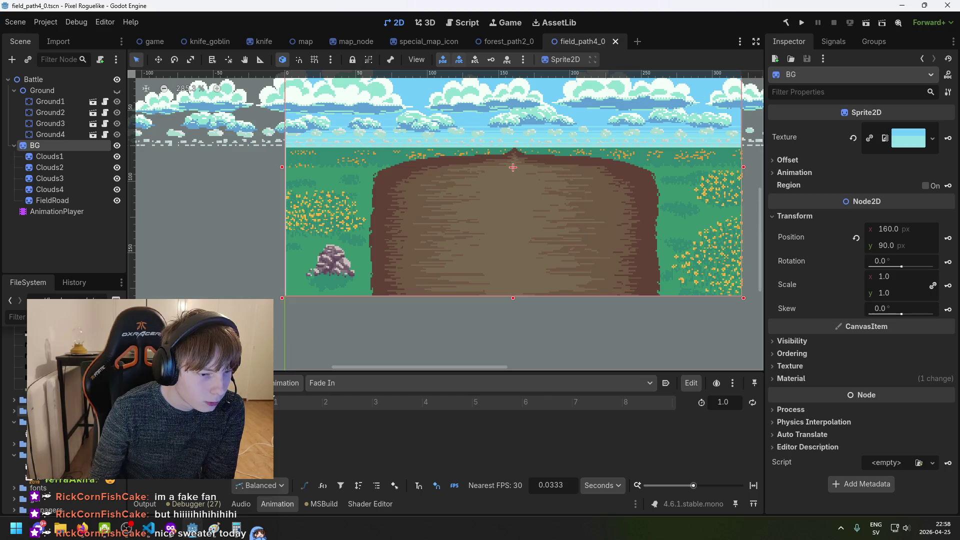
pyautogui.scroll(1, 65, 425)
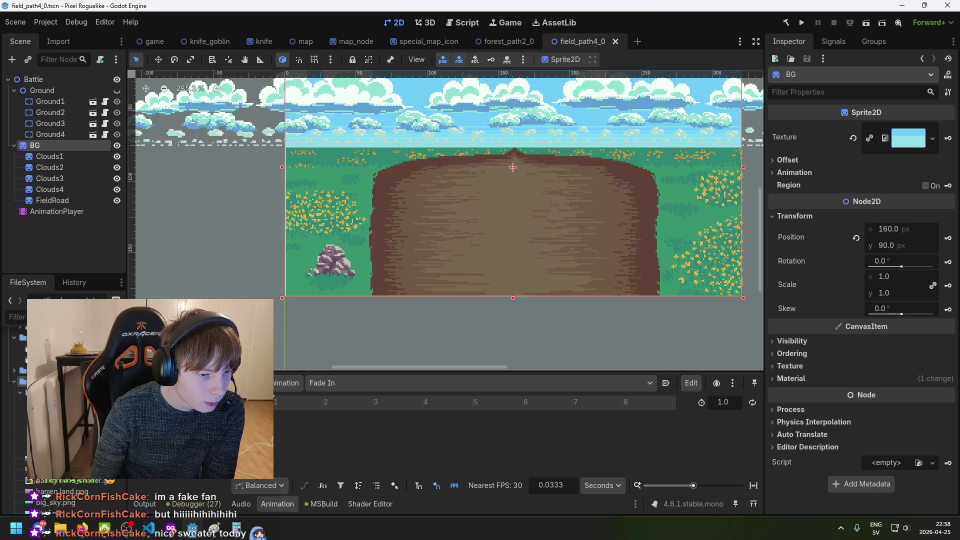
pyautogui.scroll(-5, 65, 424)
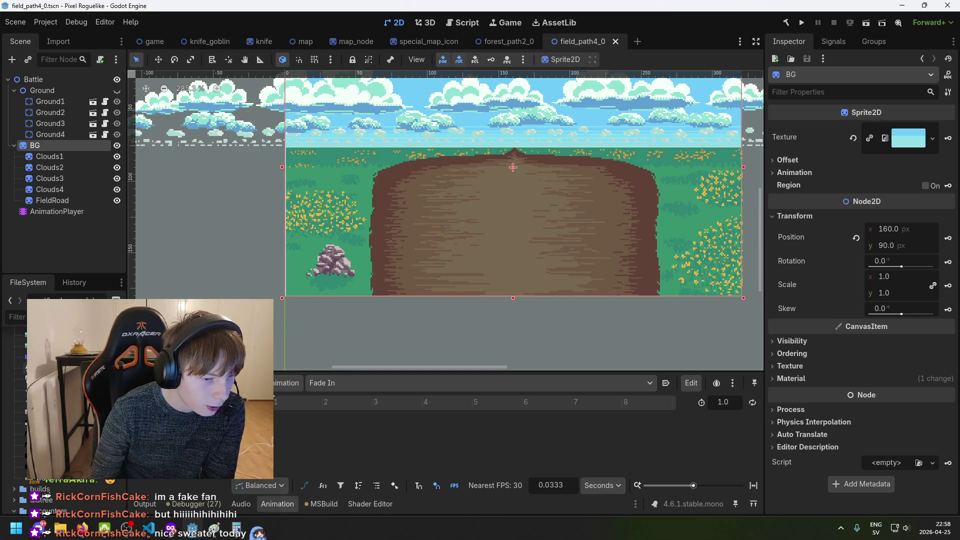
pyautogui.moveTo(100, 440)
pyautogui.mouseDown()
pyautogui.moveTo(725, 477)
pyautogui.moveTo(900, 467)
pyautogui.moveTo(888, 462)
pyautogui.mouseUp()
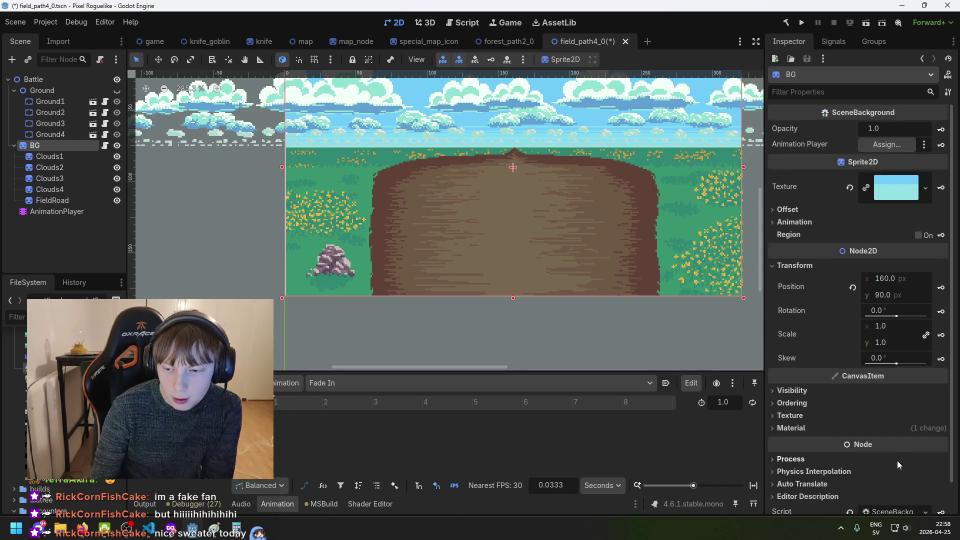
# Attach the SceneBackground.cs script to BG and save the scene
pyautogui.click(892, 481)
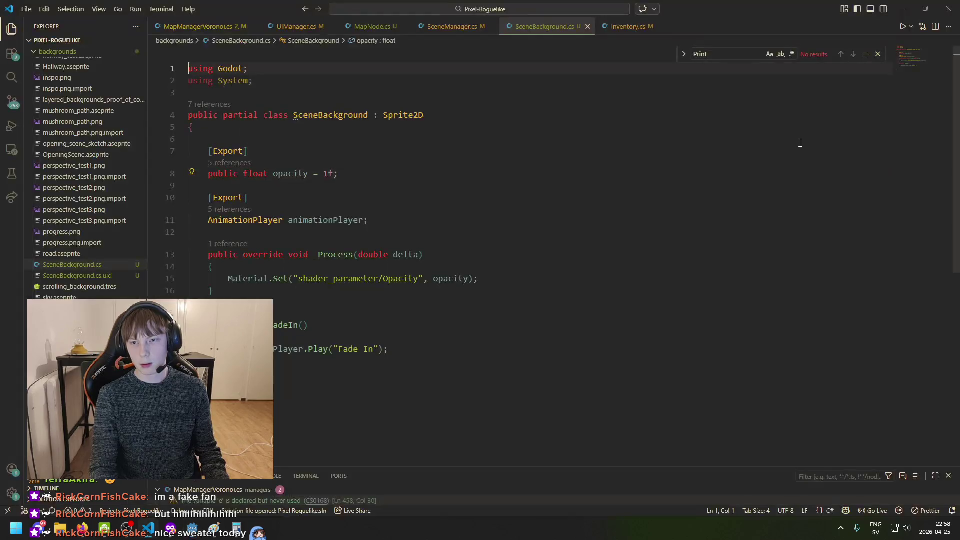
pyautogui.click(149, 528)
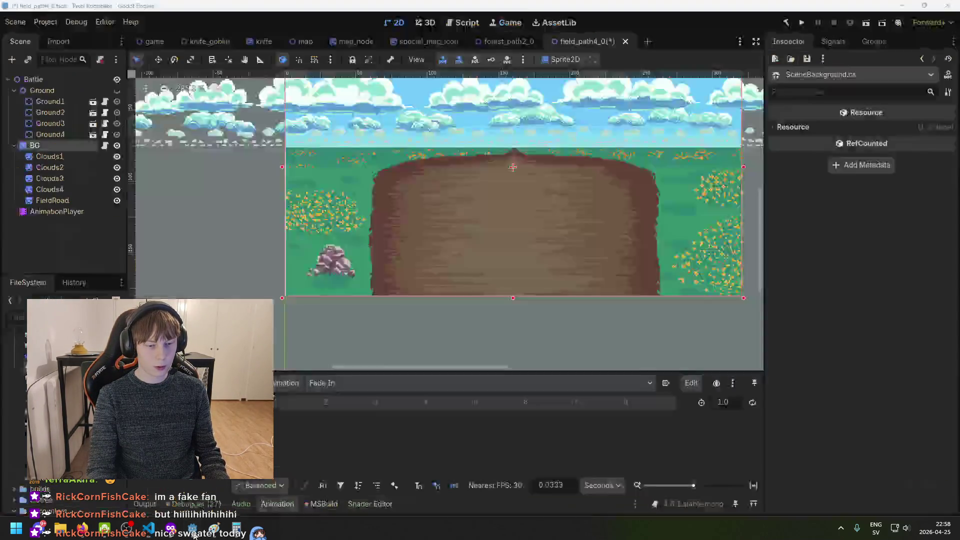
pyautogui.click(50, 144)
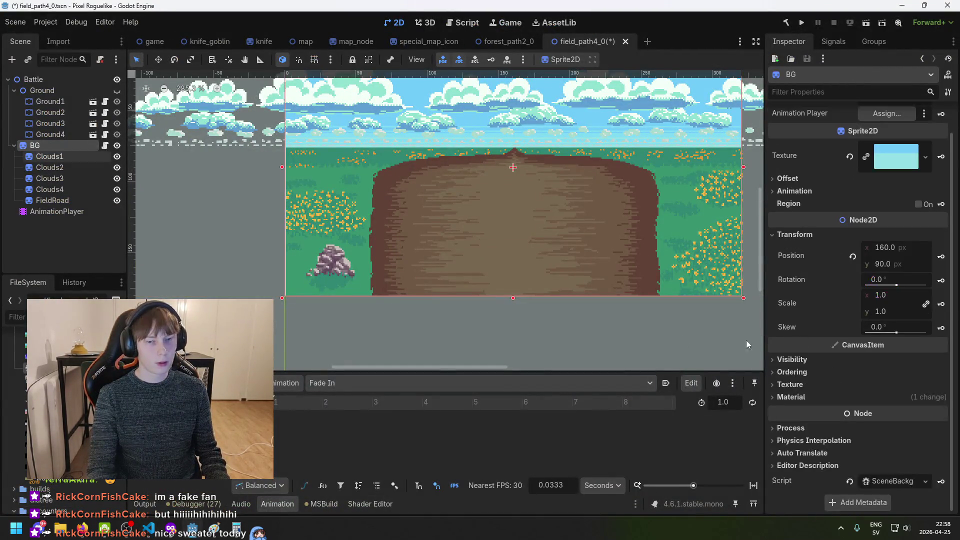
pyautogui.hotkey('ctrl', 's')
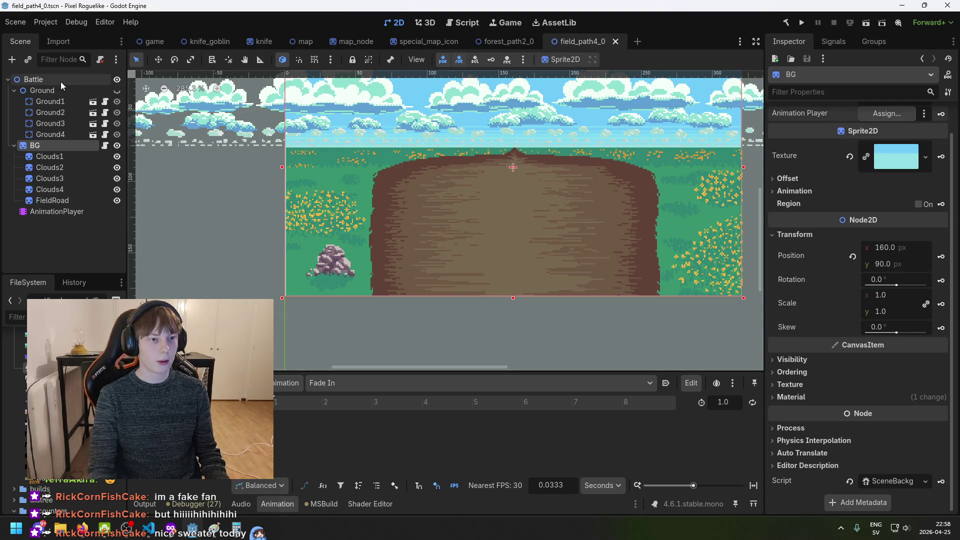
# Assign the AnimationPlayer node to BG's Animation Player field and save
pyautogui.scroll(1, 878, 111)
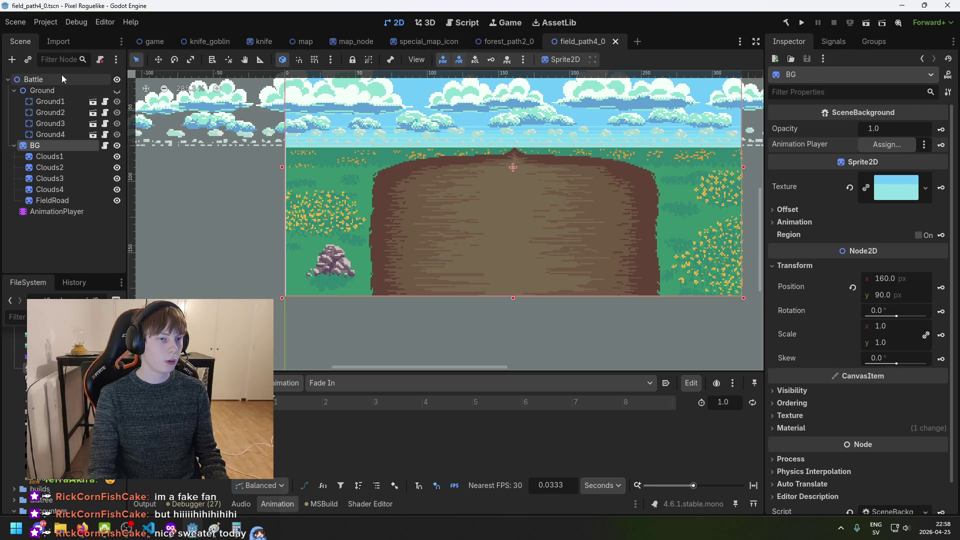
pyautogui.moveTo(52, 213)
pyautogui.mouseDown()
pyautogui.moveTo(729, 216)
pyautogui.moveTo(884, 145)
pyautogui.mouseUp()
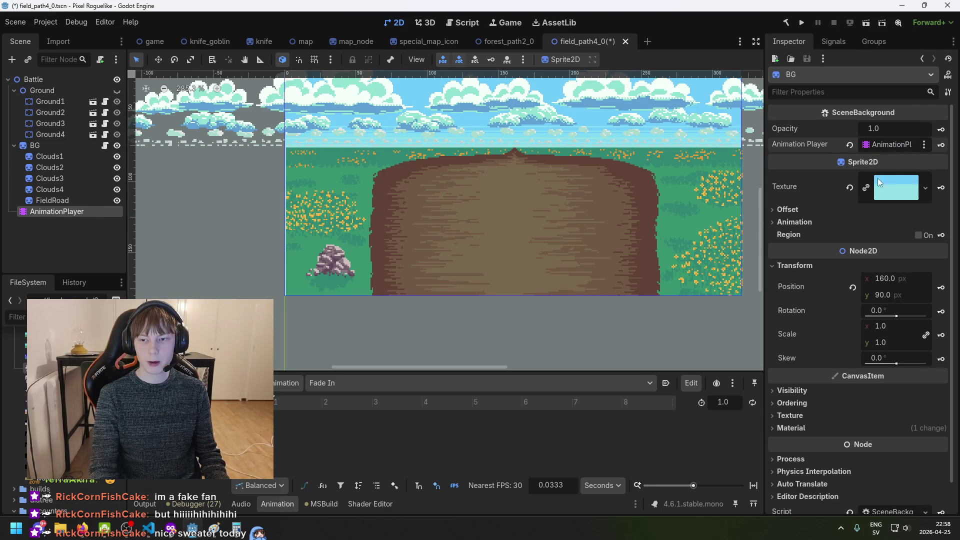
pyautogui.hotkey('ctrl', 's')
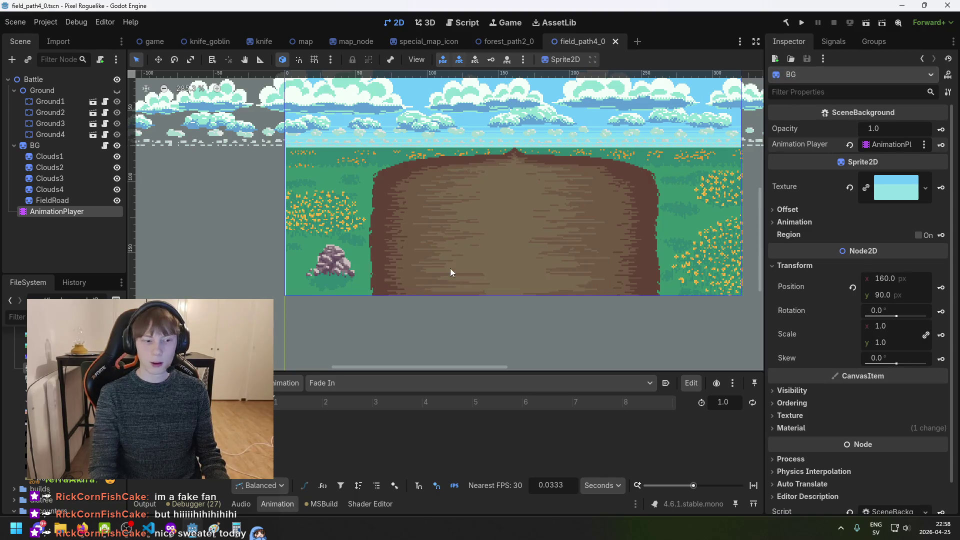
# Add a Property Track to the animation targeting the BG node
pyautogui.click(150, 485)
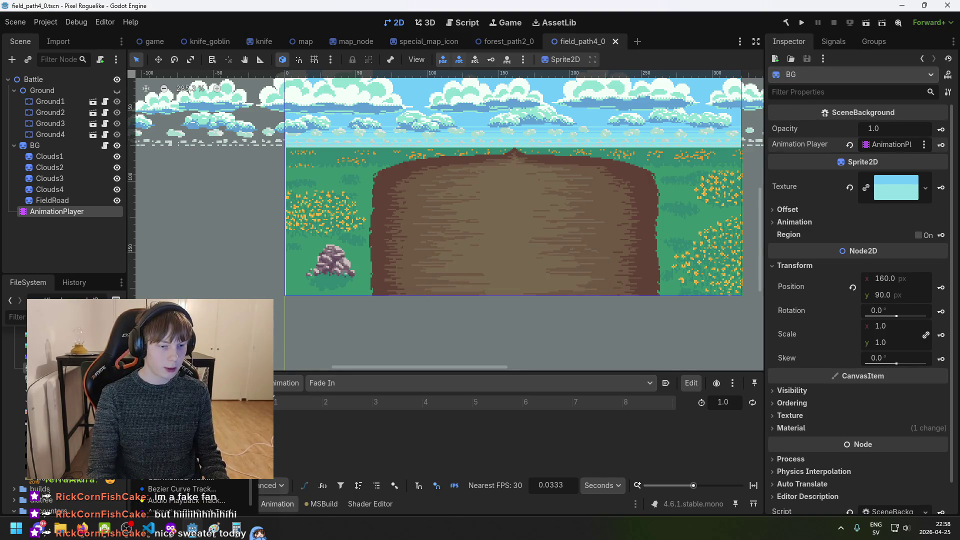
pyautogui.click(175, 423)
pyautogui.doubleClick(463, 194)
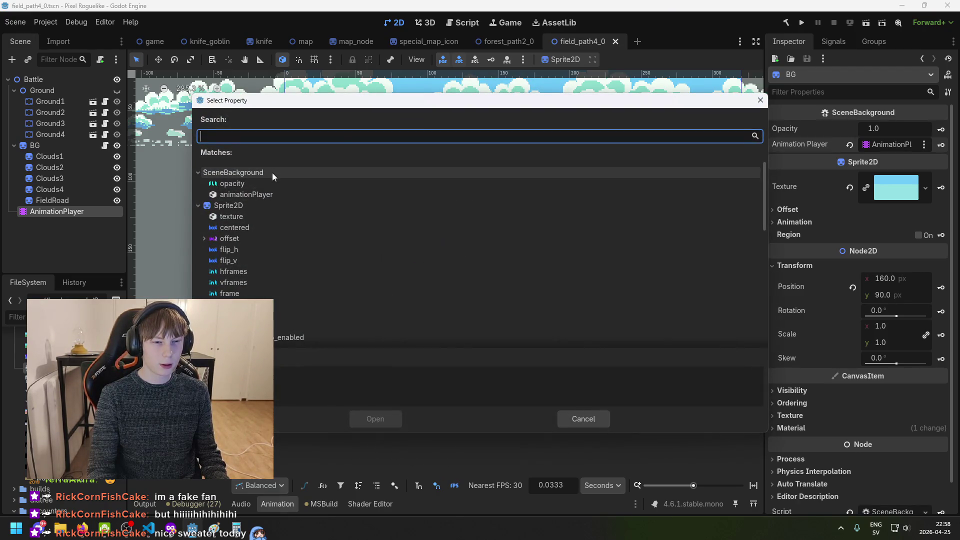
# Animate BG's opacity property and set its 0 s keyframe value to 0
pyautogui.click(259, 183)
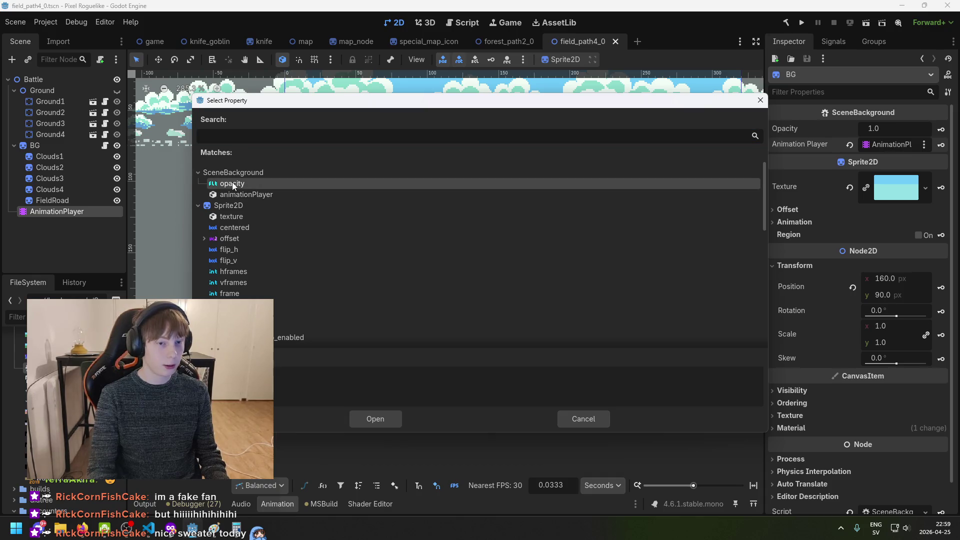
pyautogui.doubleClick(232, 184)
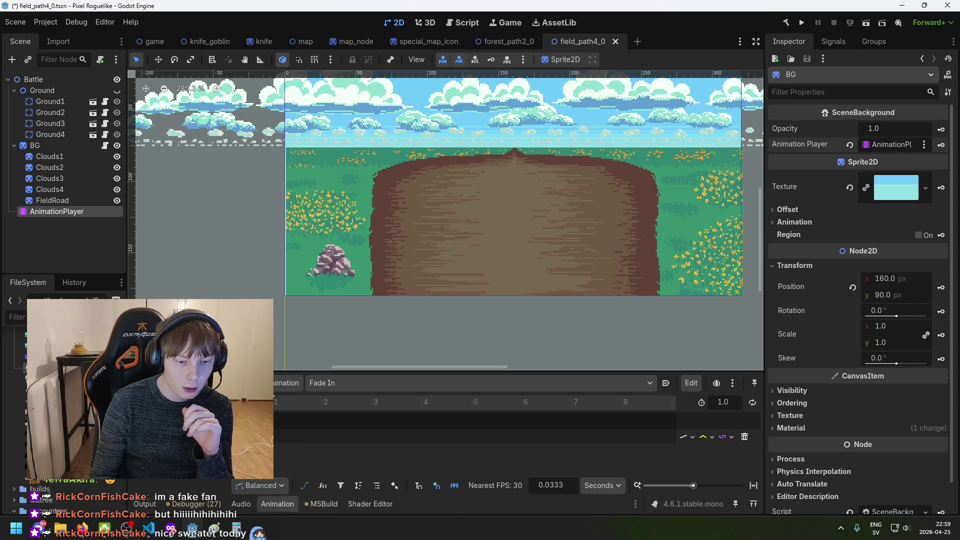
pyautogui.click(275, 436)
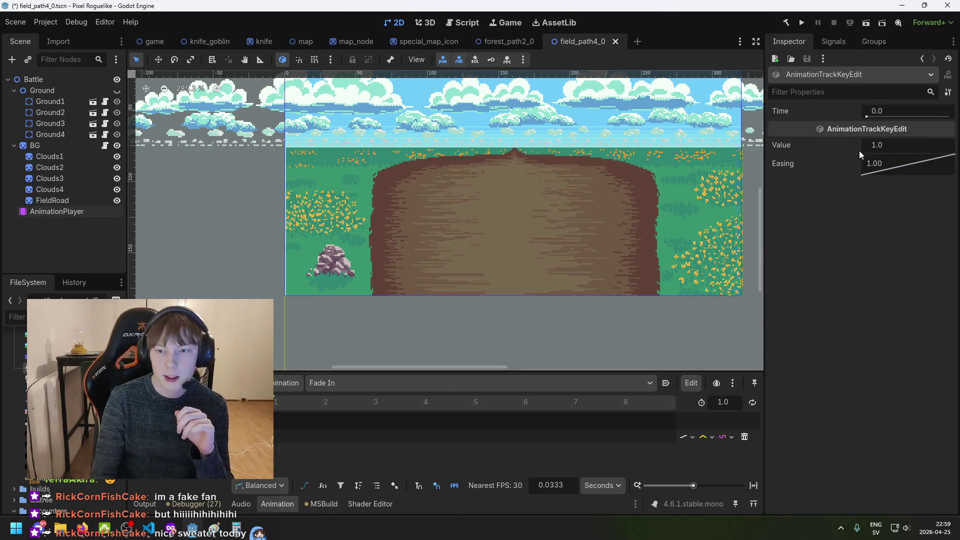
pyautogui.click(65, 212)
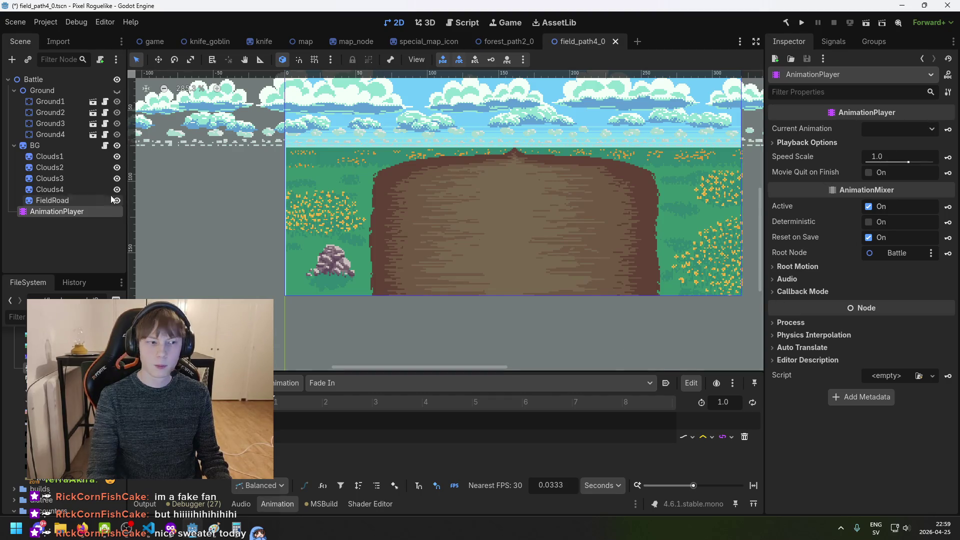
pyautogui.click(276, 436)
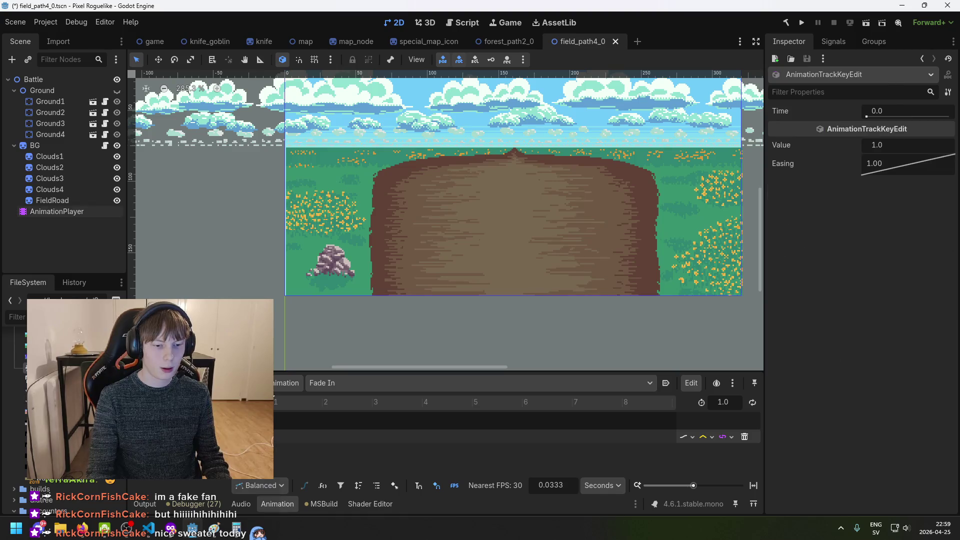
pyautogui.click(899, 148)
pyautogui.write('0')
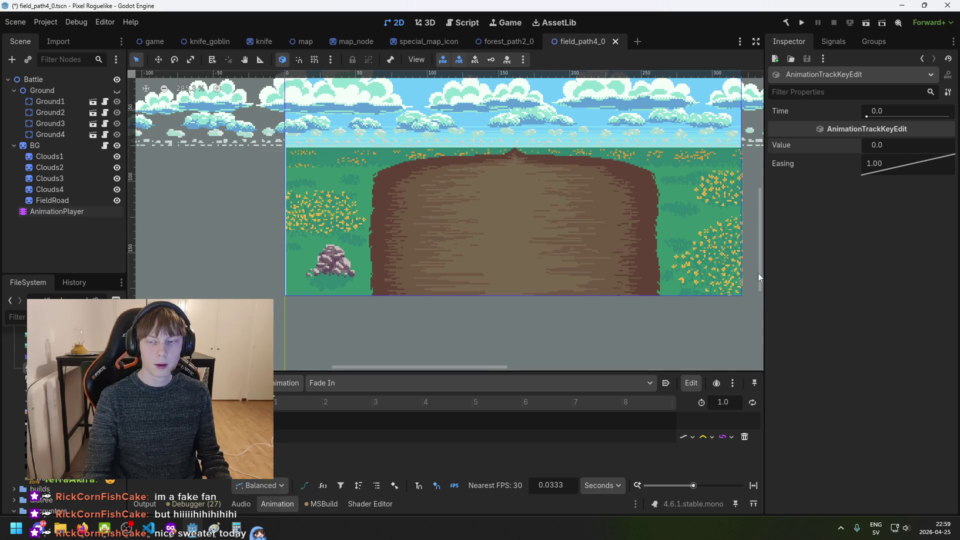
pyautogui.press('Escape')
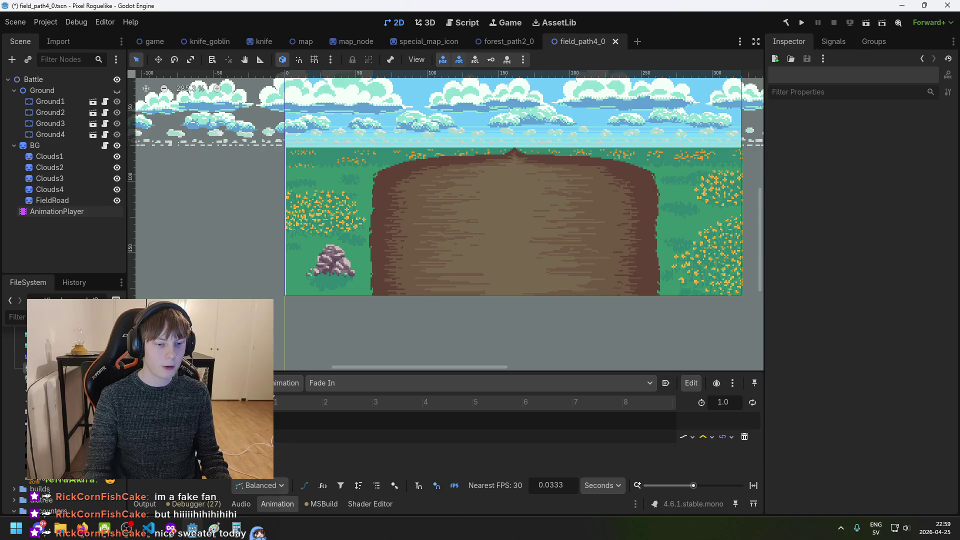
# Insert an opacity key of 1 at 0.5 s, save, and set its easing to 0.840
pyautogui.rightClick(265, 439)
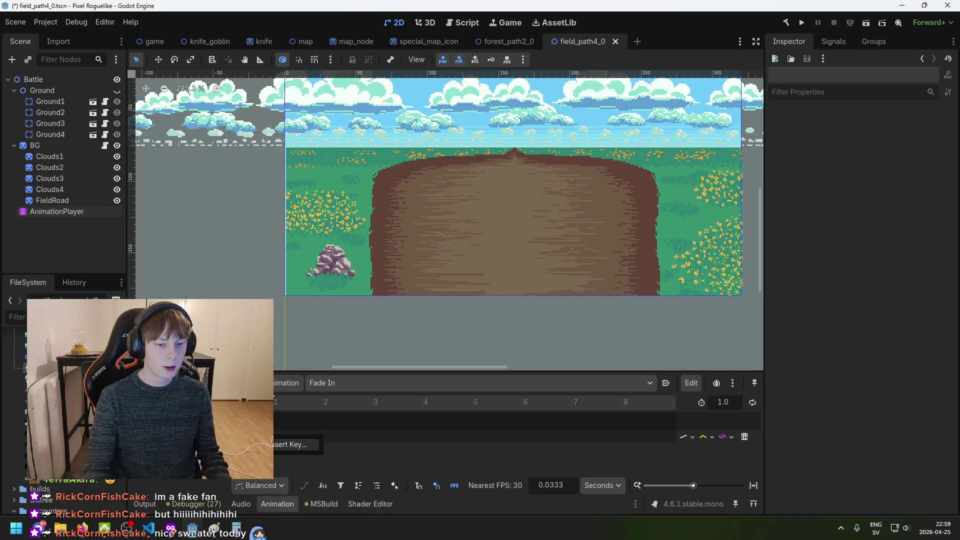
pyautogui.click(890, 146)
pyautogui.write('1')
pyautogui.hotkey('ctrl', 's')
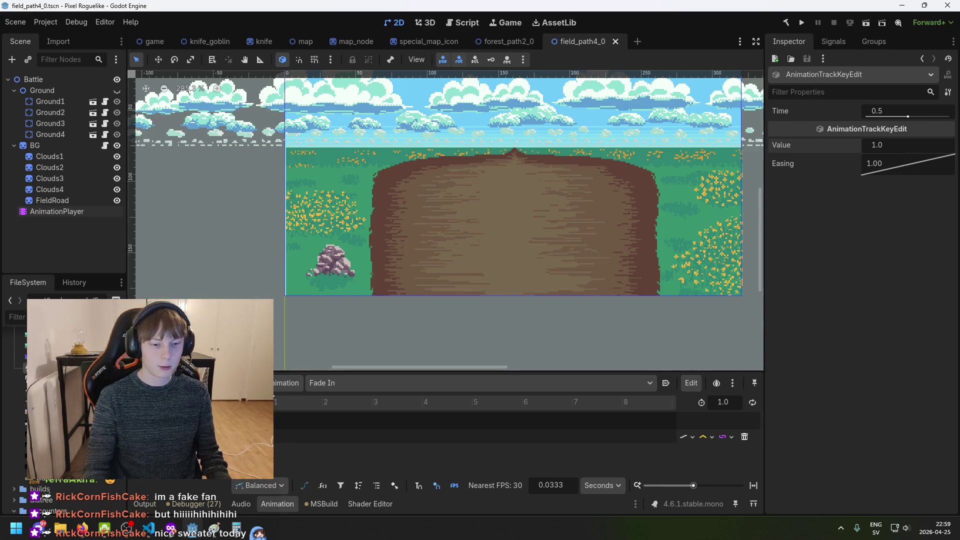
pyautogui.moveTo(906, 167); pyautogui.dragTo(903, 166)
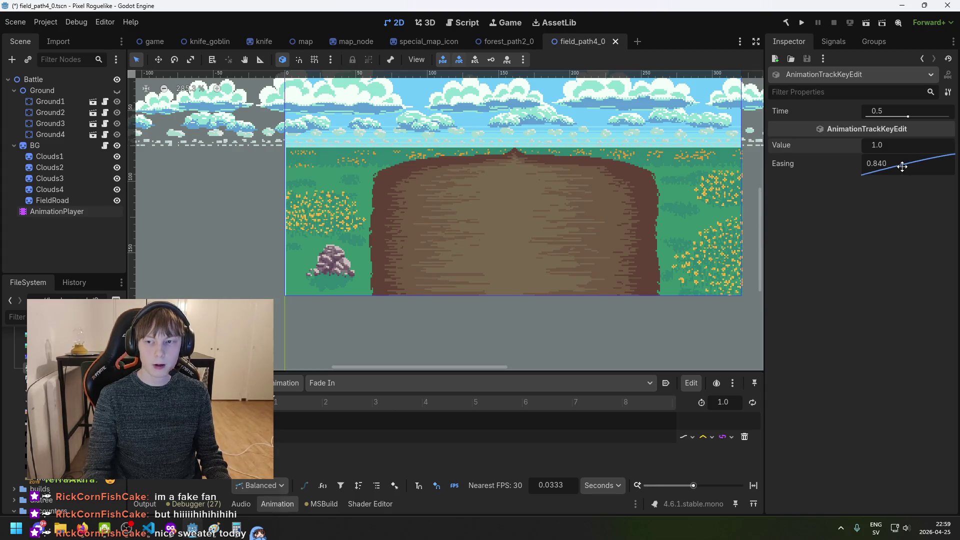
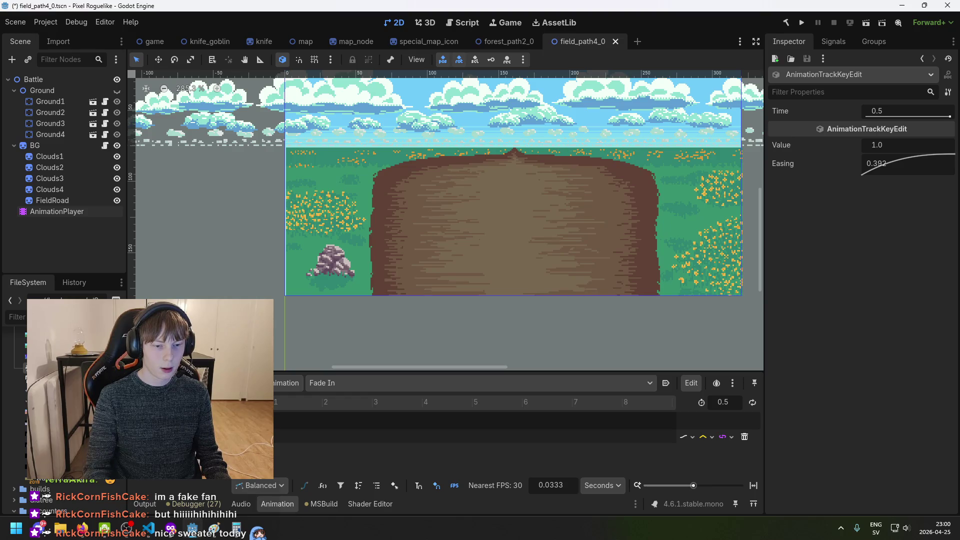
# Save field_path4_0 and paste its AnimationPlayer, with Fade In, into forest_path2_0
pyautogui.hotkey('ctrl', 's')
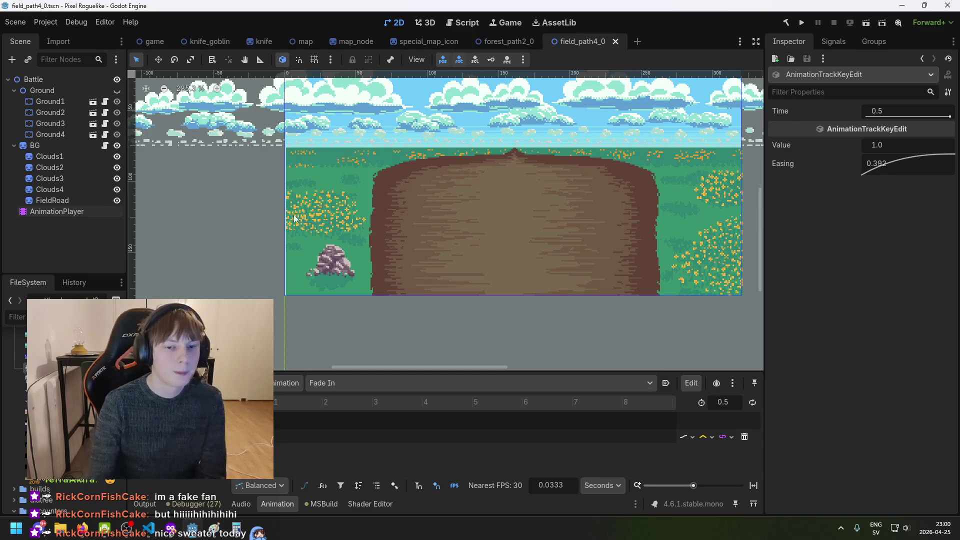
pyautogui.moveTo(502, 48)
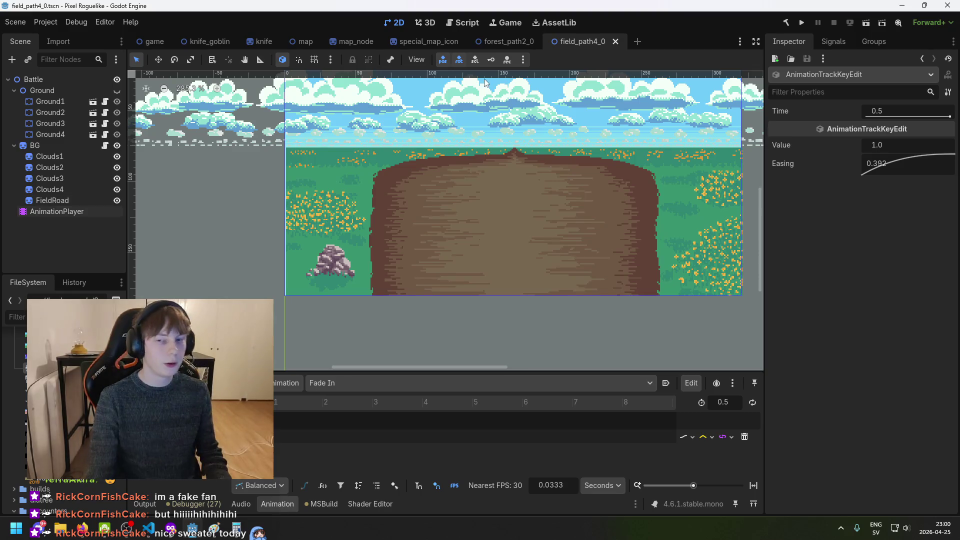
pyautogui.click(516, 38)
pyautogui.click(581, 42)
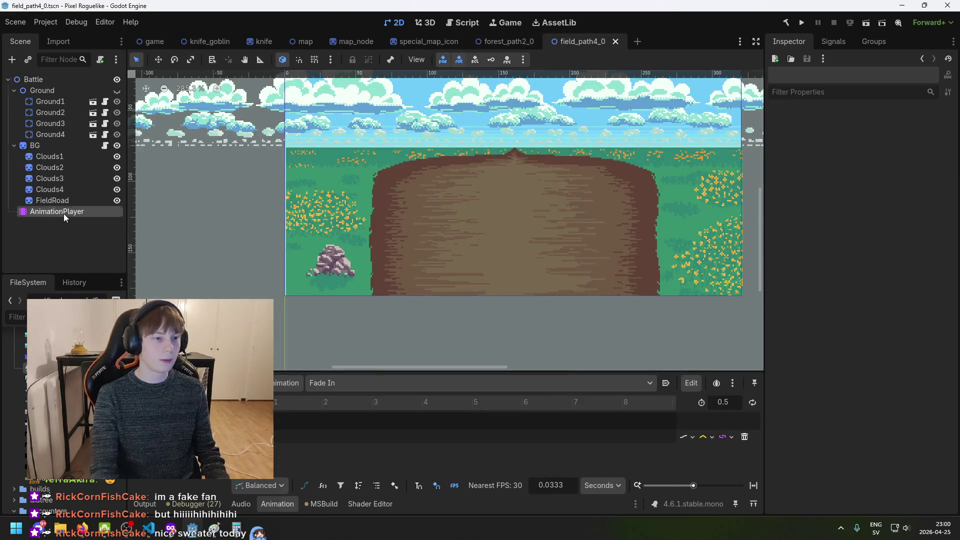
pyautogui.click(64, 214)
pyautogui.click(495, 37)
pyautogui.hotkey('ctrl', 'v')
pyautogui.click(590, 44)
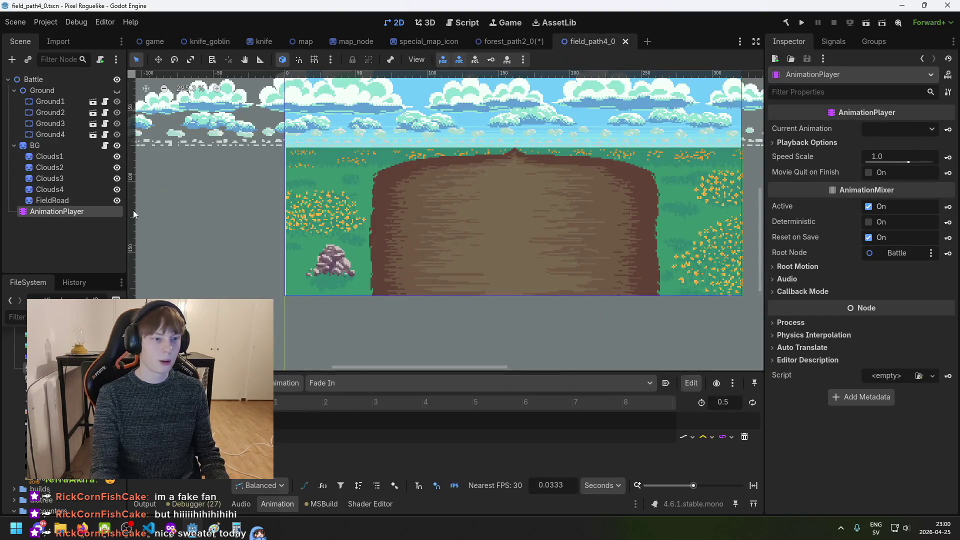
pyautogui.click(505, 41)
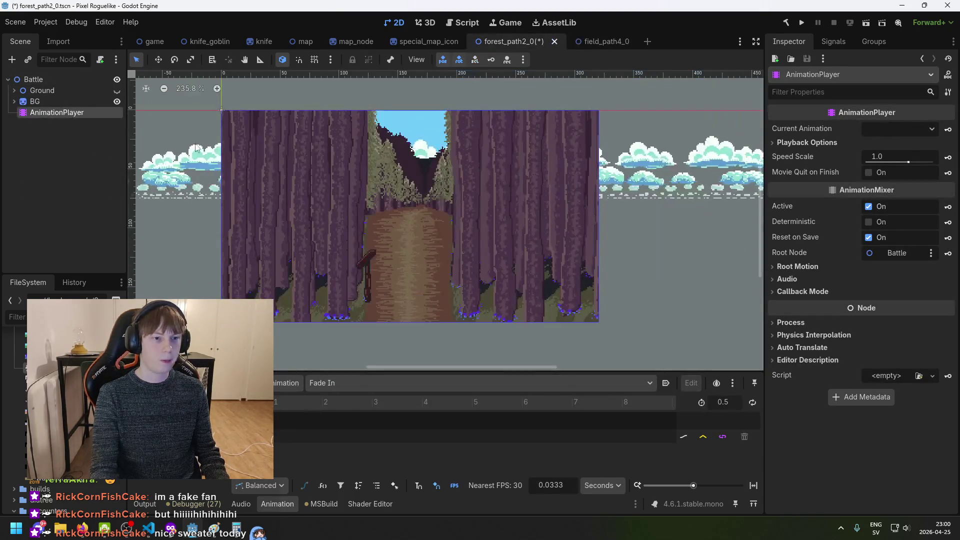
# Attach SceneBackground.cs to BG and link its Animation Player slot to the AnimationPlayer node
pyautogui.hotkey('ctrl', 's')
pyautogui.click(62, 102)
pyautogui.click(14, 101)
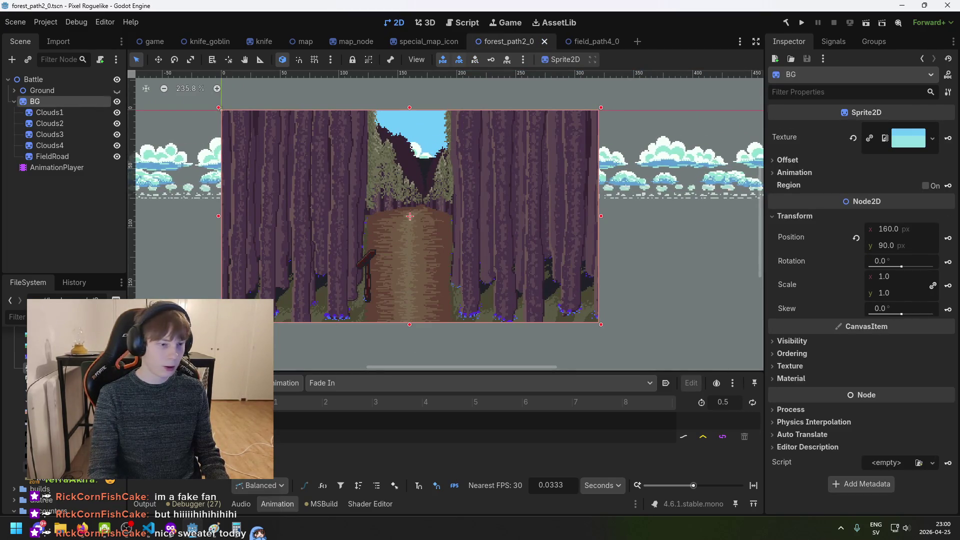
pyautogui.moveTo(30, 368); pyautogui.dragTo(882, 482)
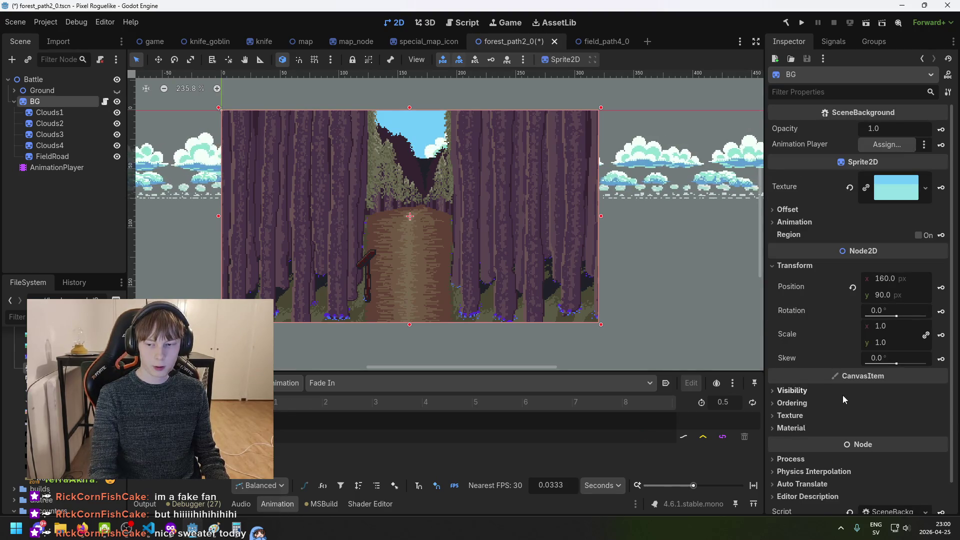
pyautogui.moveTo(56, 168); pyautogui.dragTo(886, 144)
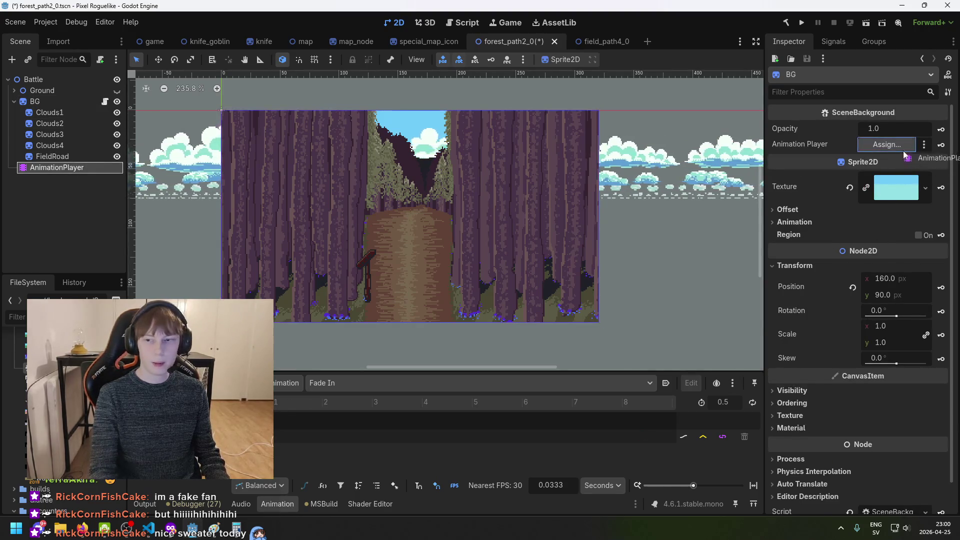
pyautogui.click(898, 129)
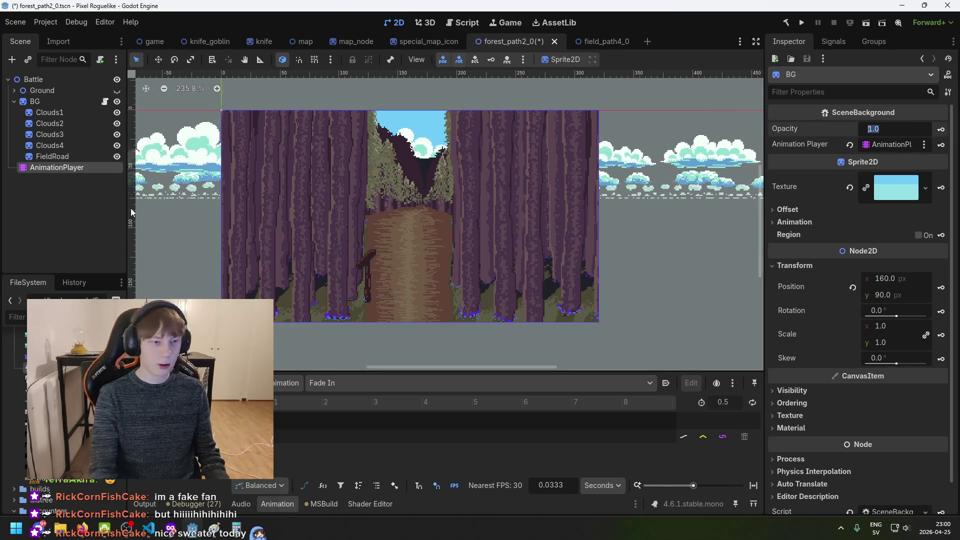
# Review the AnimationPlayer and FieldRoad nodes and save forest_path2_0
pyautogui.click(75, 201)
pyautogui.click(69, 171)
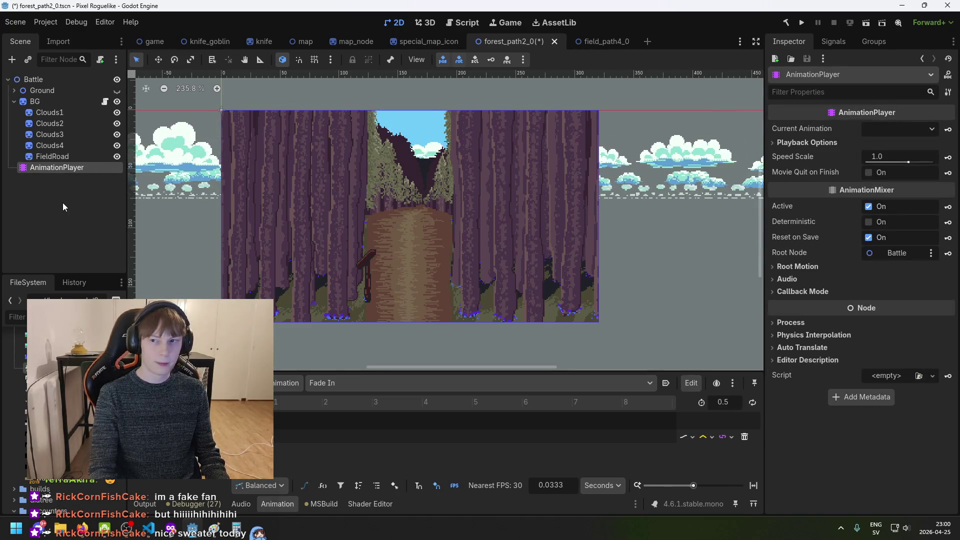
pyautogui.click(56, 156)
pyautogui.hotkey('ctrl', 's')
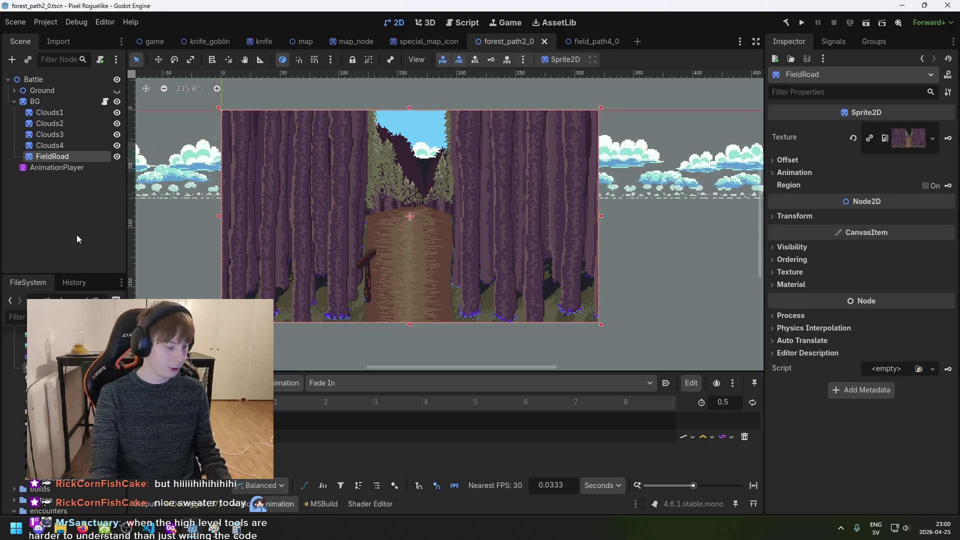
# Save again and check Fade In's opening key: value 0.0 at time 0.0, easing 1.00
pyautogui.click(74, 157)
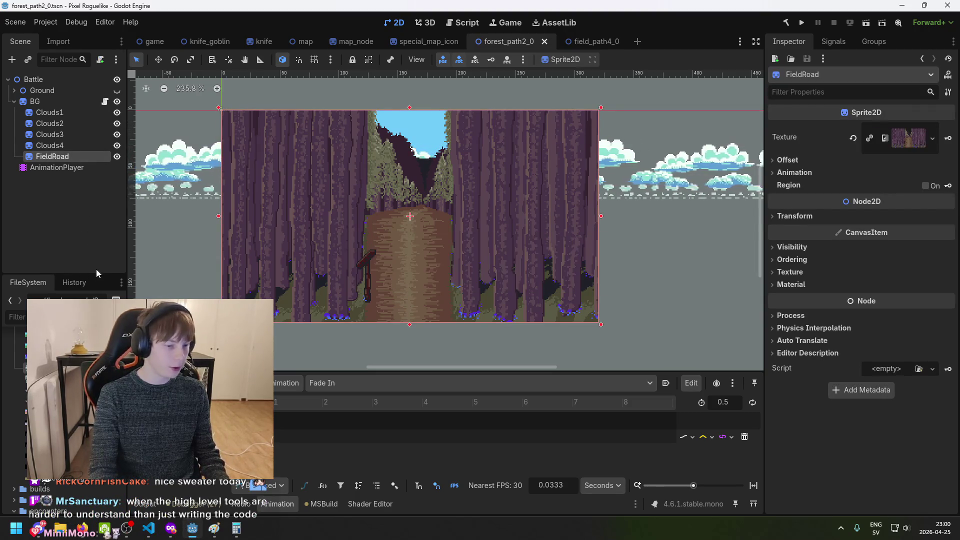
pyautogui.click(65, 156)
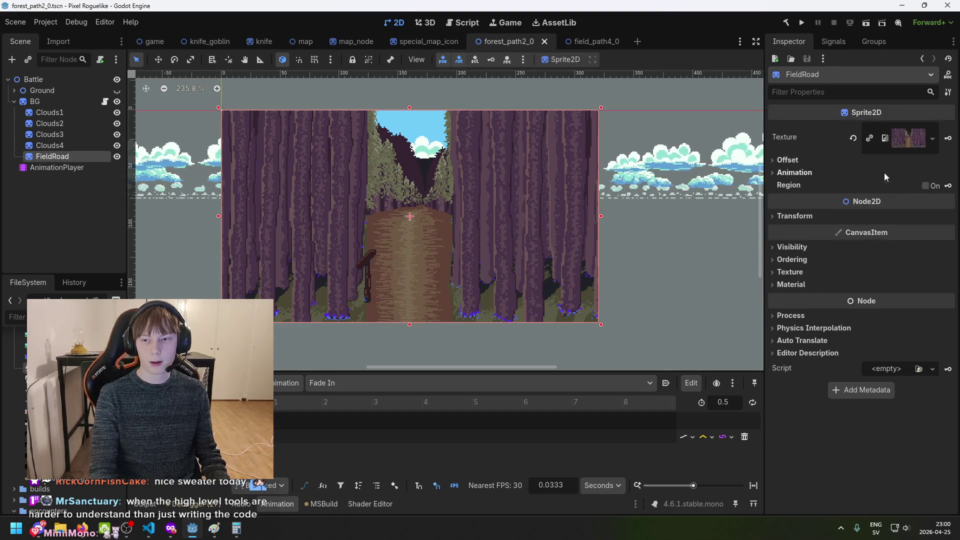
pyautogui.click(60, 166)
pyautogui.click(62, 159)
pyautogui.hotkey('ctrl', 's')
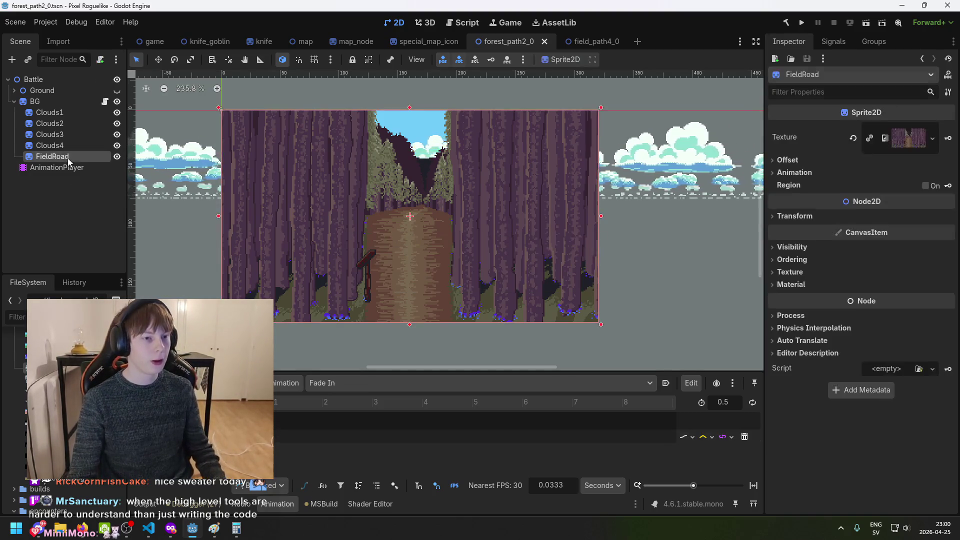
pyautogui.click(58, 167)
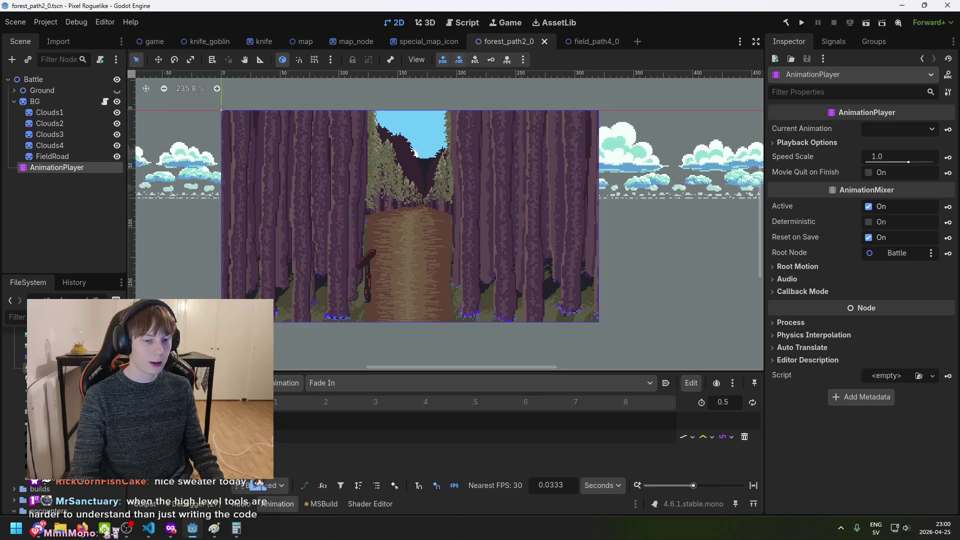
pyautogui.click(225, 422)
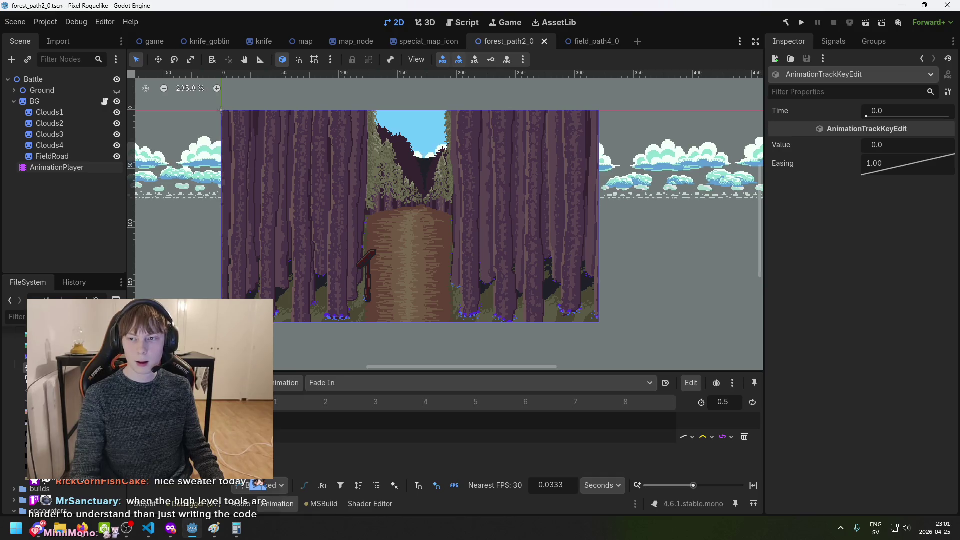
# Confirm the Fade In key at 0.5 s holds 1.0, then bring up BG's empty Material setting
pyautogui.click(250, 422)
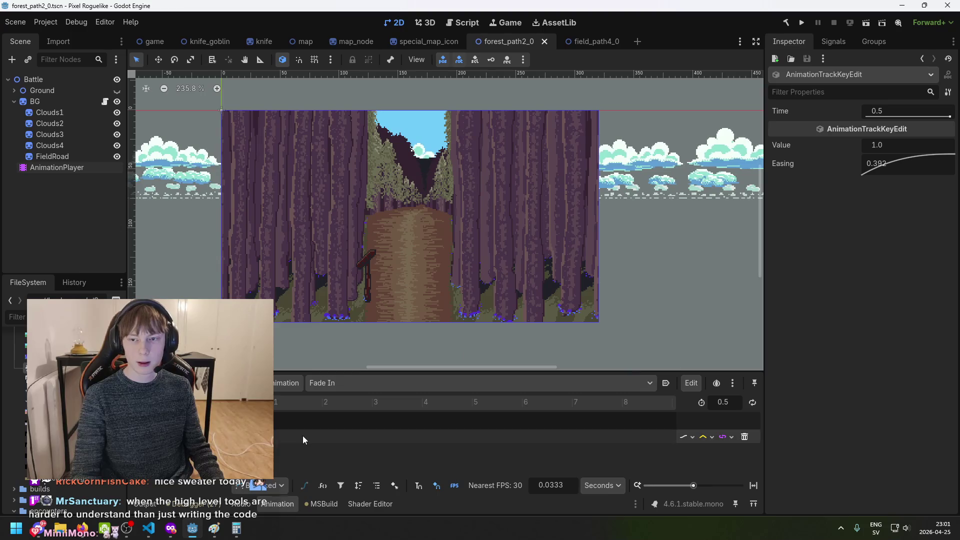
pyautogui.click(61, 169)
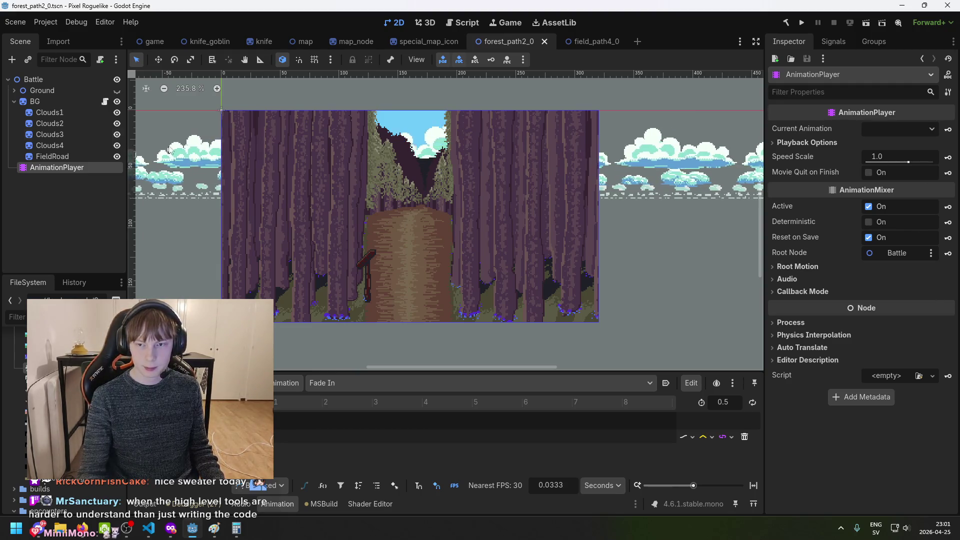
pyautogui.click(42, 100)
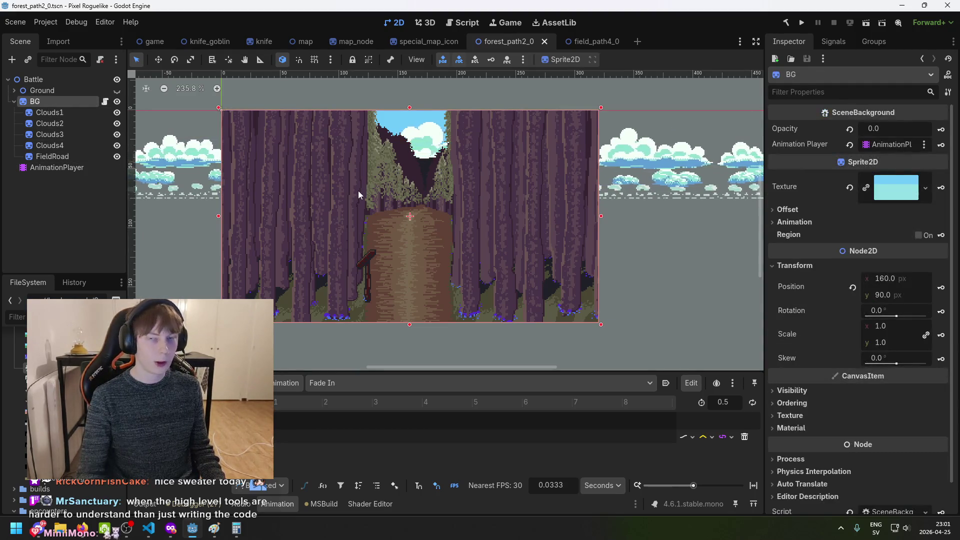
pyautogui.click(59, 168)
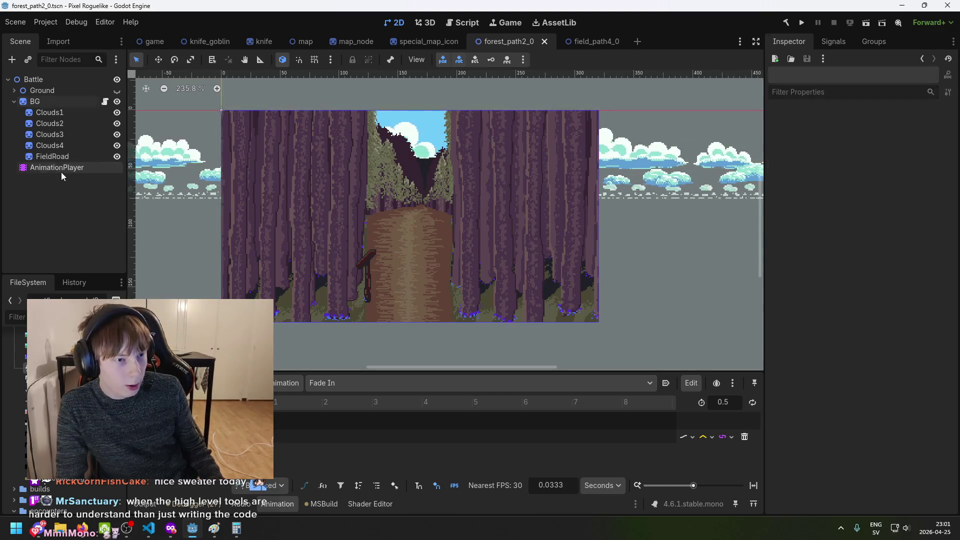
pyautogui.click(55, 102)
pyautogui.click(50, 146)
pyautogui.click(35, 101)
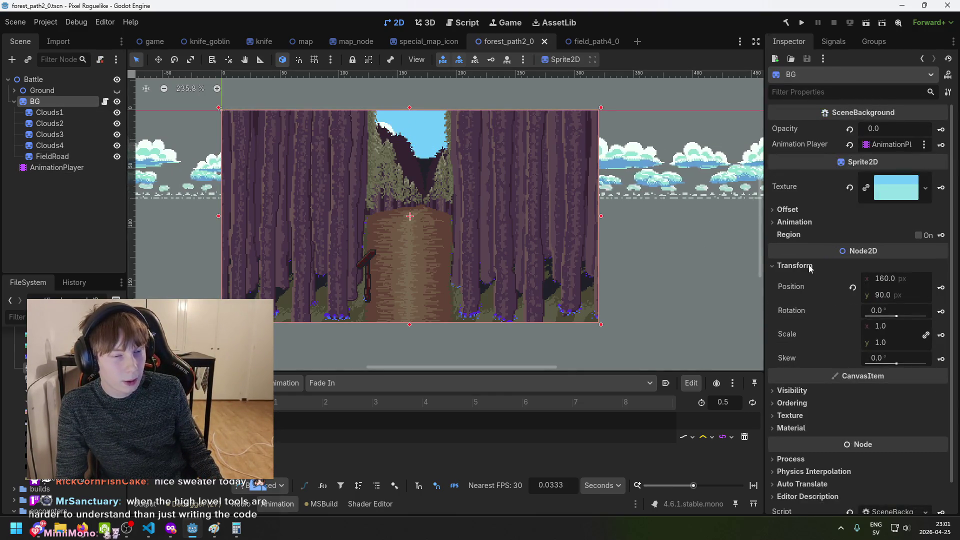
pyautogui.scroll(-1, 796, 381)
pyautogui.scroll(-5, 65, 399)
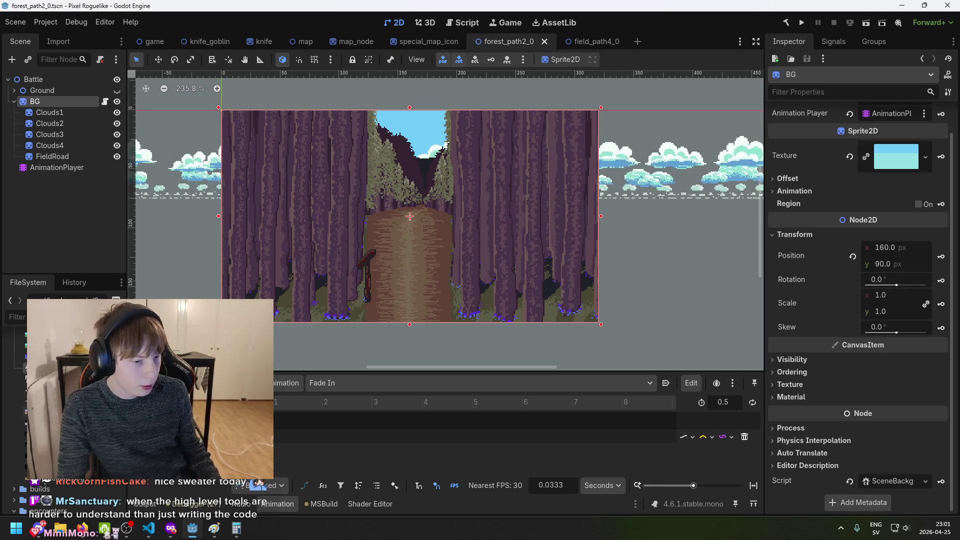
pyautogui.scroll(4, 65, 400)
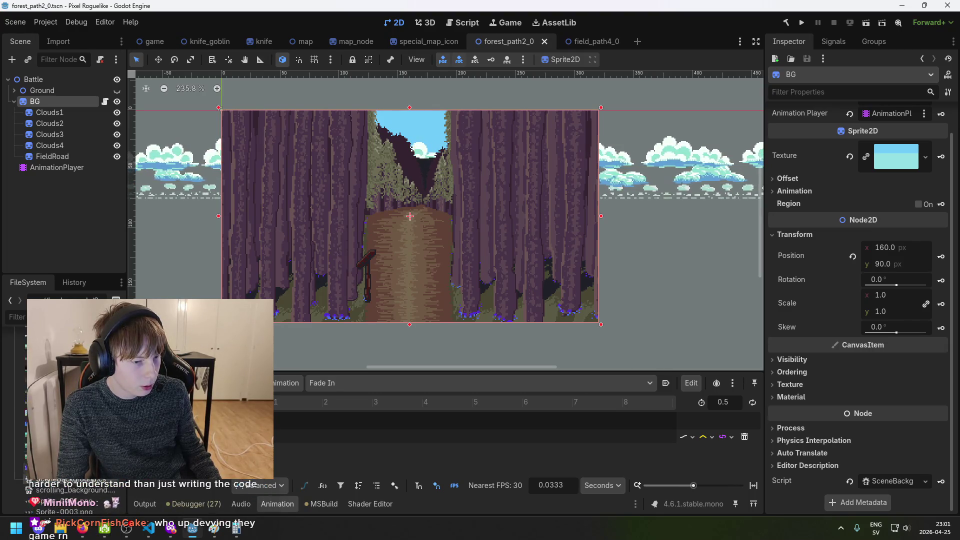
# Assign background_mat.tres from the FileSystem dock as BG's material
pyautogui.moveTo(50, 425)
pyautogui.mouseDown()
pyautogui.moveTo(748, 464)
pyautogui.moveTo(786, 383)
pyautogui.moveTo(863, 412)
pyautogui.moveTo(819, 386)
pyautogui.mouseUp()
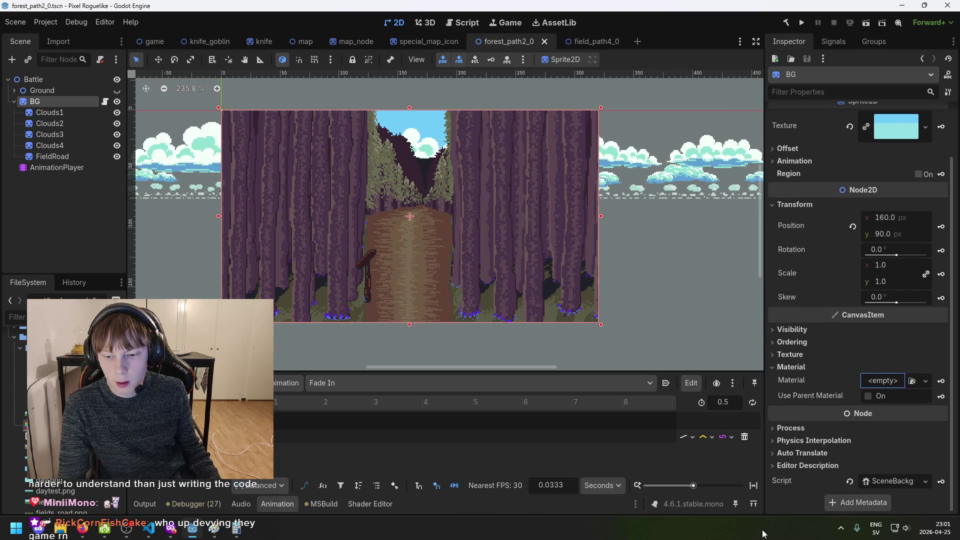
pyautogui.scroll(1, 820, 370)
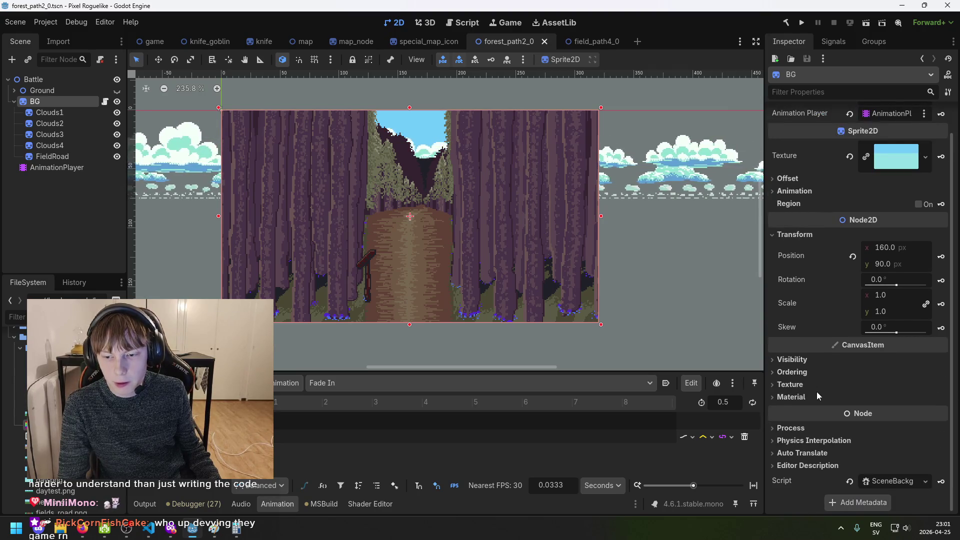
pyautogui.scroll(-1, 816, 400)
pyautogui.moveTo(846, 426); pyautogui.dragTo(875, 388)
pyautogui.click(895, 380)
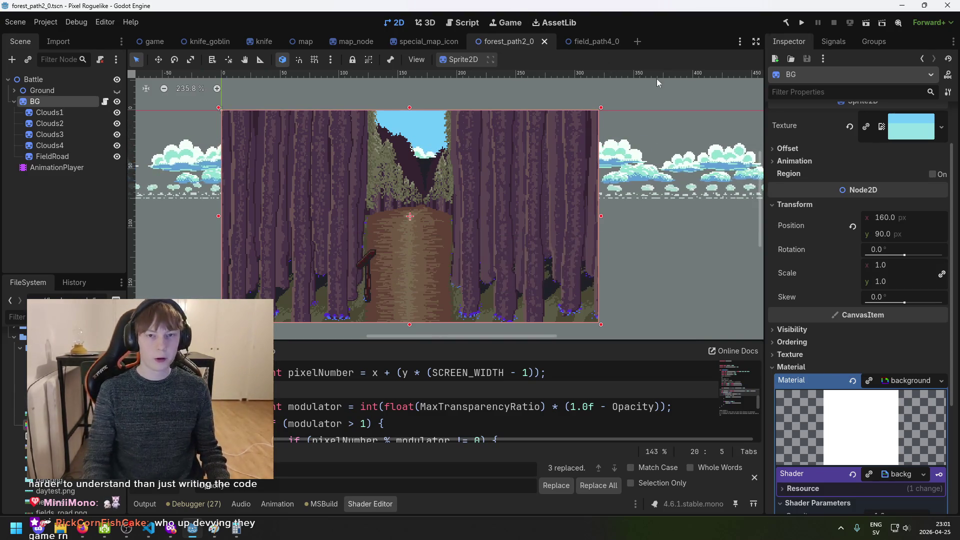
# Save forest_path2_0 with BG's background_mat material and launch the game
pyautogui.scroll(-5, 836, 305)
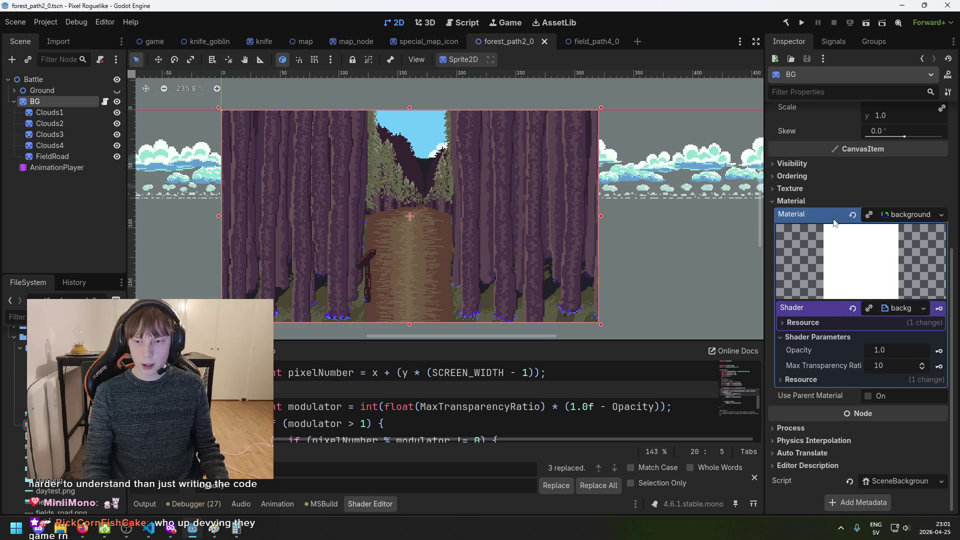
pyautogui.scroll(-3, 477, 247)
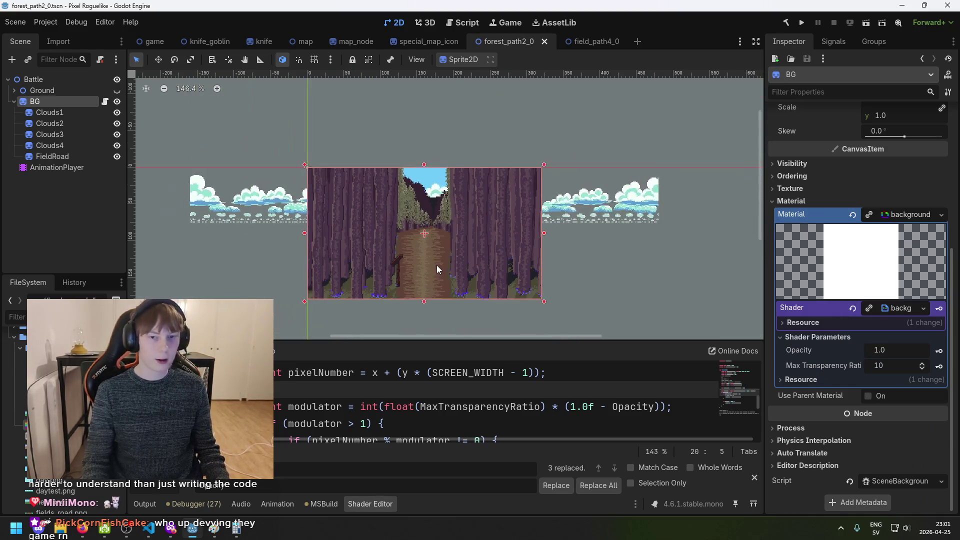
pyautogui.scroll(4, 463, 224)
pyautogui.hotkey('ctrl', 's')
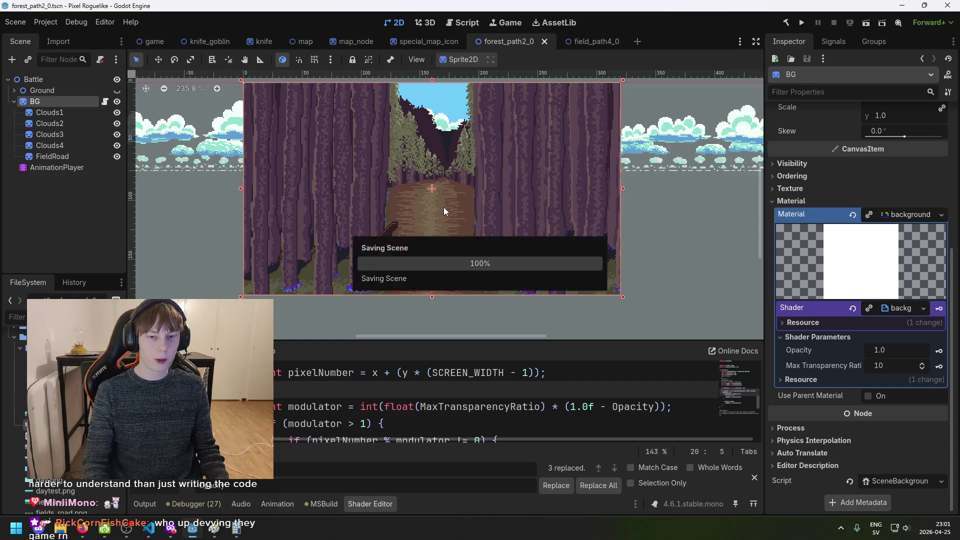
pyautogui.scroll(-3, 439, 197)
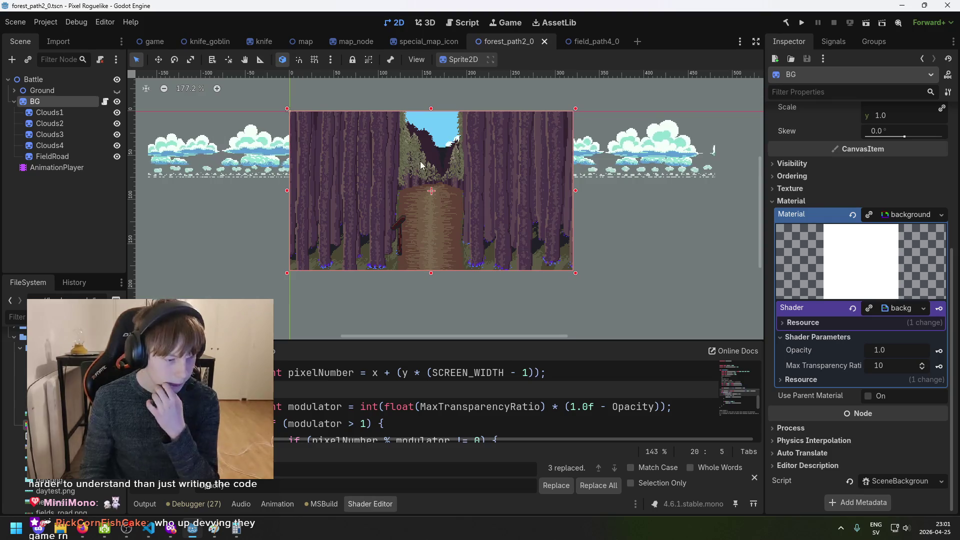
pyautogui.click(800, 23)
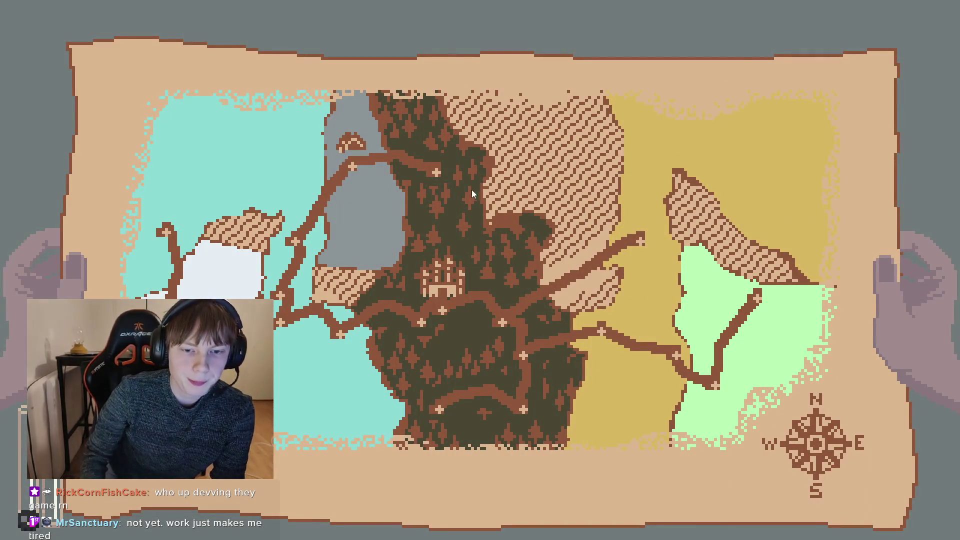
# Close the map, attack the goblin, dodge with D, toggle the map with M, then stop with F8
pyautogui.click(442, 179)
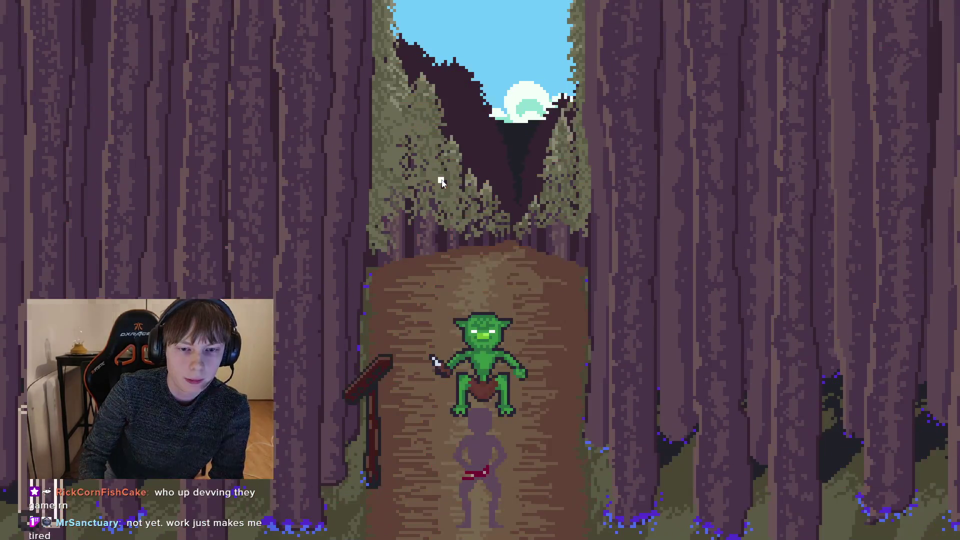
pyautogui.click(550, 253)
pyautogui.press('d')
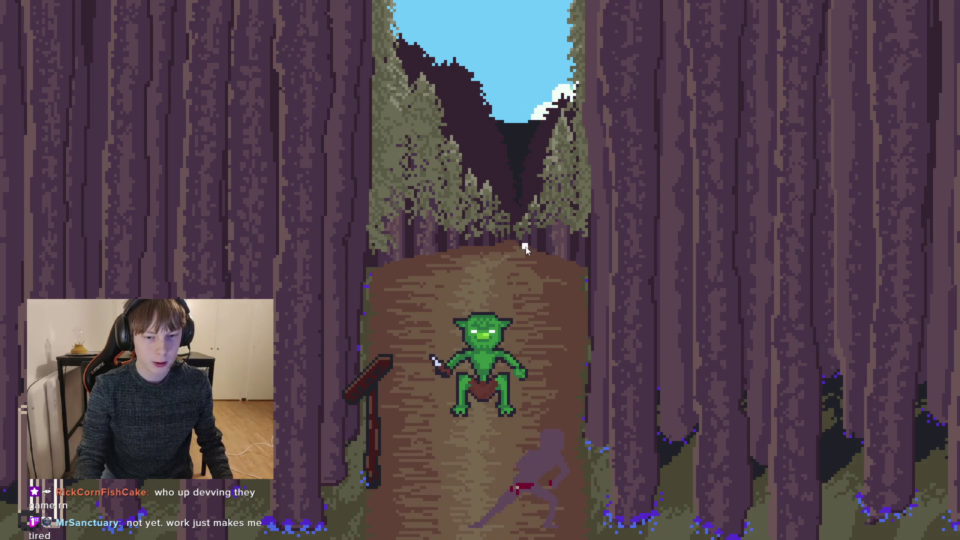
pyautogui.press('m')
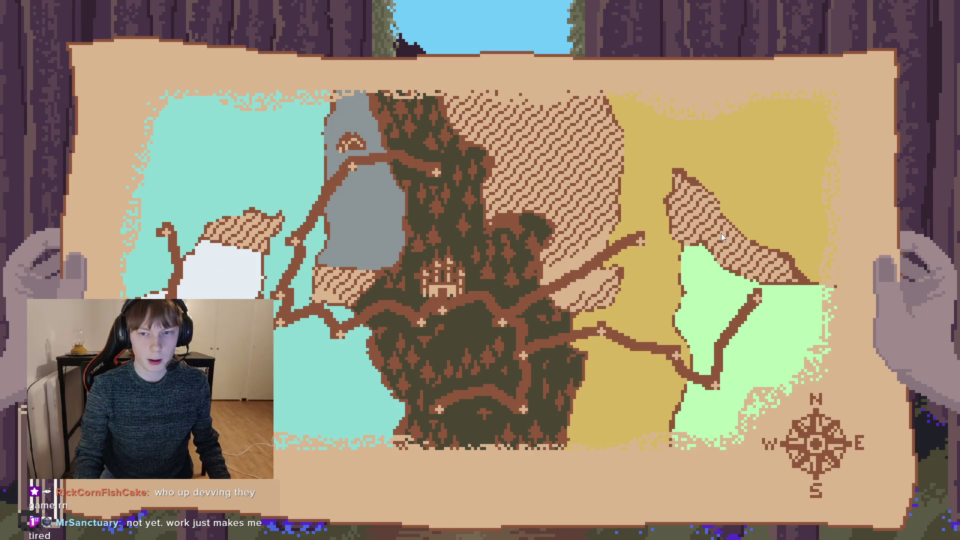
pyautogui.press('m')
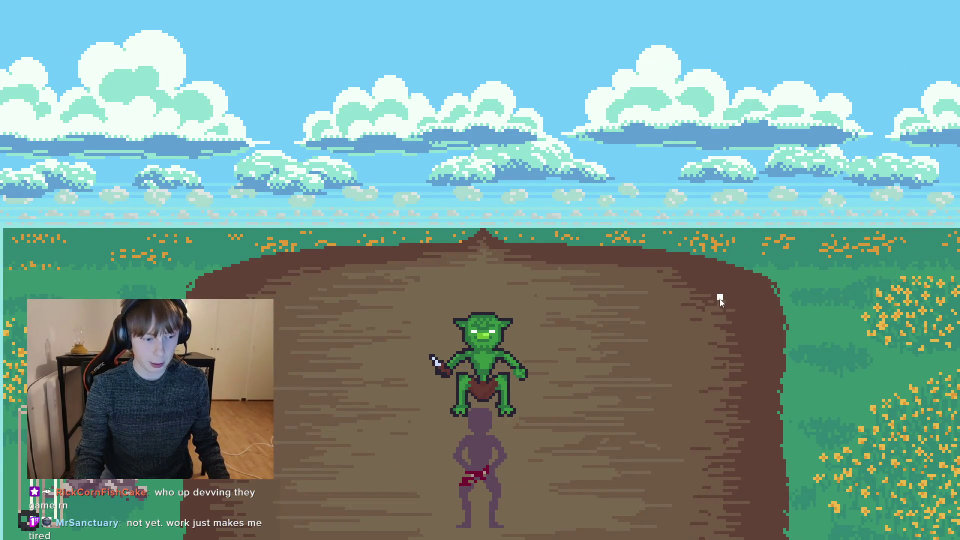
pyautogui.press('F8')
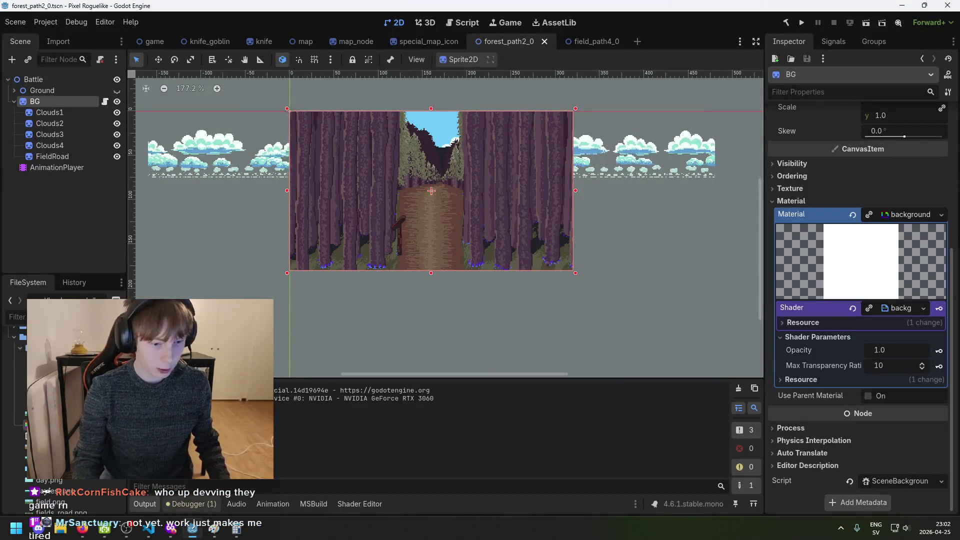
# Drag the AnimationPlayer's Fade In key from 0.5 s to 6.0 s and relaunch with F5
pyautogui.click(62, 179)
pyautogui.click(61, 168)
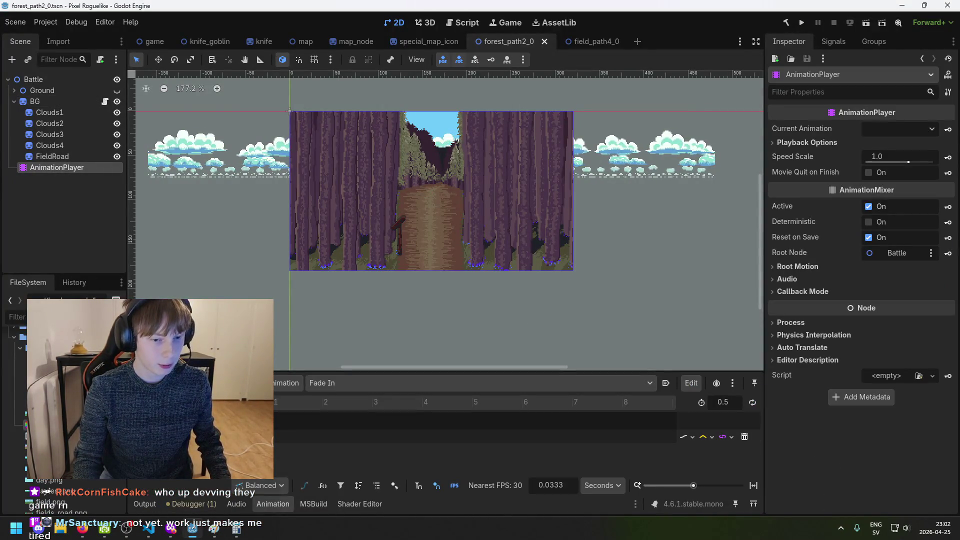
pyautogui.moveTo(280, 402); pyautogui.dragTo(526, 406)
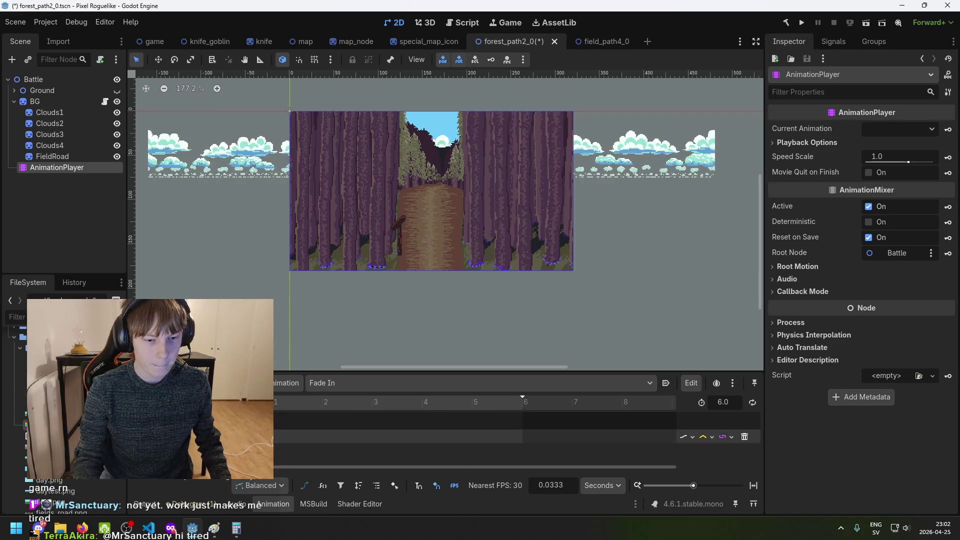
pyautogui.click(381, 436)
pyautogui.moveTo(380, 436); pyautogui.dragTo(523, 437)
pyautogui.press('F5')
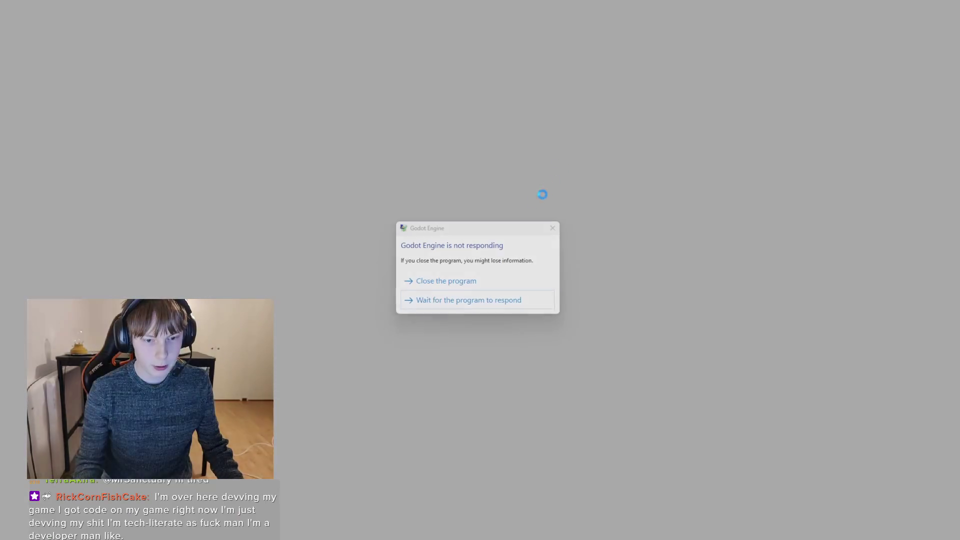
# Close the frozen game and its error report, then begin renaming the AnimationPlayer node
pyautogui.click(492, 283)
pyautogui.click(544, 295)
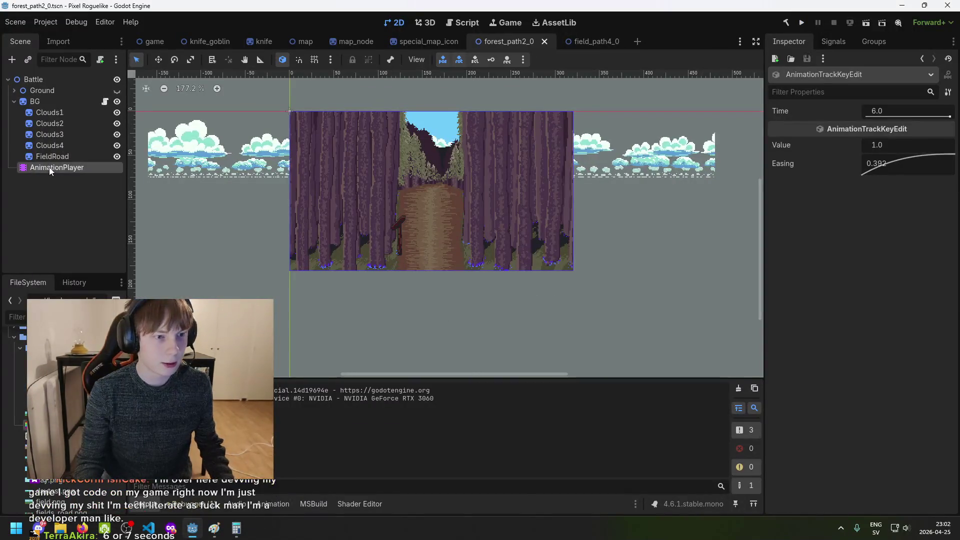
pyautogui.click(49, 167)
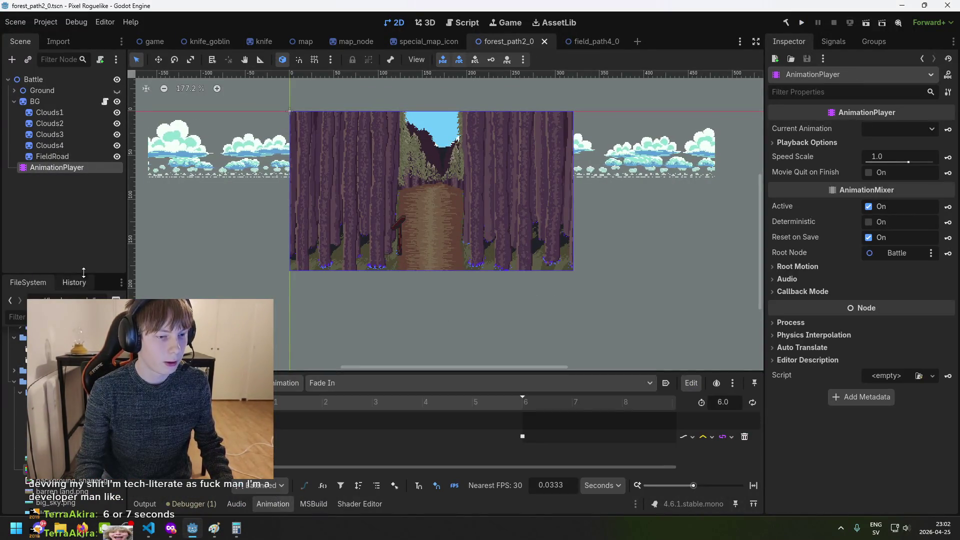
pyautogui.moveTo(47, 167)
pyautogui.mouseDown()
pyautogui.moveTo(57, 178)
pyautogui.moveTo(65, 170)
pyautogui.mouseUp()
pyautogui.click(98, 167)
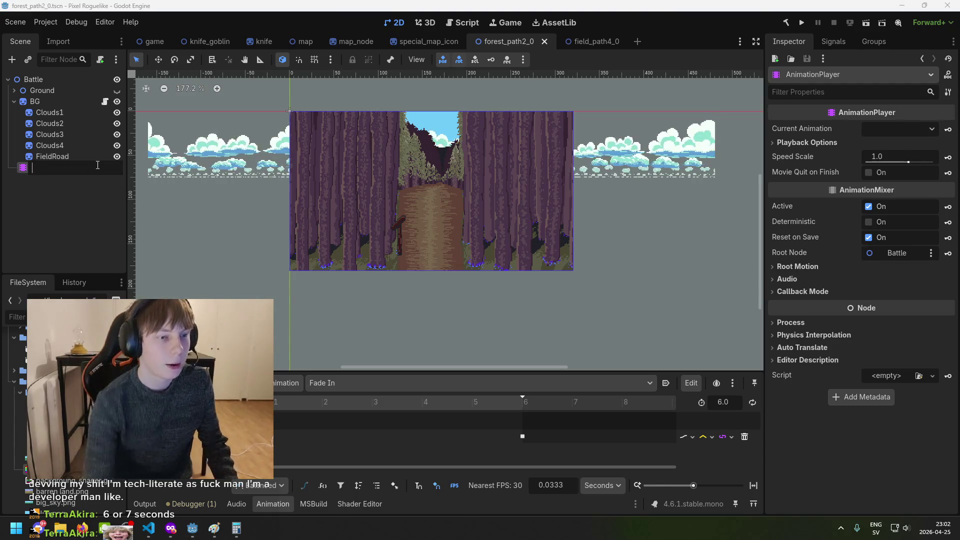
# Rename the AnimationPlayer node to SceneAnimation
pyautogui.press('BackSpace')
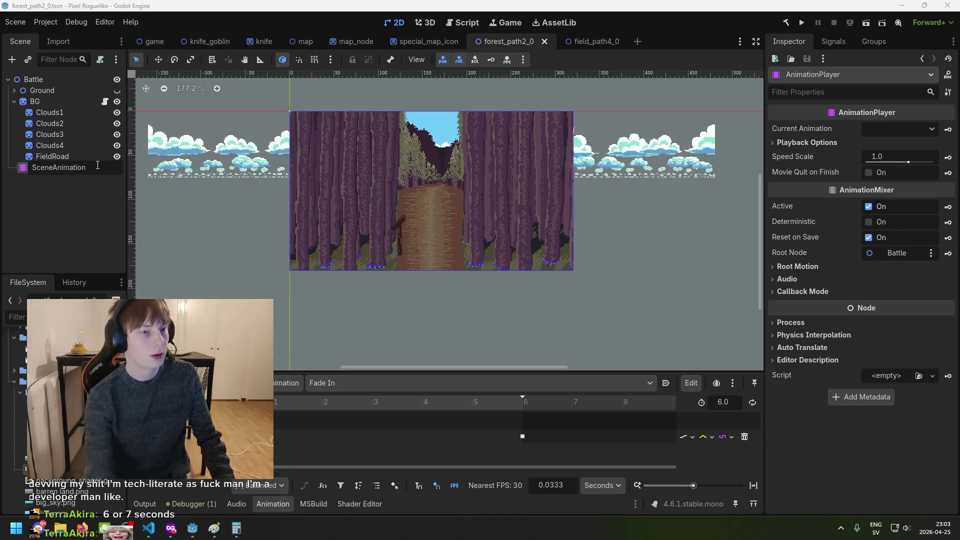
pyautogui.press('BackSpace')
pyautogui.press('BackSpace')
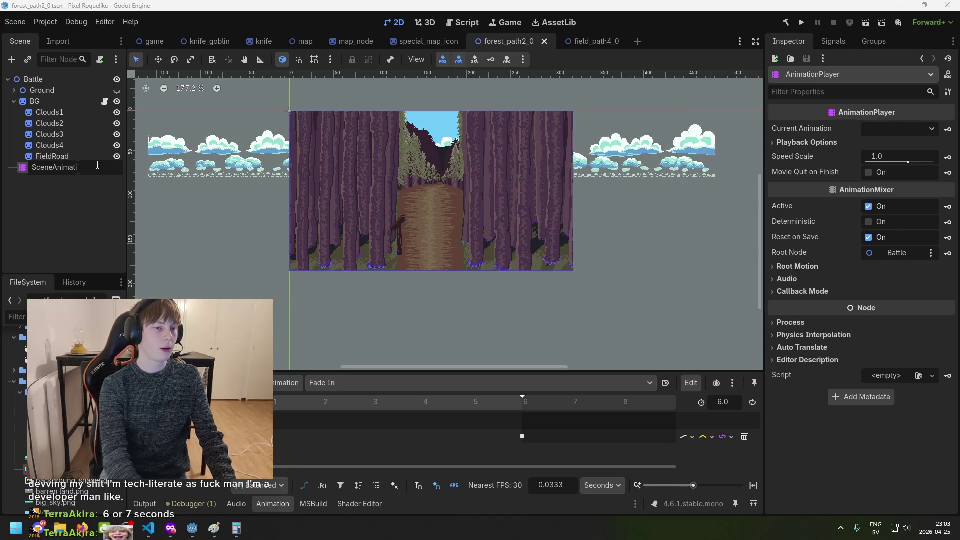
pyautogui.press('Return')
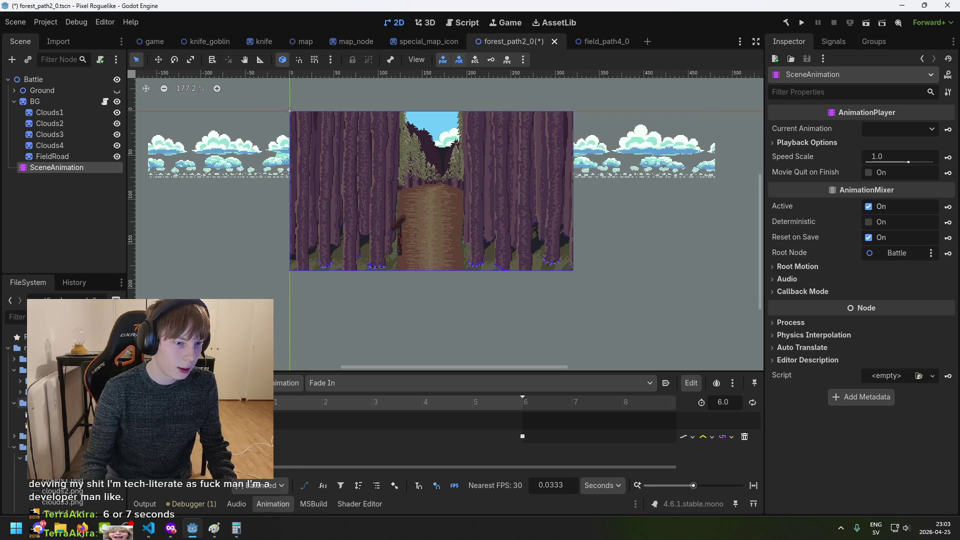
# Save SceneAnimation as scene_animation.tscn in backgrounds, then go to field_path4_0
pyautogui.scroll(-2, 65, 400)
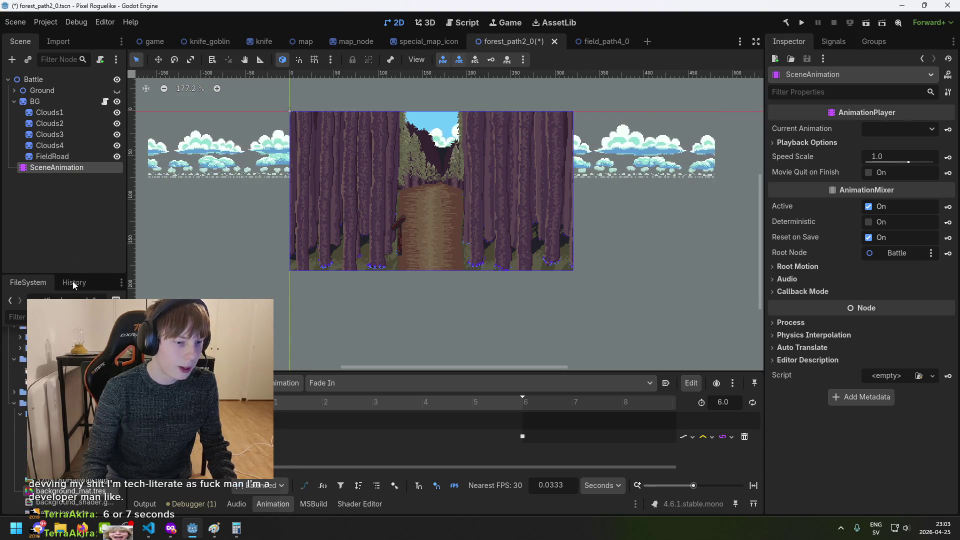
pyautogui.scroll(1, 65, 415)
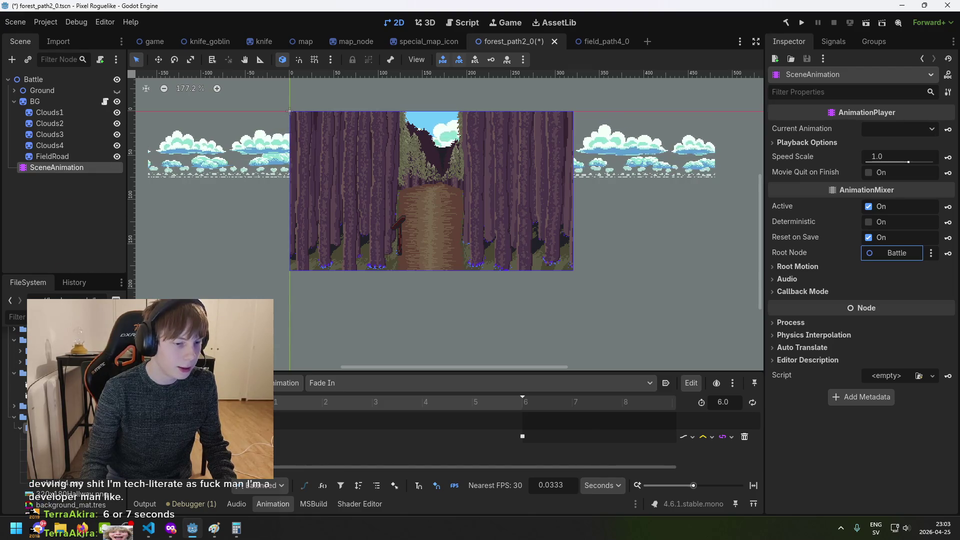
pyautogui.moveTo(30, 416); pyautogui.dragTo(30, 416)
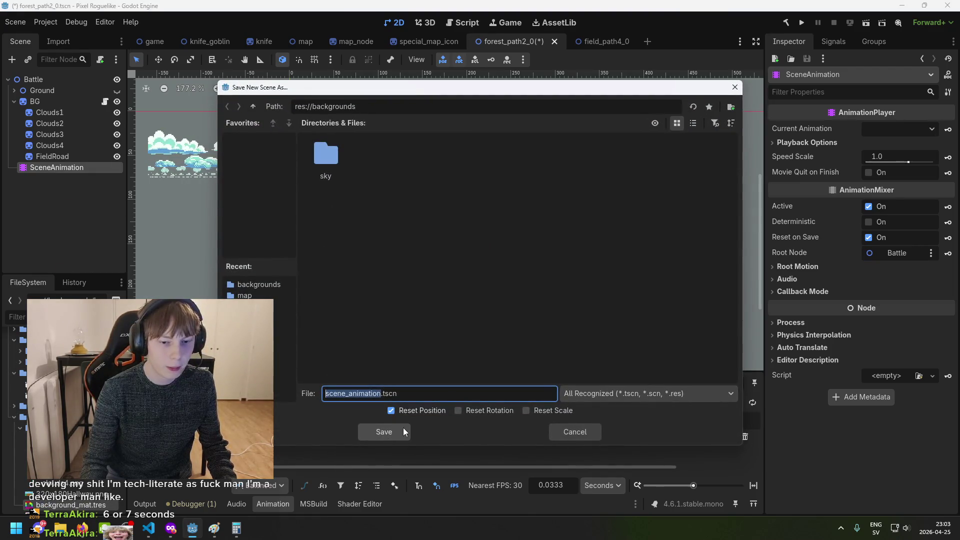
pyautogui.click(388, 427)
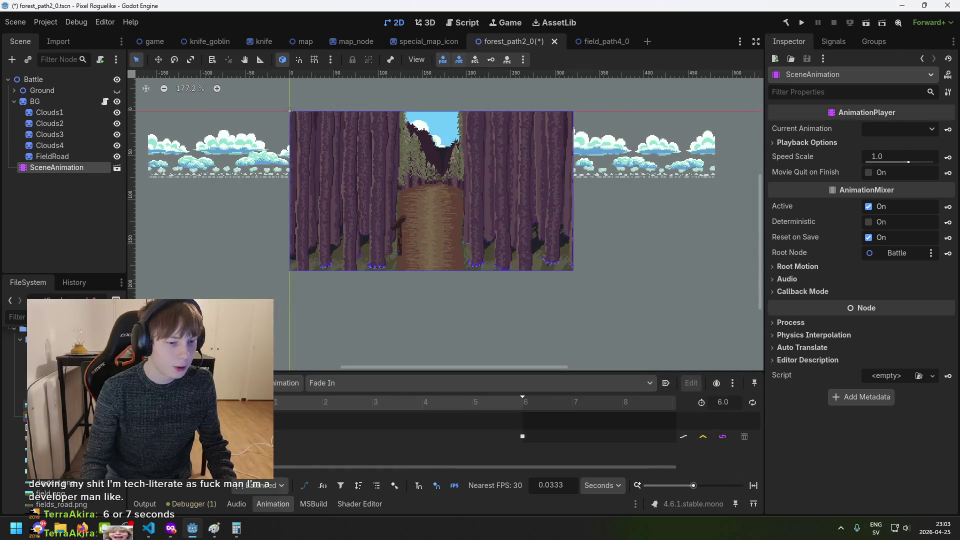
pyautogui.scroll(-3, 65, 490)
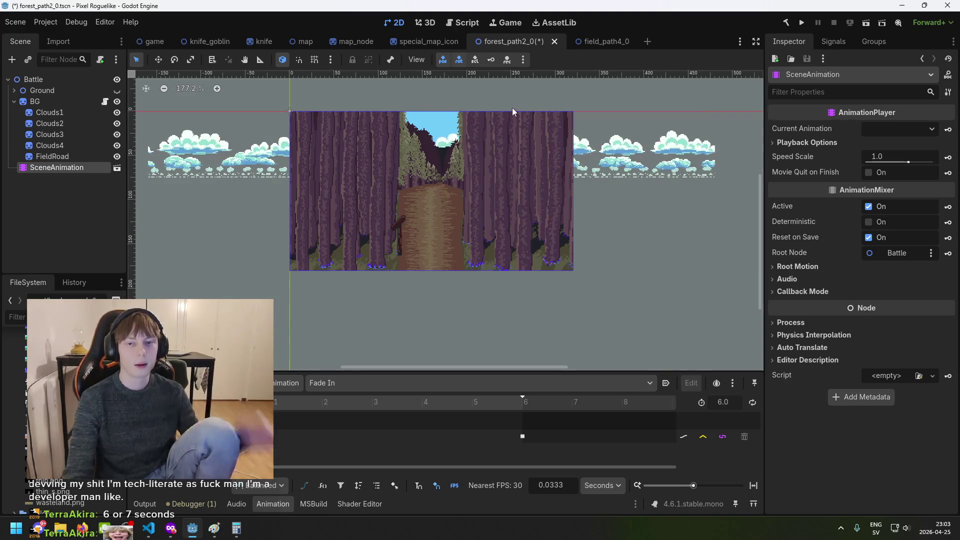
pyautogui.click(593, 44)
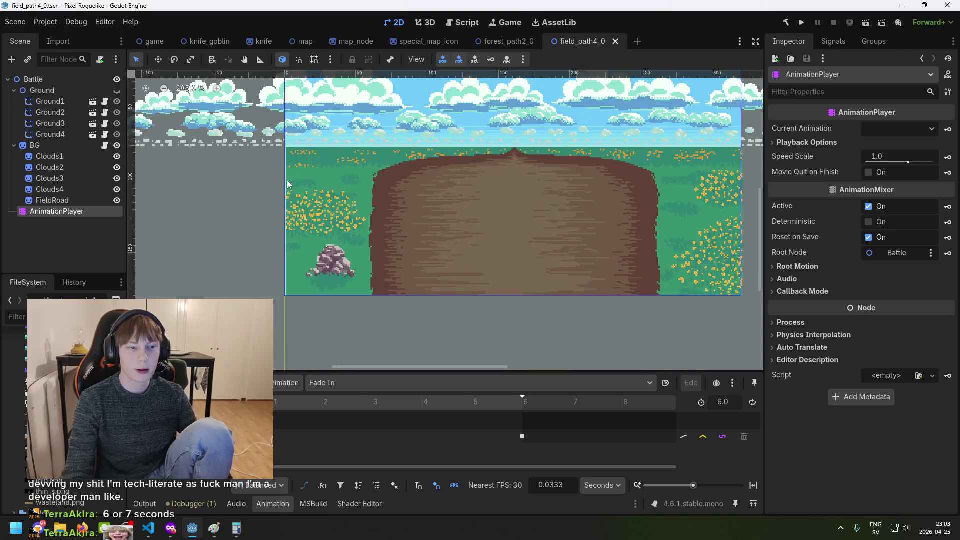
# Delete the AnimationPlayer node from field_path4_0
pyautogui.click(44, 213)
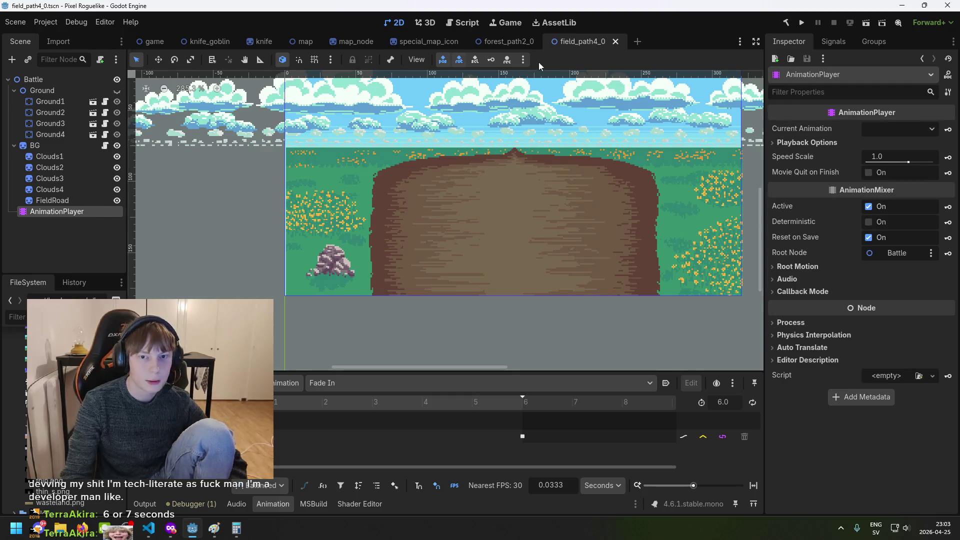
pyautogui.click(505, 45)
pyautogui.click(571, 48)
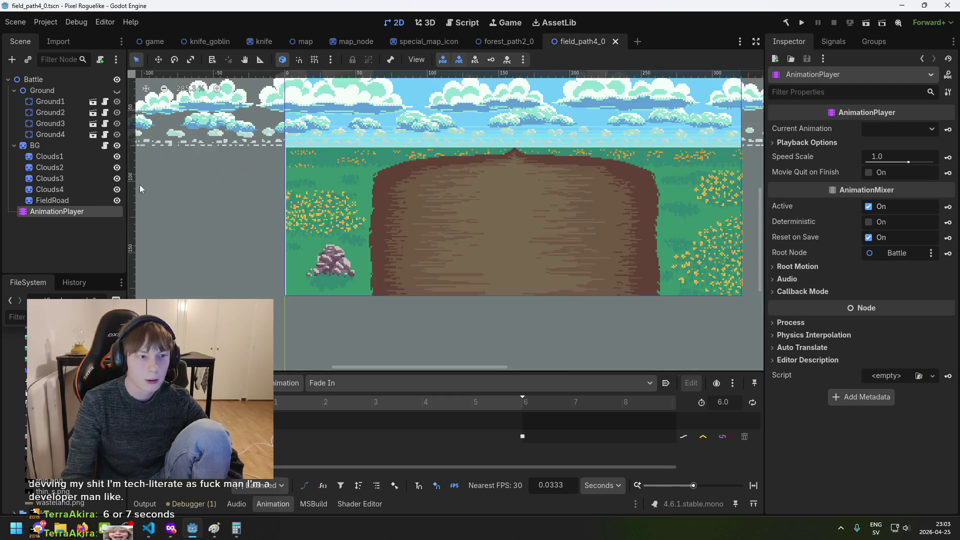
pyautogui.click(62, 214)
pyautogui.press('Delete')
pyautogui.press('Return')
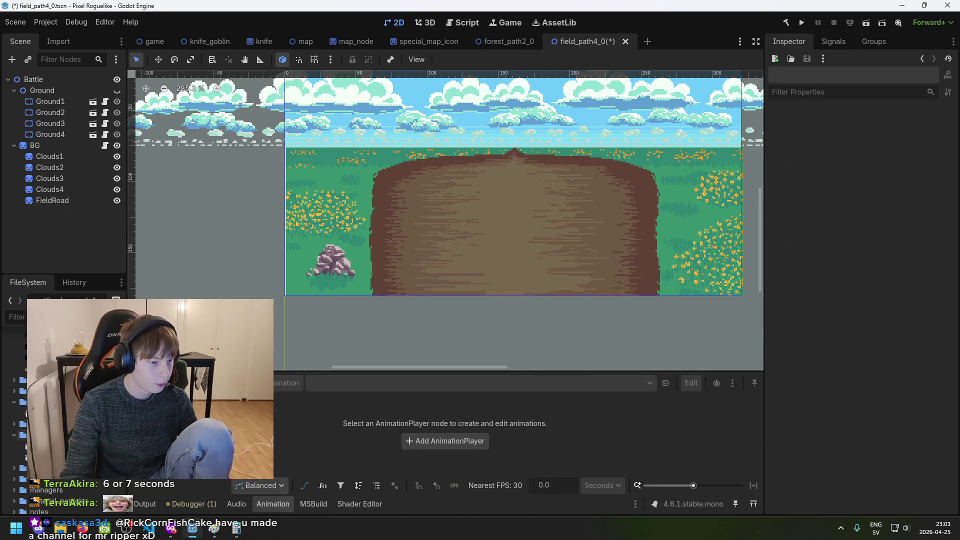
# Instance scene_animation.tscn under Battle as SceneAnimation and open it for editing
pyautogui.scroll(-5, 74, 484)
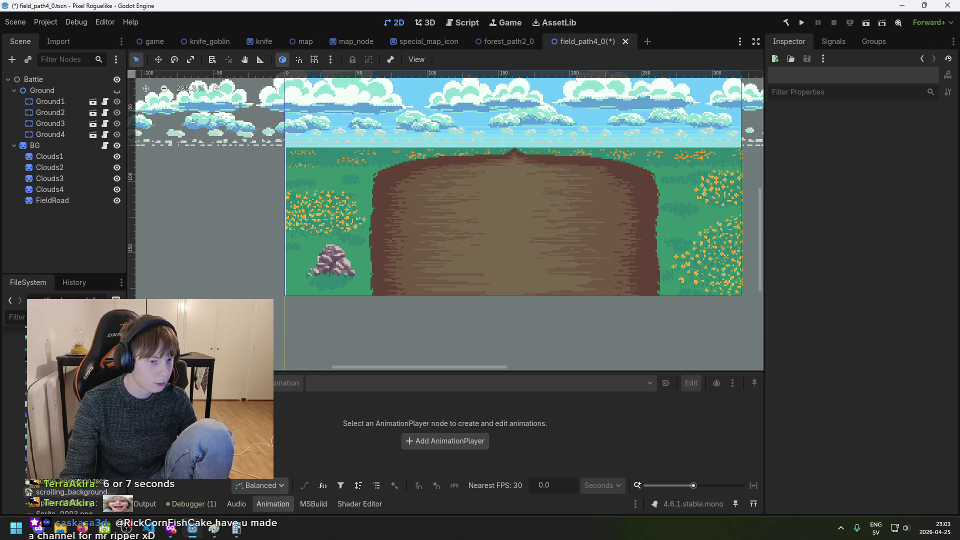
pyautogui.scroll(3, 74, 484)
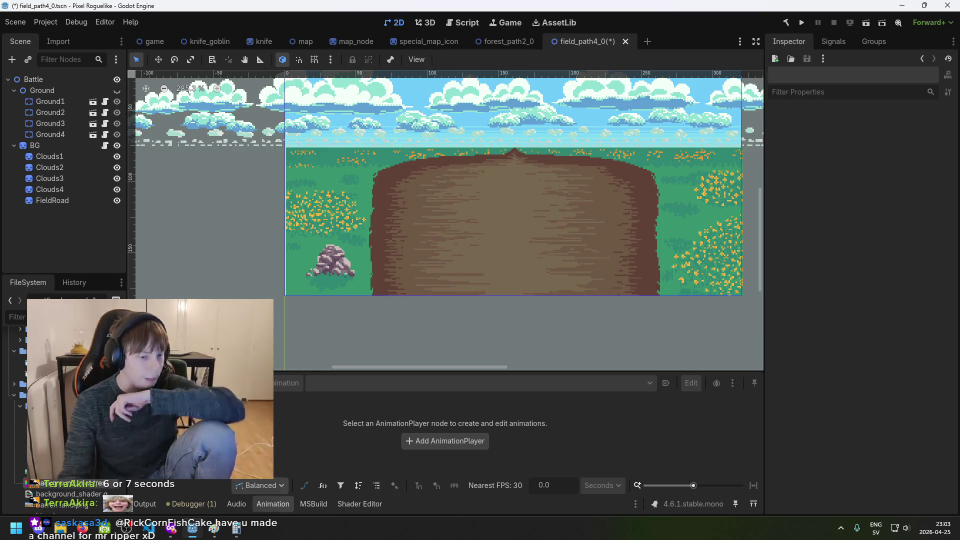
pyautogui.scroll(-3, 74, 484)
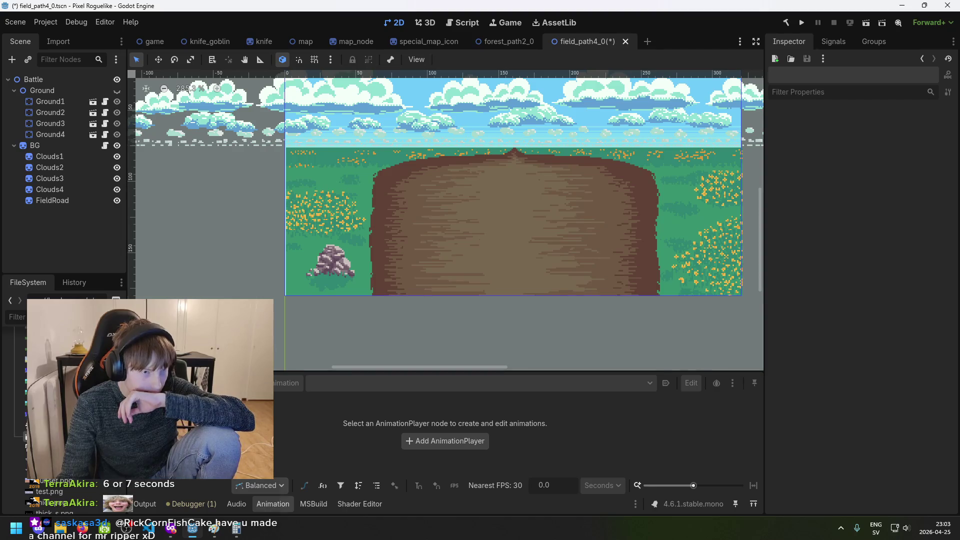
pyautogui.moveTo(70, 335); pyautogui.dragTo(65, 124)
pyautogui.moveTo(59, 84); pyautogui.dragTo(59, 82)
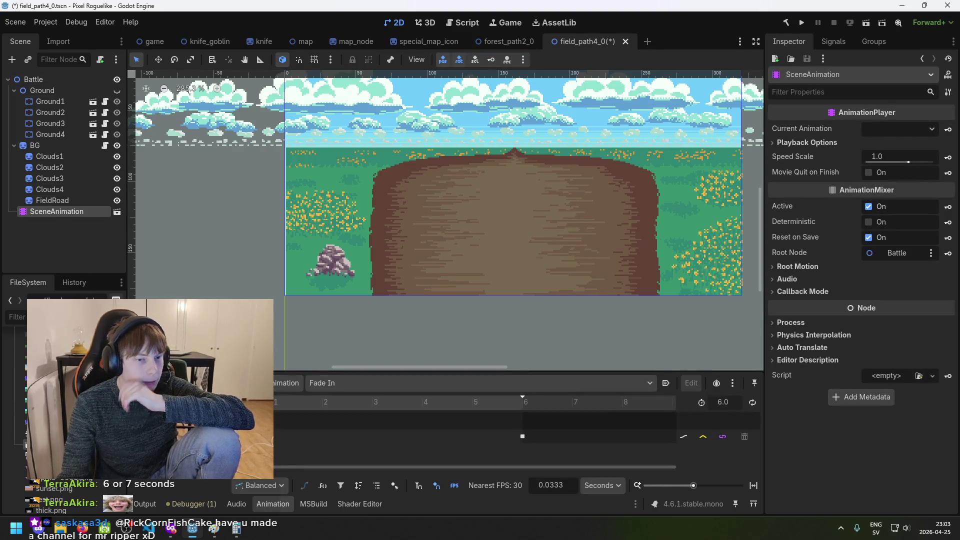
pyautogui.click(117, 211)
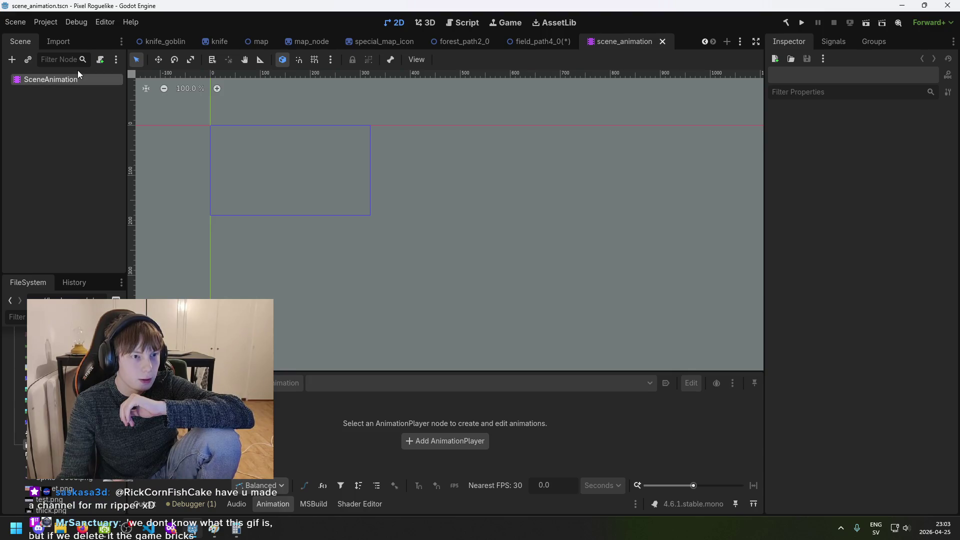
# Inspect SceneAnimation's 6.0-second Fade In animation, then go back to field_path4_0
pyautogui.click(76, 79)
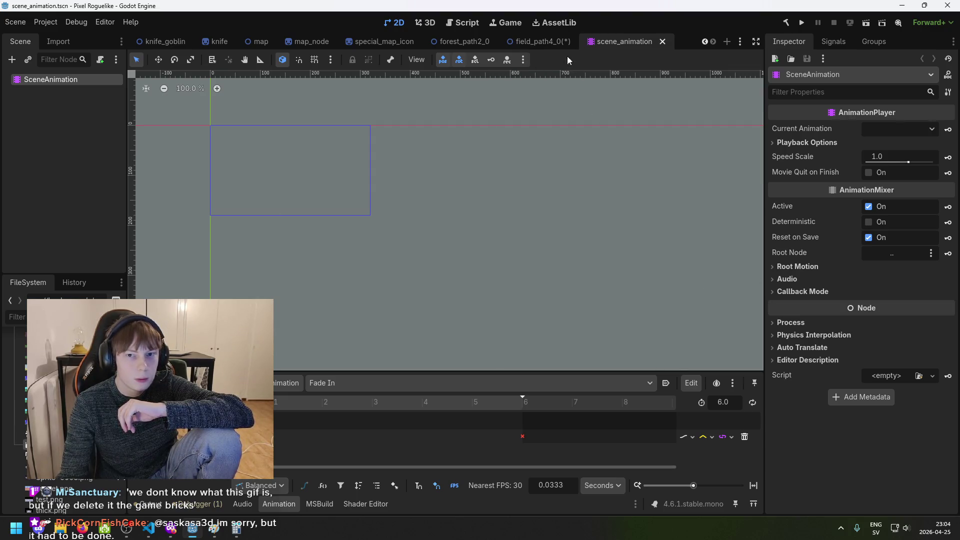
pyautogui.click(538, 41)
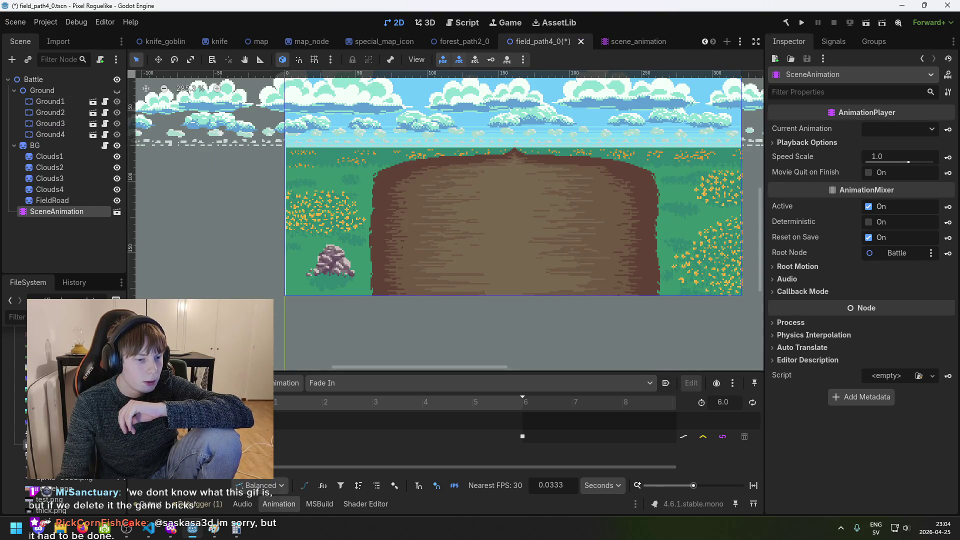
# Select the Battle root node, try saving it as a scene, and dismiss the root-branch warning
pyautogui.scroll(3, 65, 425)
pyautogui.scroll(3, 65, 424)
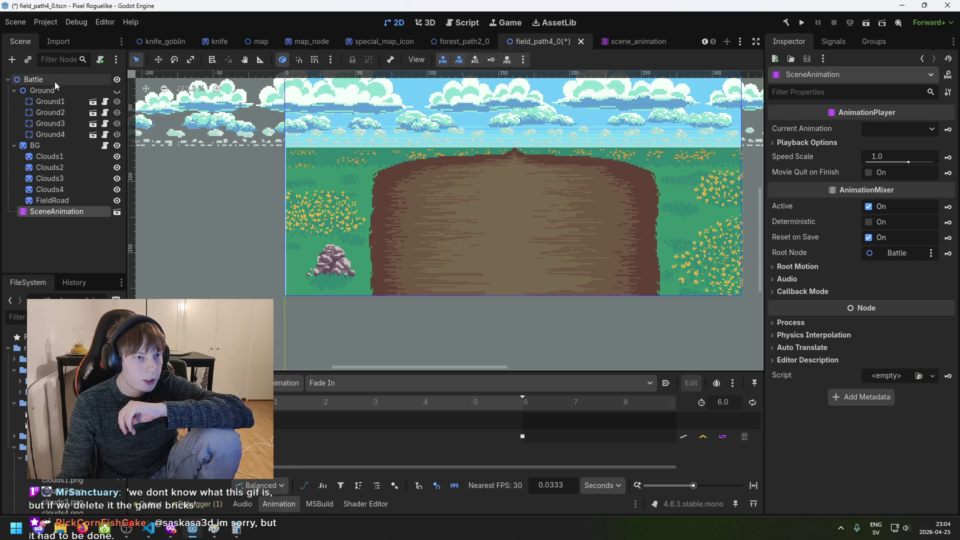
pyautogui.click(35, 79)
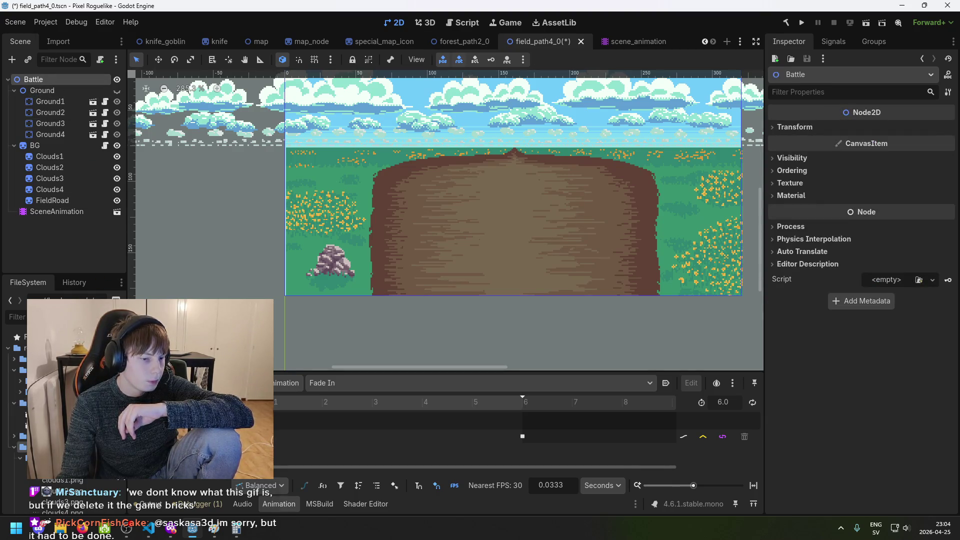
pyautogui.moveTo(60, 350); pyautogui.dragTo(60, 360)
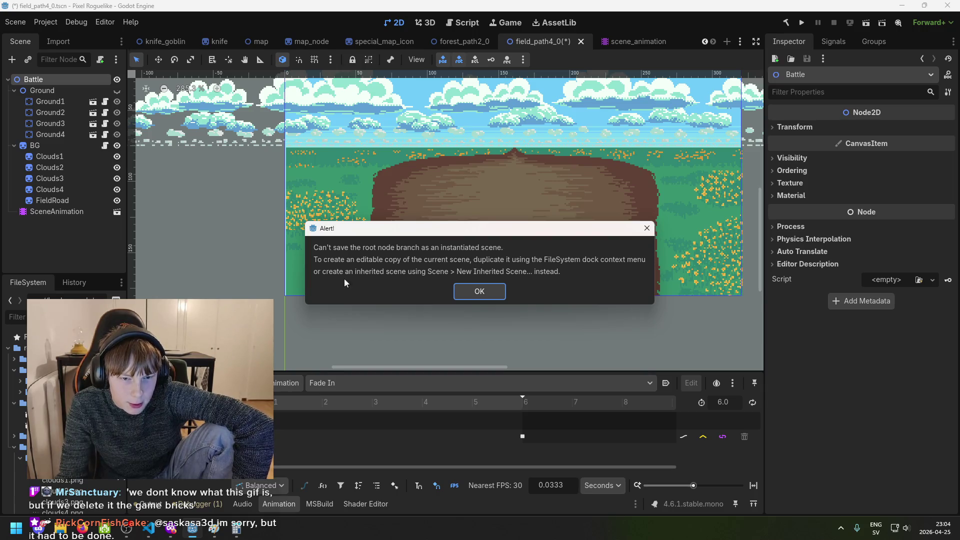
pyautogui.click(469, 291)
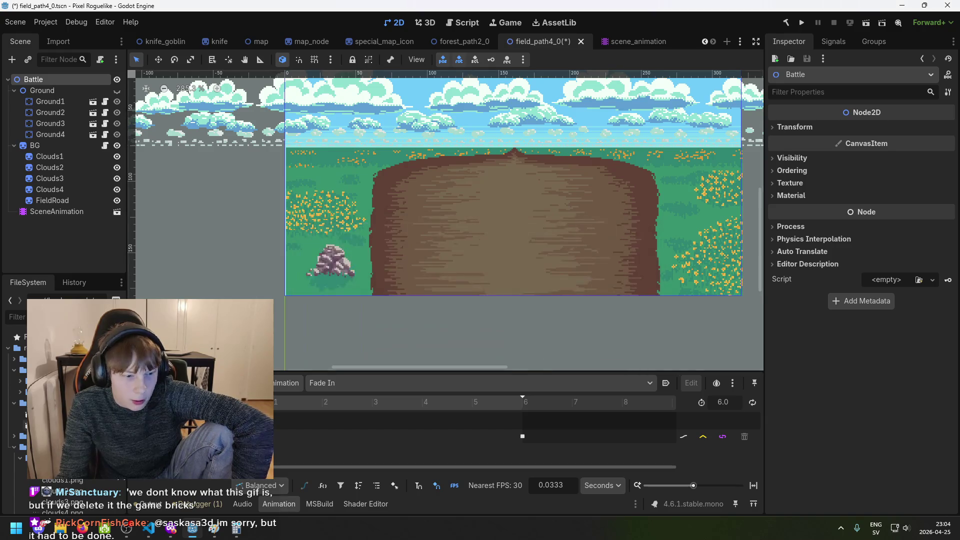
pyautogui.scroll(-5, 65, 400)
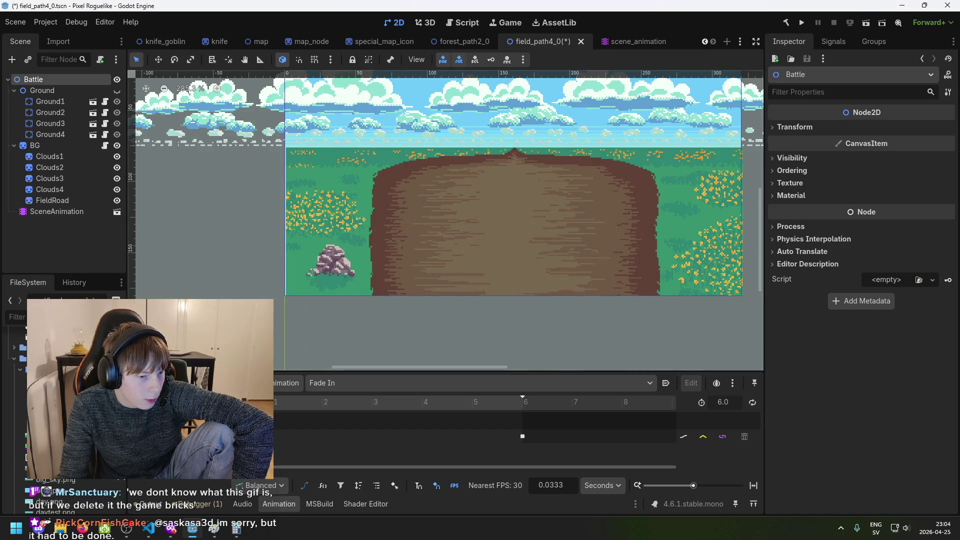
# Collapse two expanded folders in the FileSystem dock so the field and forest scene files show
pyautogui.scroll(3, 65, 400)
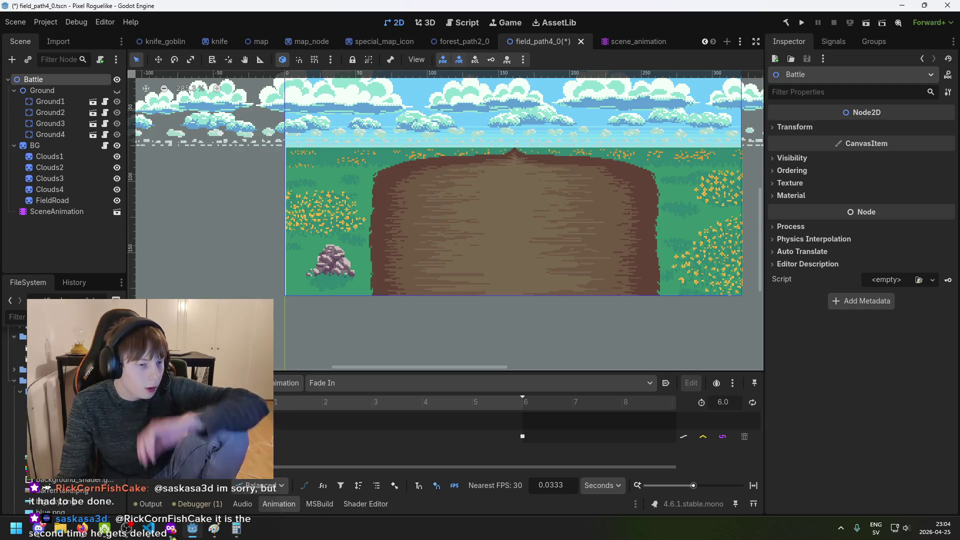
pyautogui.scroll(-5, 65, 400)
pyautogui.scroll(5, 65, 399)
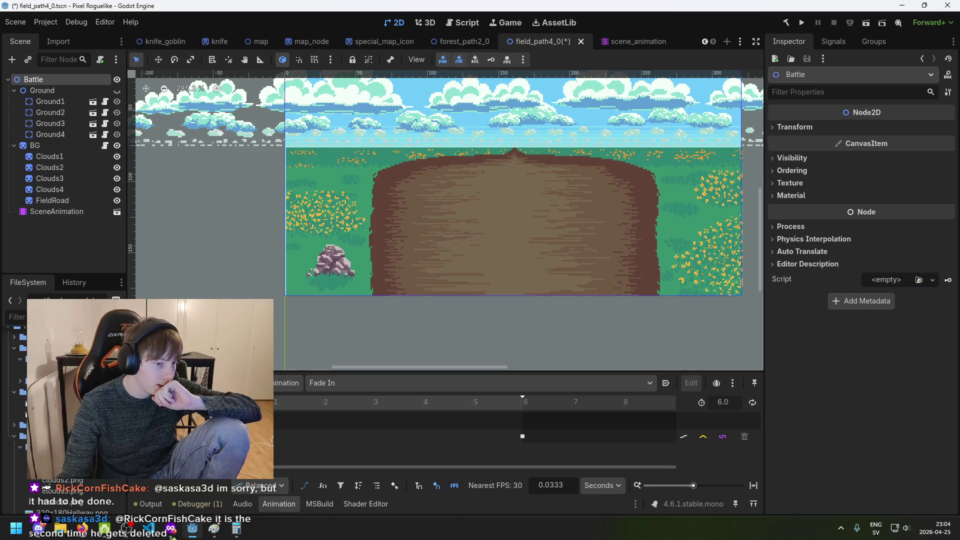
pyautogui.click(22, 384)
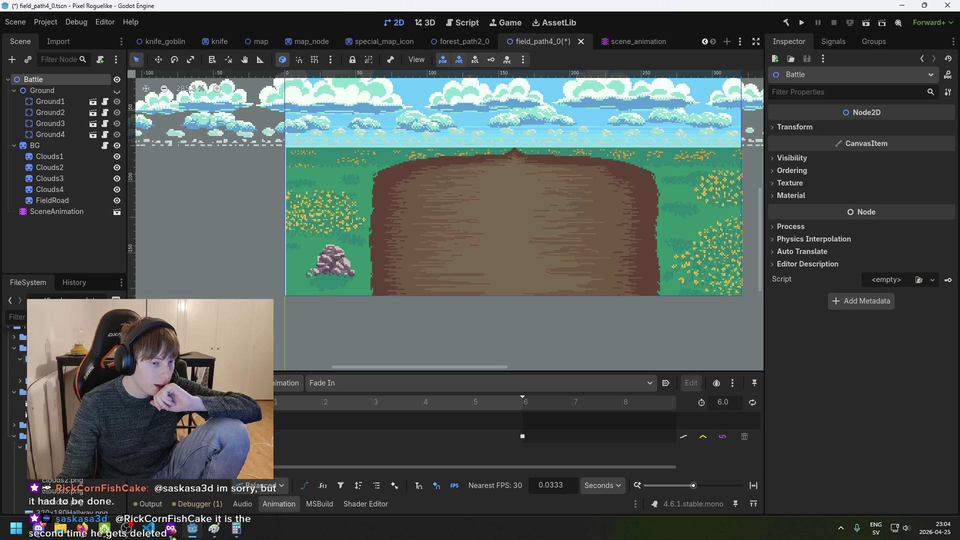
pyautogui.click(21, 359)
pyautogui.scroll(-5, 15, 415)
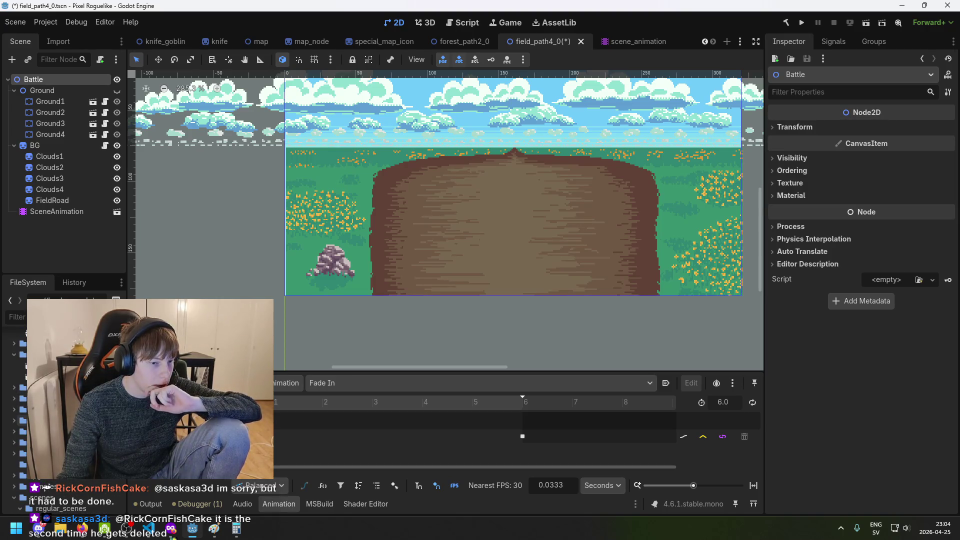
pyautogui.scroll(-3, 15, 415)
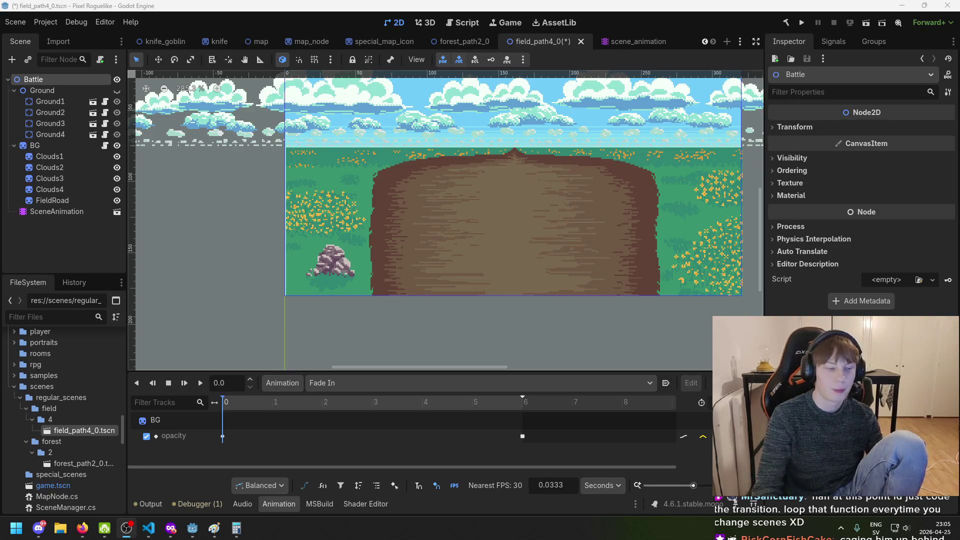
# Back in the editor, inspect the opacity keyframe at time 0 and save field_path4_0 with Ctrl+S
pyautogui.hotkey('alt', 'Tab')
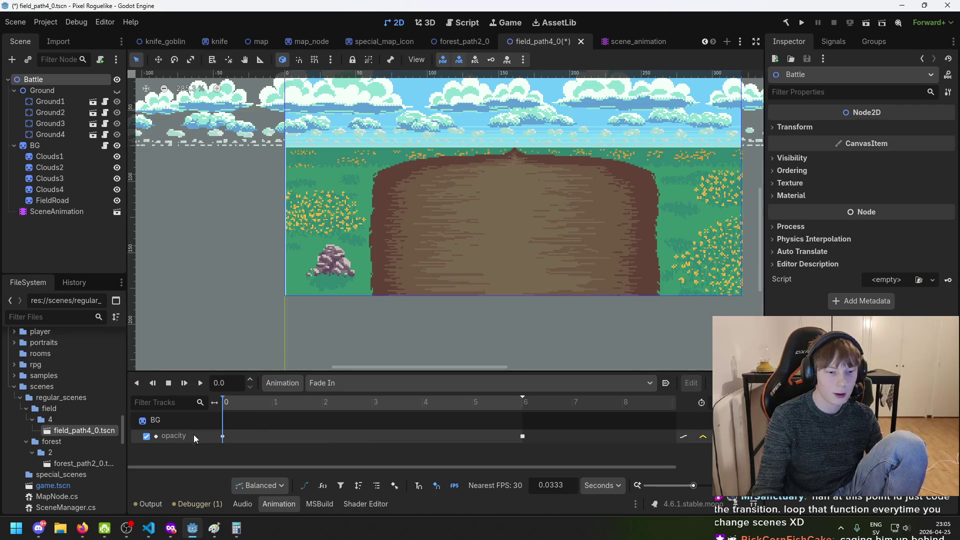
pyautogui.click(223, 436)
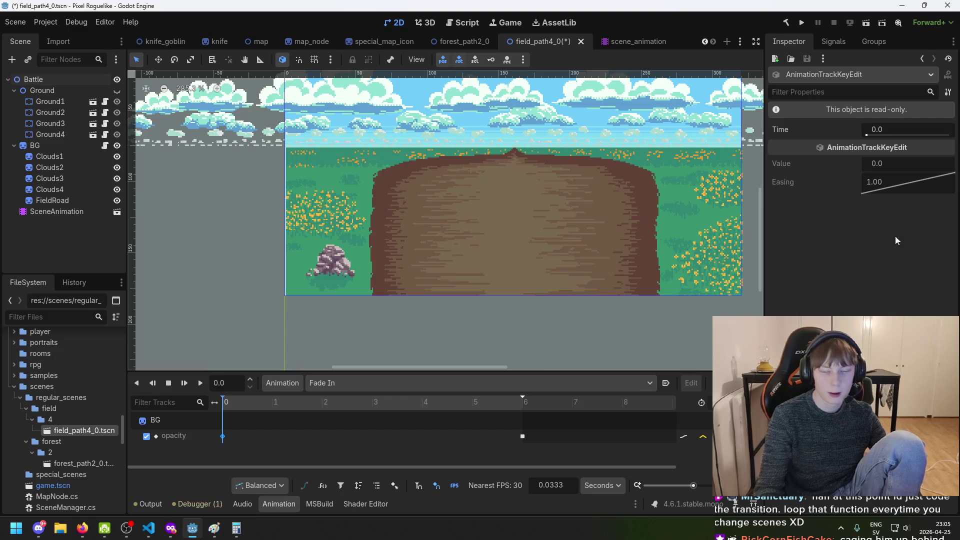
pyautogui.doubleClick(552, 4)
pyautogui.doubleClick(552, 4)
pyautogui.hotkey('ctrl', 's')
# Preview the Fade In animation at 6 seconds, then at about 4.2 seconds
pyautogui.click(523, 408)
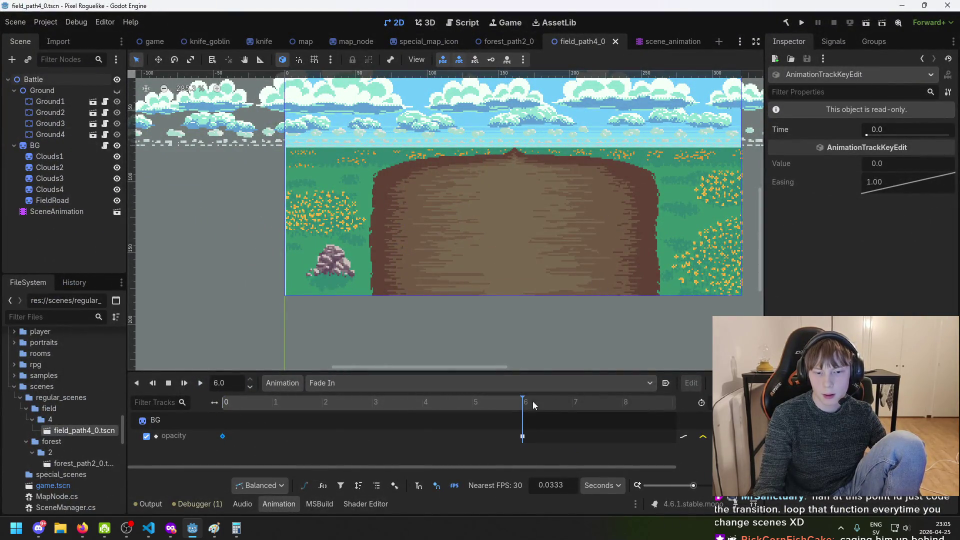
pyautogui.click(432, 403)
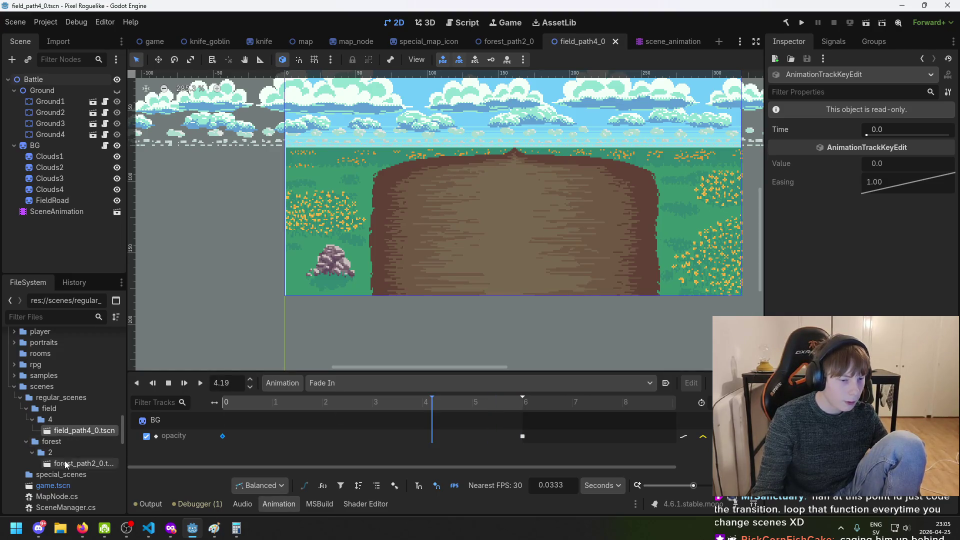
pyautogui.scroll(-3, 66, 464)
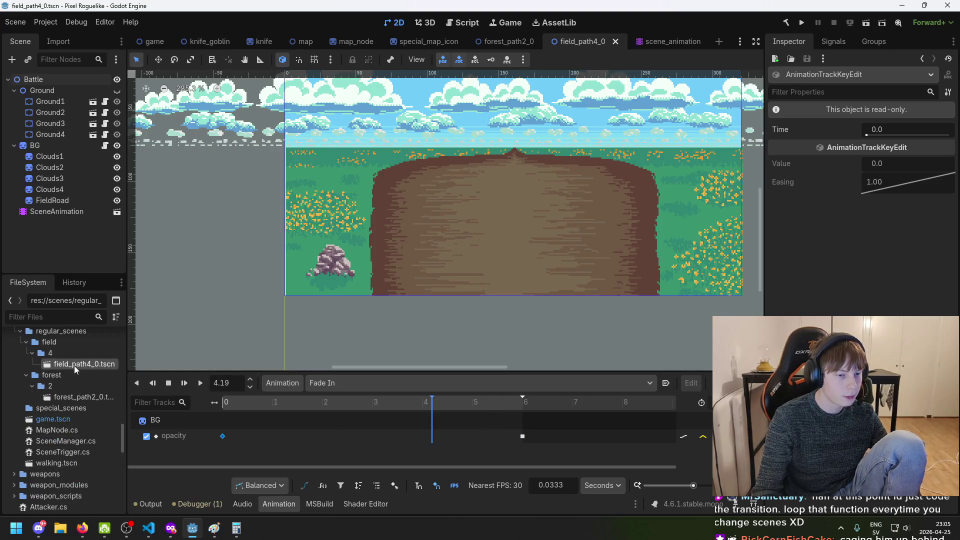
pyautogui.scroll(4, 84, 385)
pyautogui.scroll(-6, 85, 415)
pyautogui.scroll(3, 85, 421)
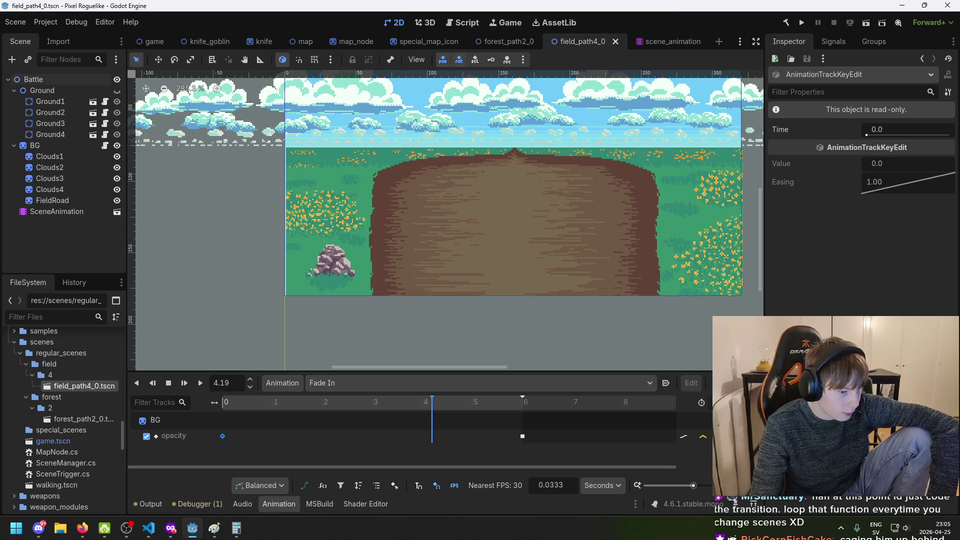
pyautogui.moveTo(62, 387)
pyautogui.mouseDown()
pyautogui.moveTo(59, 429)
pyautogui.moveTo(71, 376)
pyautogui.mouseUp()
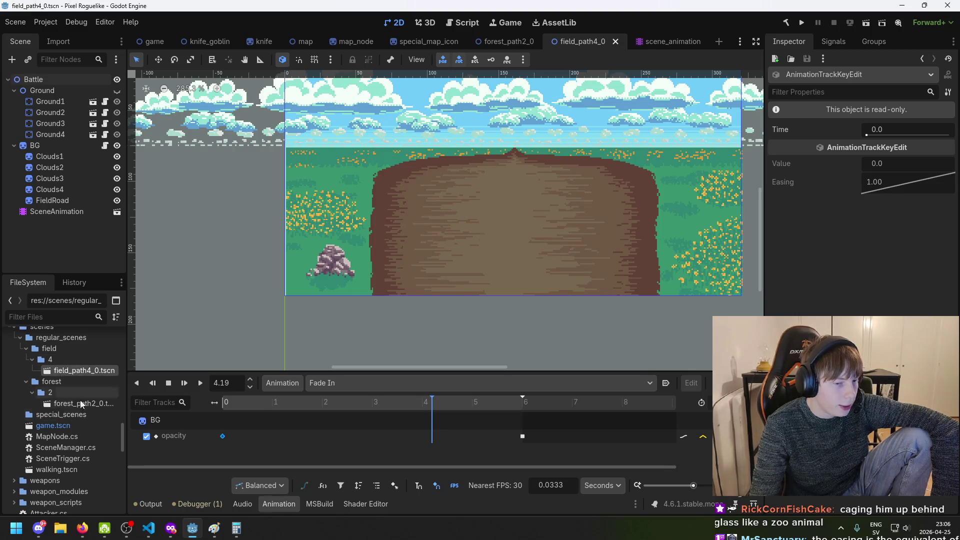
pyautogui.click(68, 404)
pyautogui.click(72, 370)
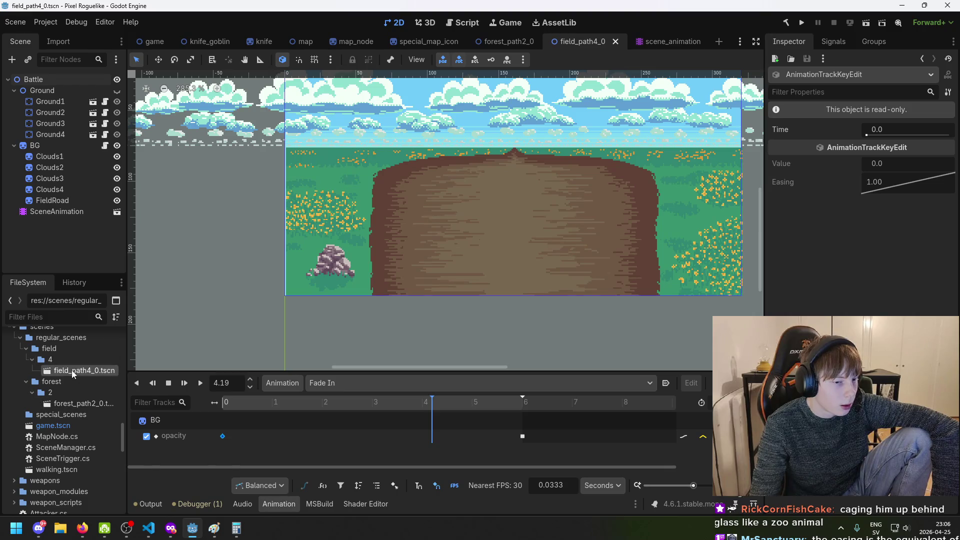
pyautogui.scroll(3, 71, 370)
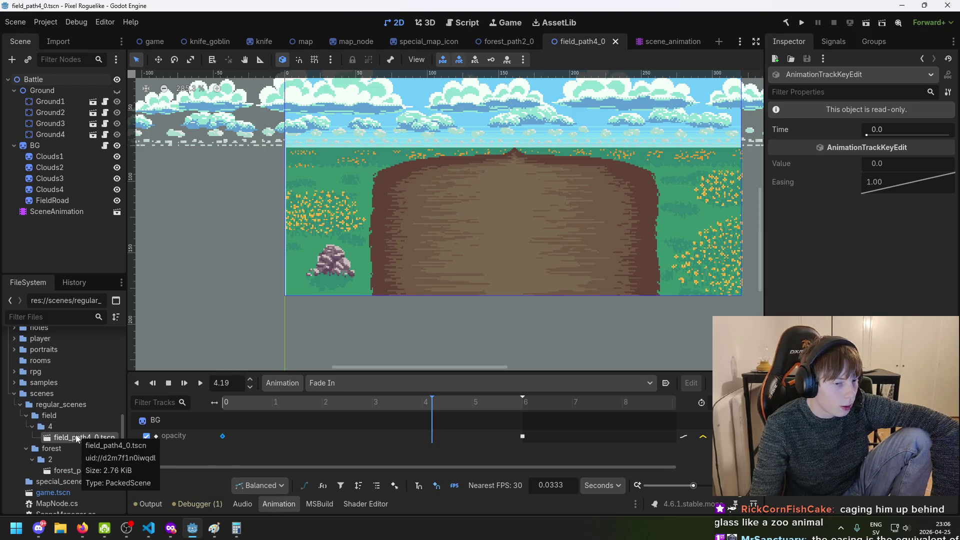
pyautogui.scroll(-3, 73, 432)
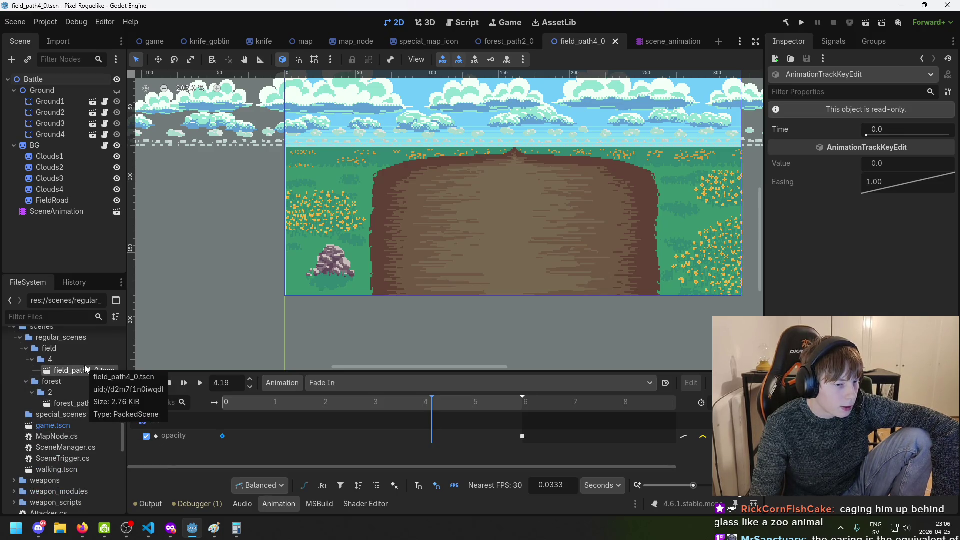
pyautogui.scroll(-2, 65, 468)
pyautogui.scroll(3, 73, 433)
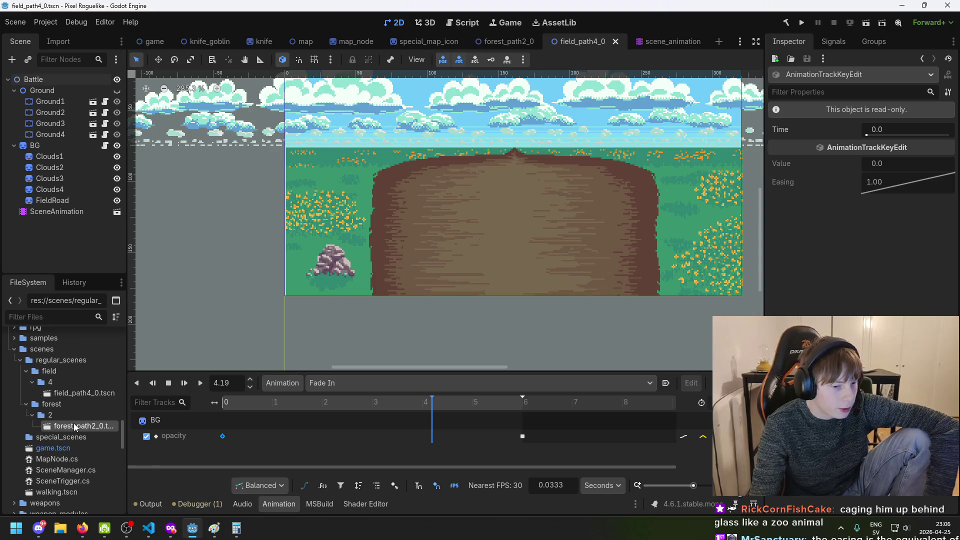
# Delete forest_path2_0.tscn from the project and confirm the removal
pyautogui.press('Delete')
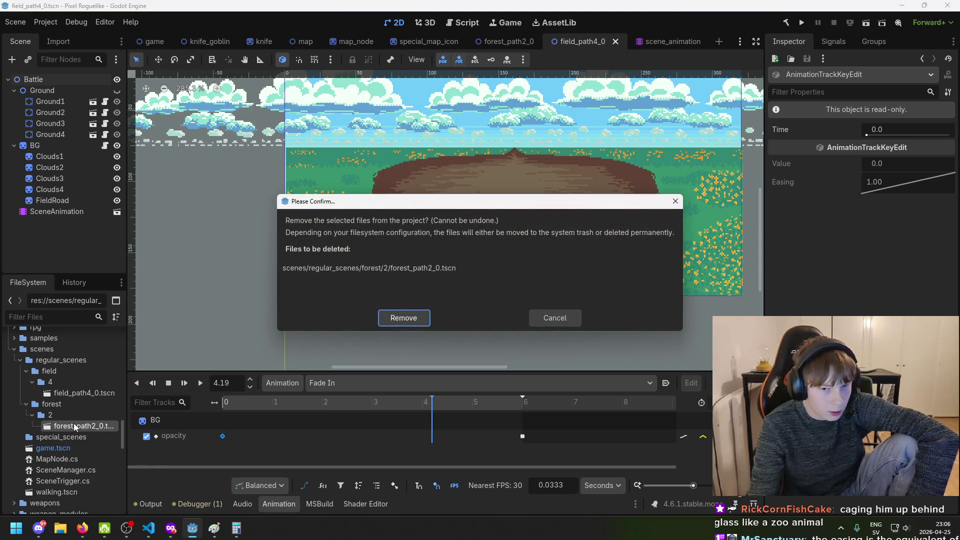
pyautogui.press('Return')
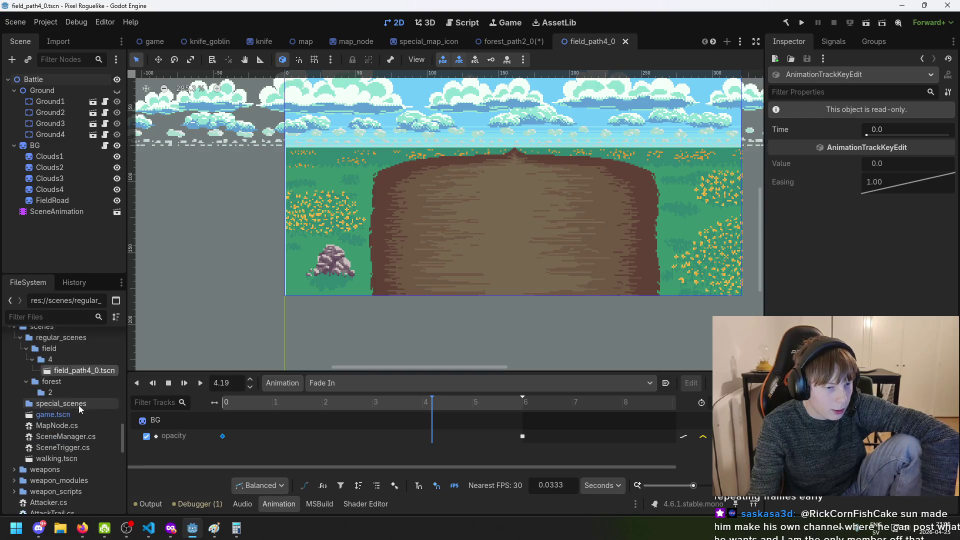
pyautogui.scroll(-1, 79, 404)
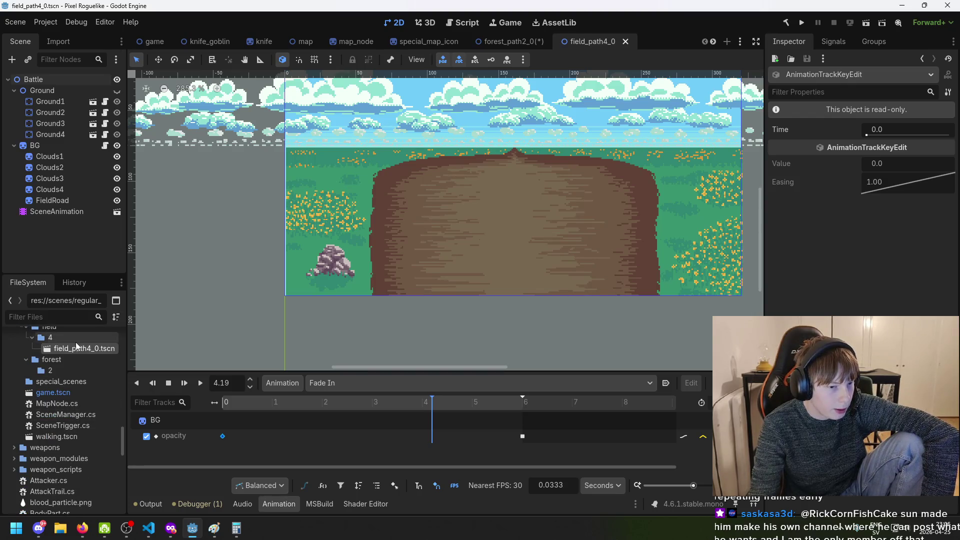
pyautogui.scroll(-2, 79, 383)
pyautogui.scroll(6, 76, 412)
pyautogui.scroll(10, 75, 405)
pyautogui.scroll(3, 66, 396)
pyautogui.scroll(-11, 65, 390)
# Drag field_path4_0.tscn onto the backgrounds folder and confirm the move
pyautogui.moveTo(63, 416)
pyautogui.mouseDown()
pyautogui.moveTo(13, 315)
pyautogui.moveTo(52, 346)
pyautogui.moveTo(30, 322)
pyautogui.moveTo(60, 428)
pyautogui.moveTo(64, 414)
pyautogui.mouseUp()
pyautogui.click(430, 281)
pyautogui.scroll(-10, 72, 451)
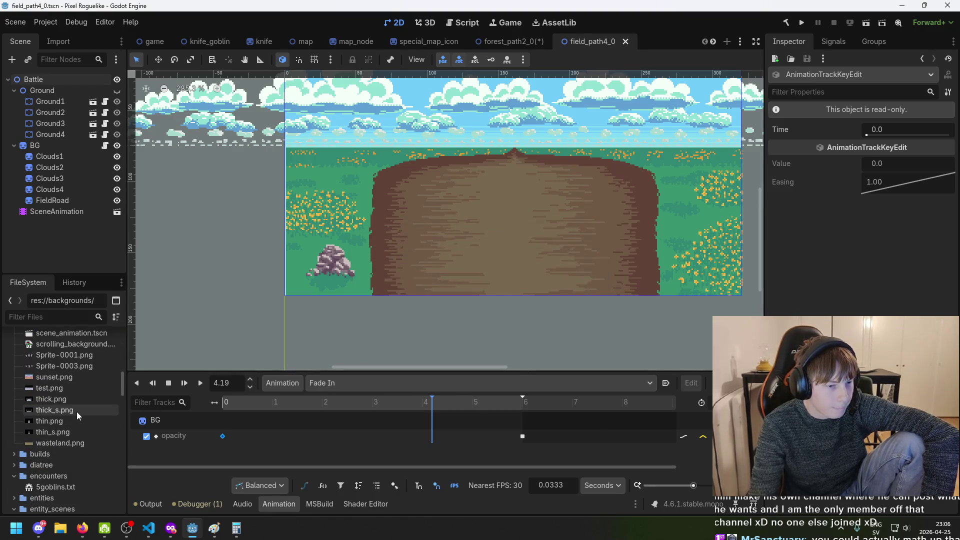
pyautogui.scroll(6, 77, 411)
pyautogui.scroll(5, 86, 413)
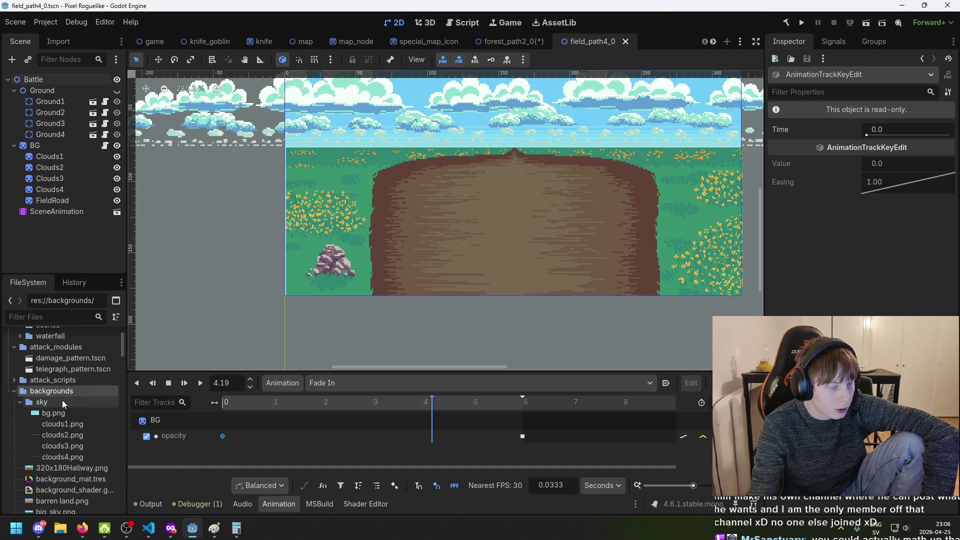
# Collapse the sky folder and select the moved field_path4_0.tscn file
pyautogui.click(20, 402)
pyautogui.scroll(-5, 62, 420)
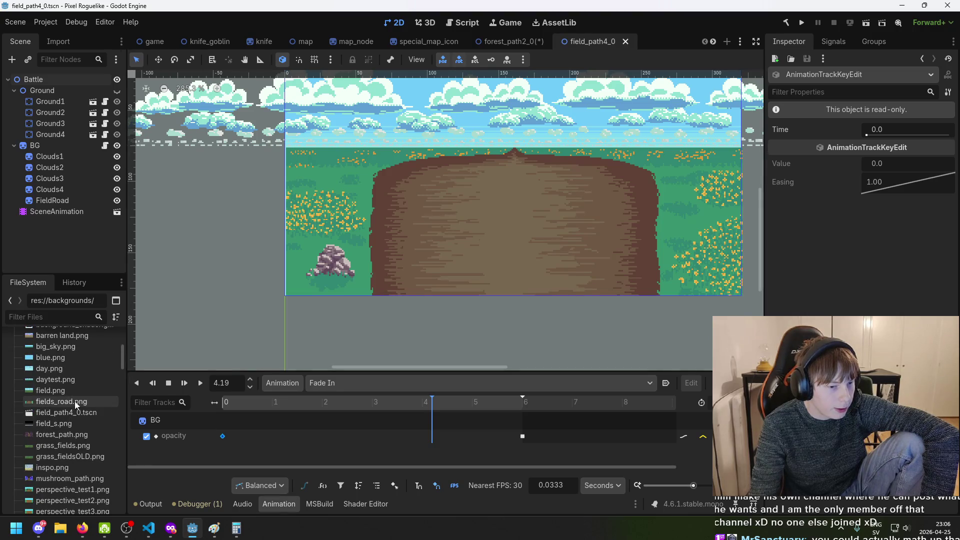
pyautogui.click(80, 412)
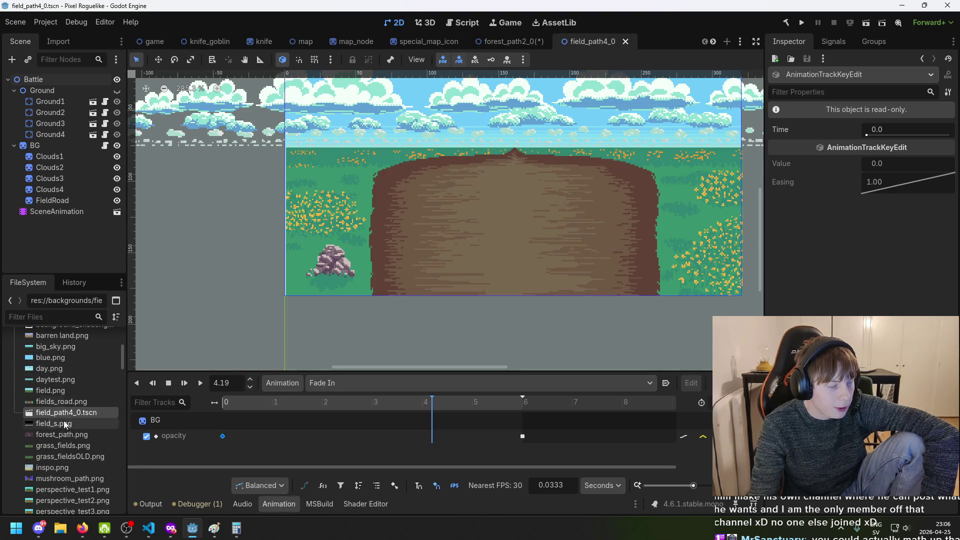
pyautogui.press('Down')
pyautogui.click(86, 414)
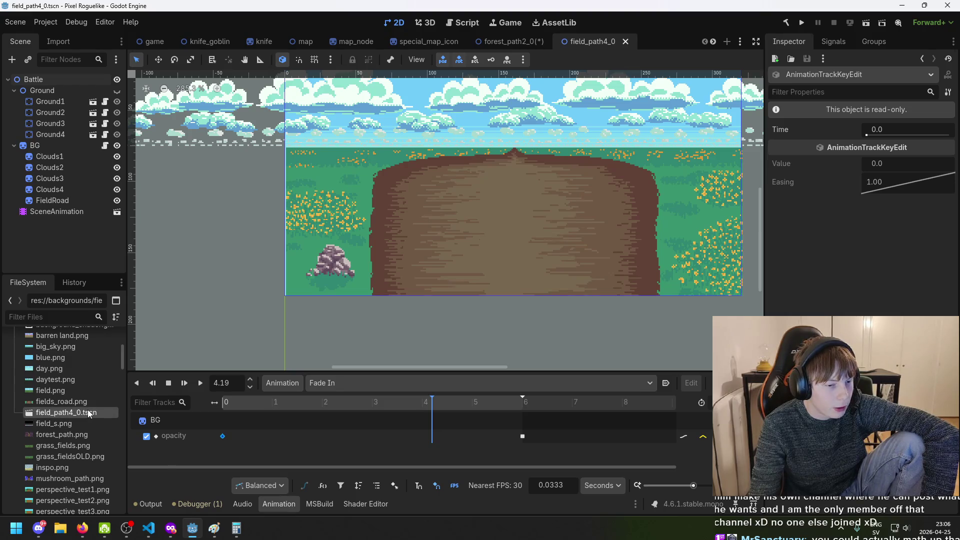
# Create a New Inherited Scene from field_path4_0.tscn, then close its unsaved tab
pyautogui.rightClick(88, 411)
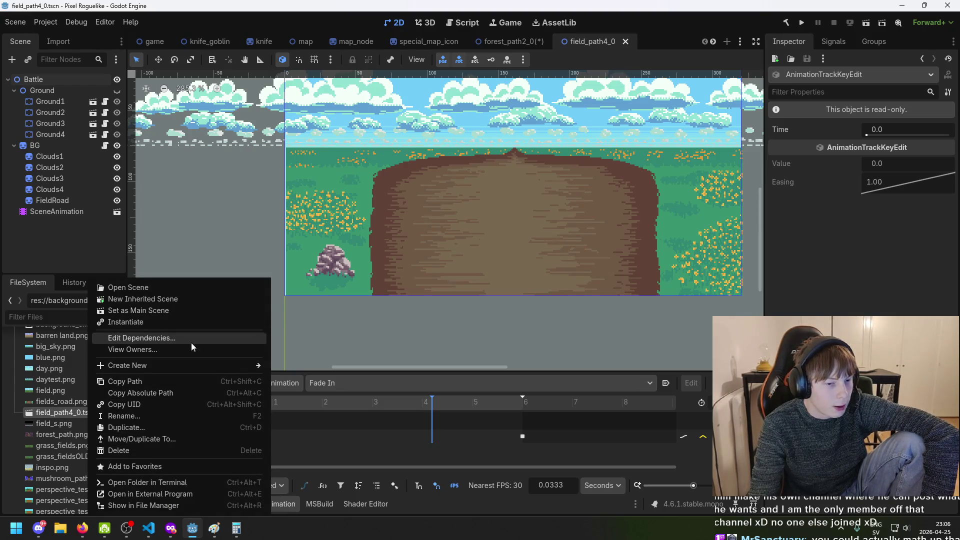
pyautogui.click(193, 299)
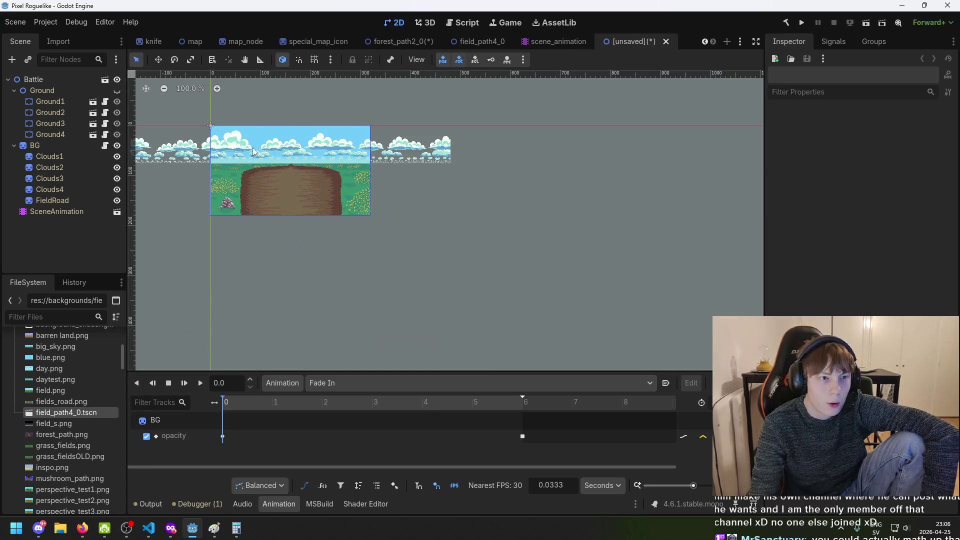
pyautogui.scroll(-2, 200, 230)
pyautogui.hscroll(-3, 265, 280)
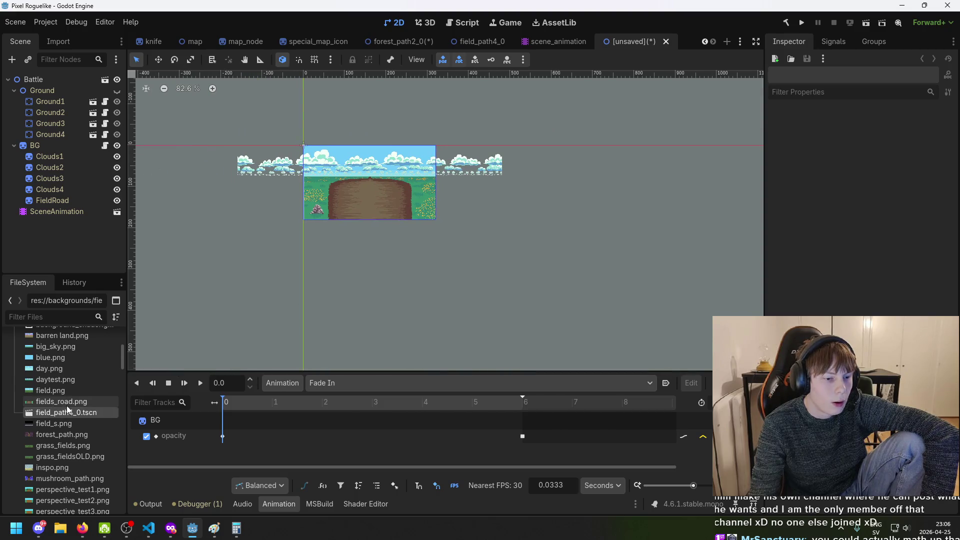
pyautogui.scroll(1, 247, 229)
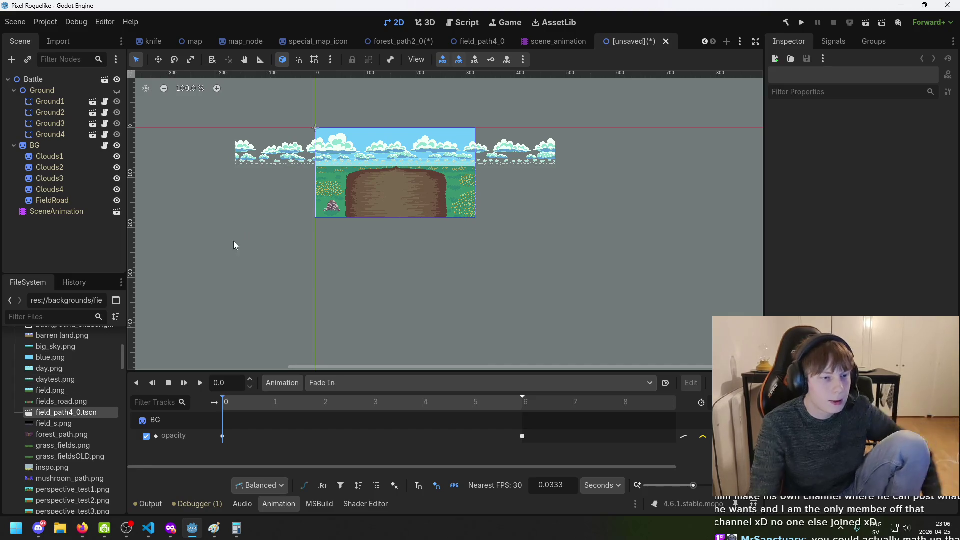
pyautogui.click(666, 42)
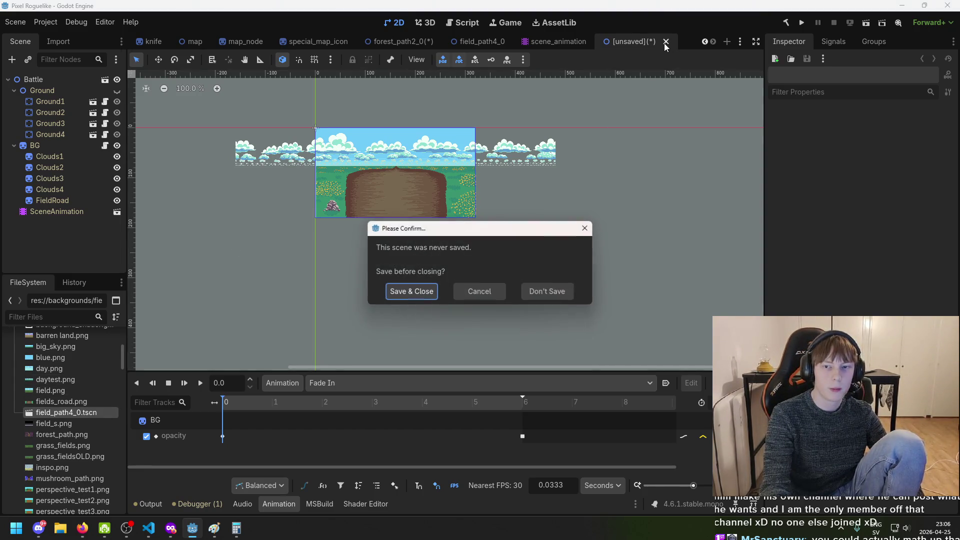
# Discard the unsaved tab, rename field_path4_0.tscn to dummy_scene.tscn, and inherit a new scene from it
pyautogui.click(550, 294)
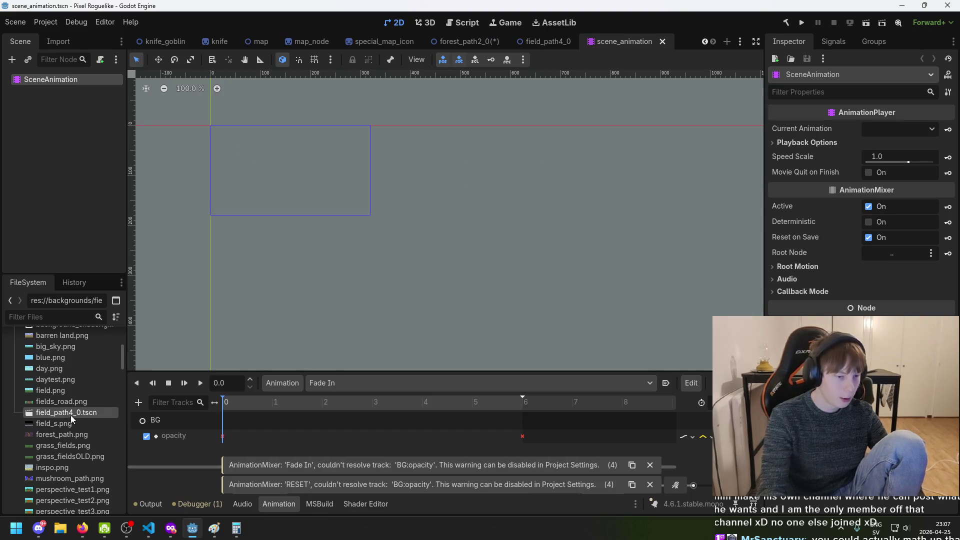
pyautogui.press('F2')
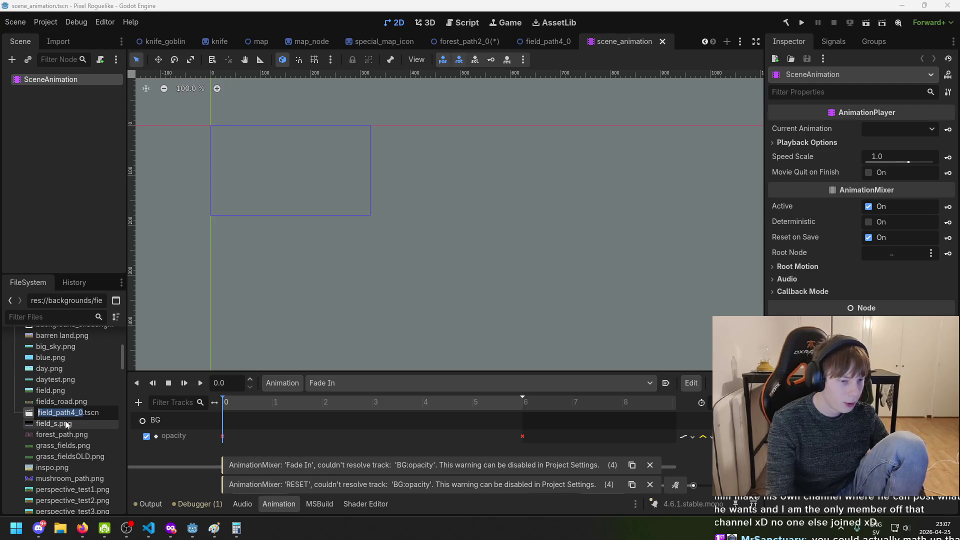
pyautogui.press('BackSpace')
pyautogui.write('dummy_scene')
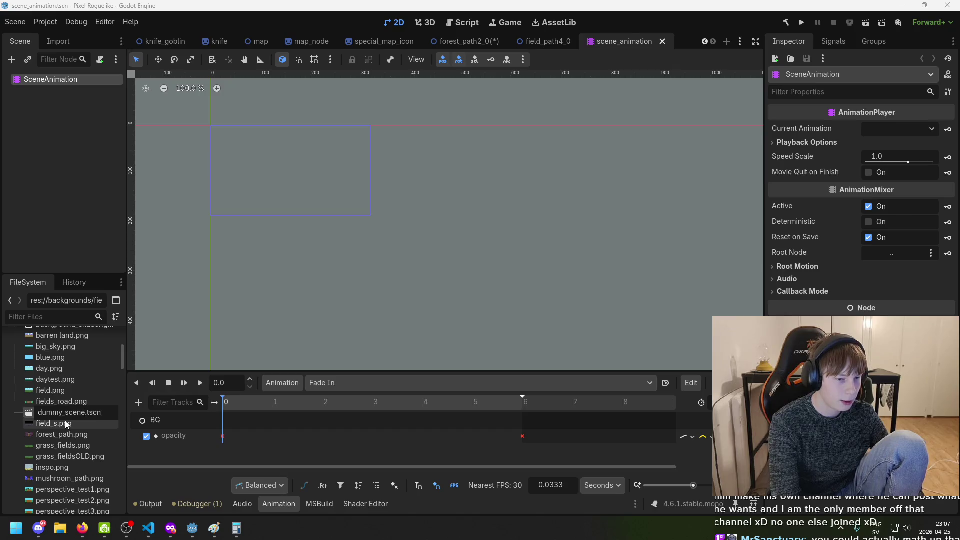
pyautogui.press('Return')
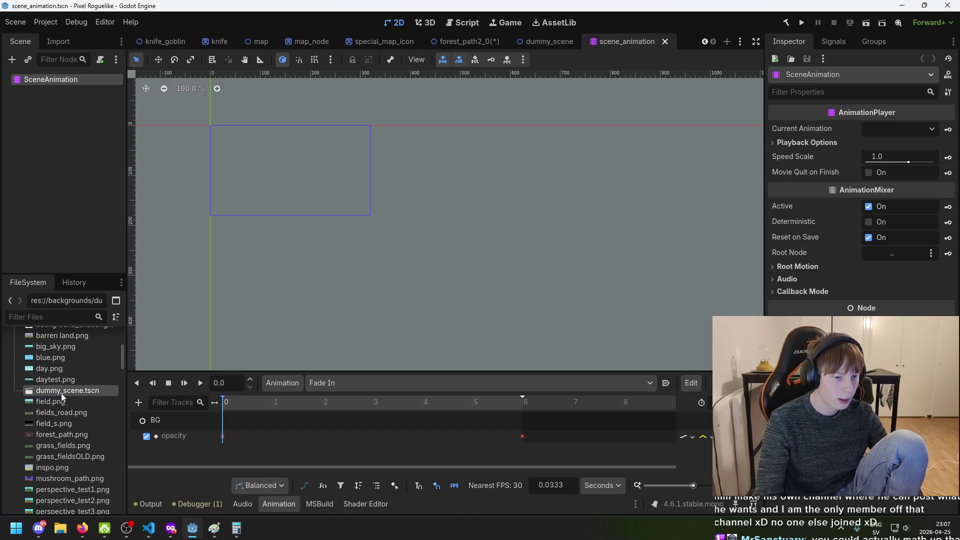
pyautogui.rightClick(61, 393)
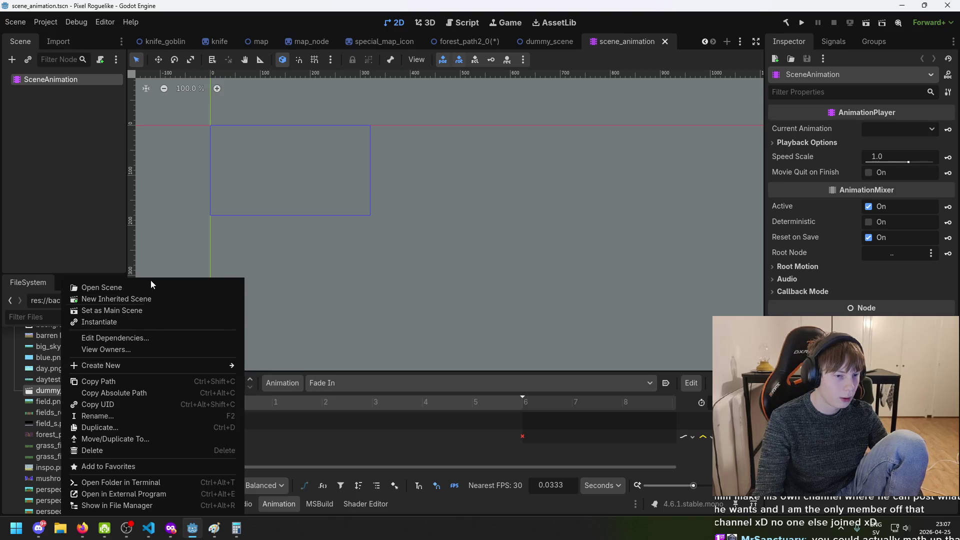
pyautogui.click(150, 300)
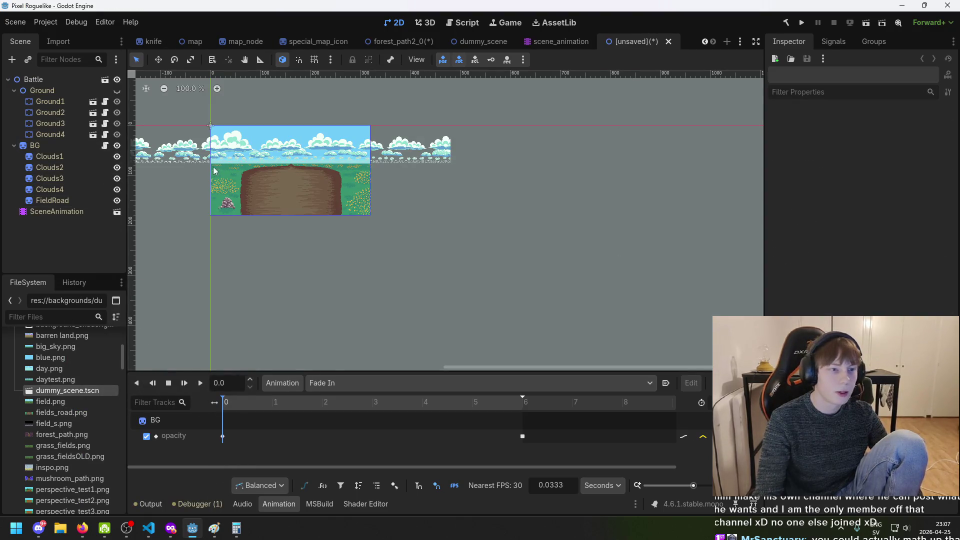
# Save the inherited scene as field_path4_0.tscn in res://scenes/regular_scenes/field/4
pyautogui.hotkey('ctrl', 's')
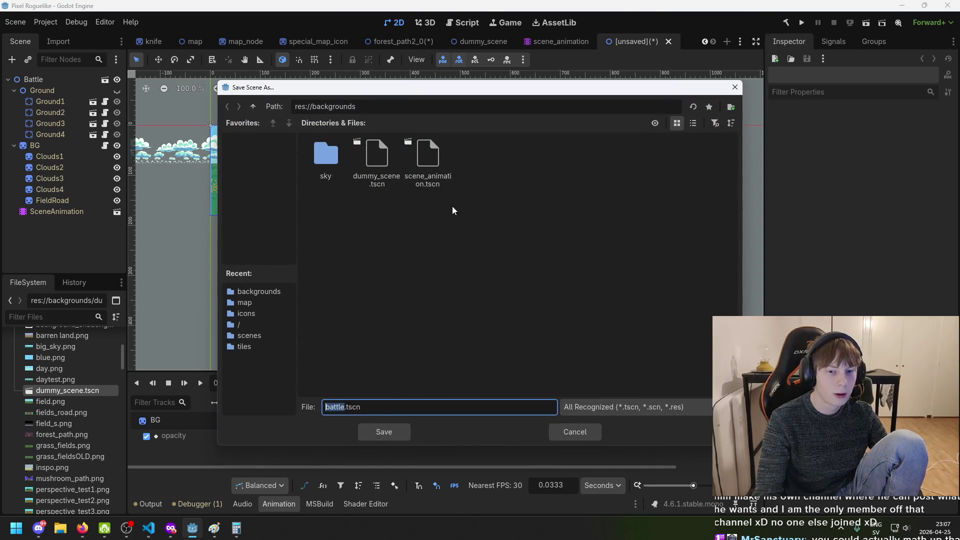
pyautogui.write('field_path4_0')
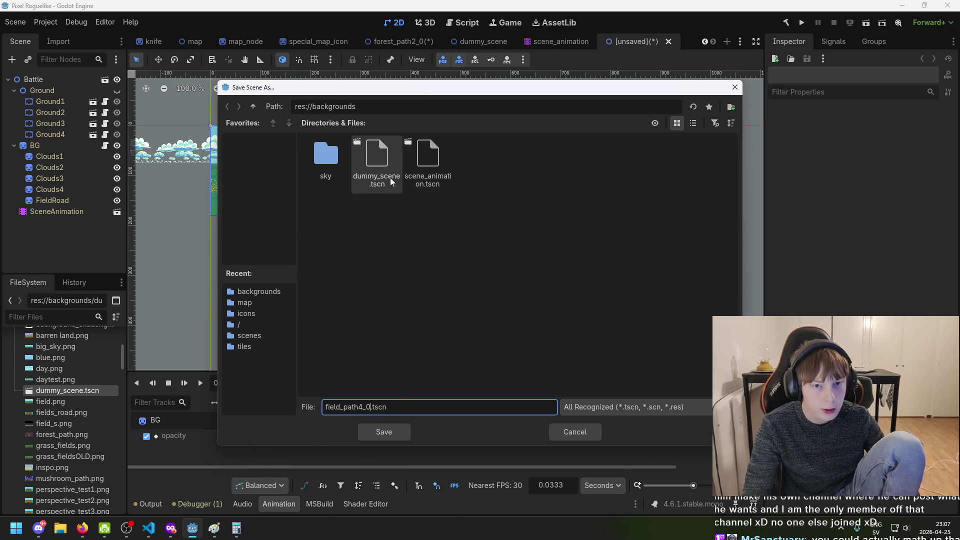
pyautogui.click(392, 106)
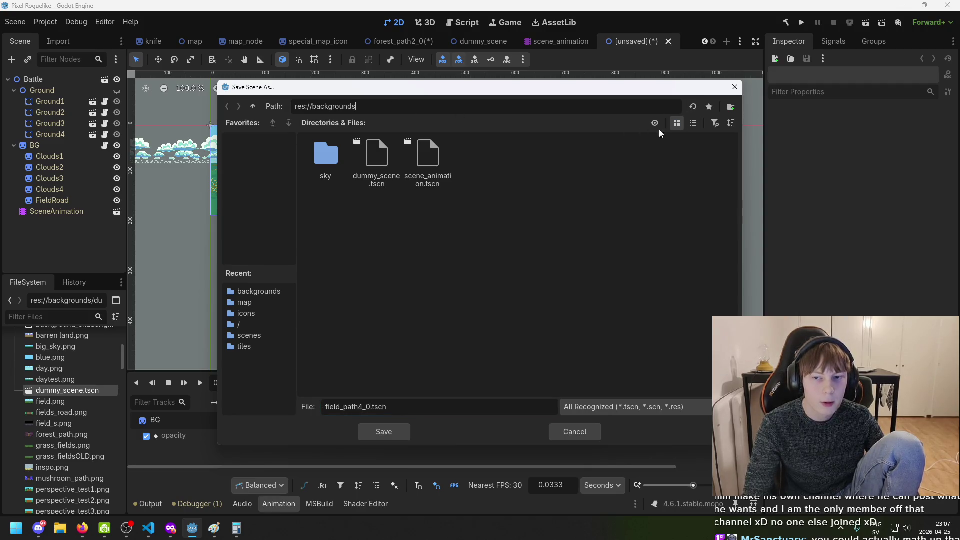
pyautogui.click(262, 340)
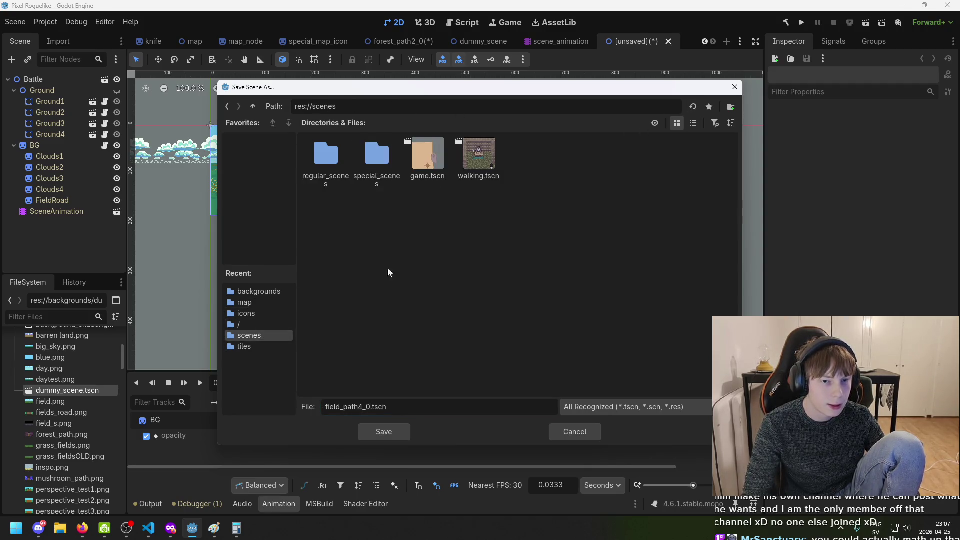
pyautogui.doubleClick(331, 157)
pyautogui.doubleClick(326, 158)
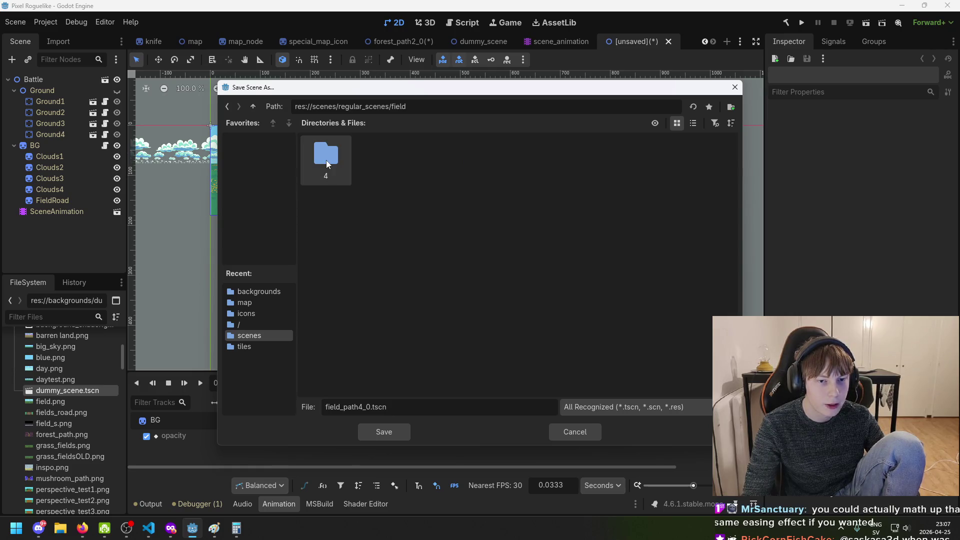
pyautogui.doubleClick(326, 160)
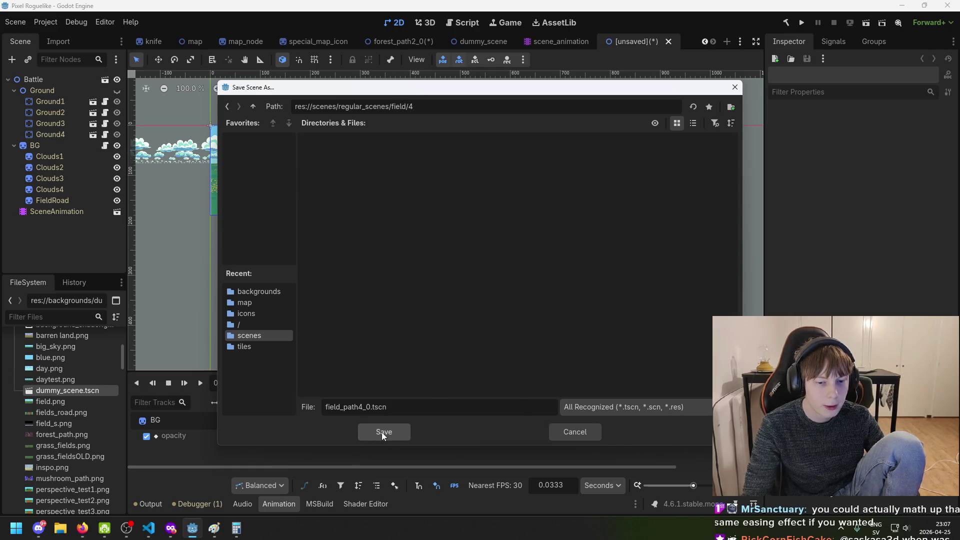
pyautogui.click(382, 432)
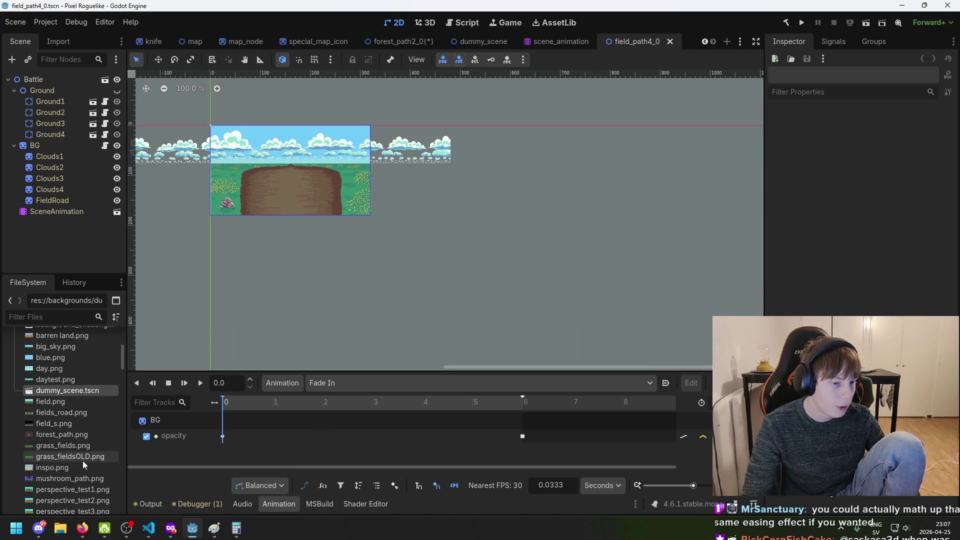
pyautogui.scroll(-3, 74, 470)
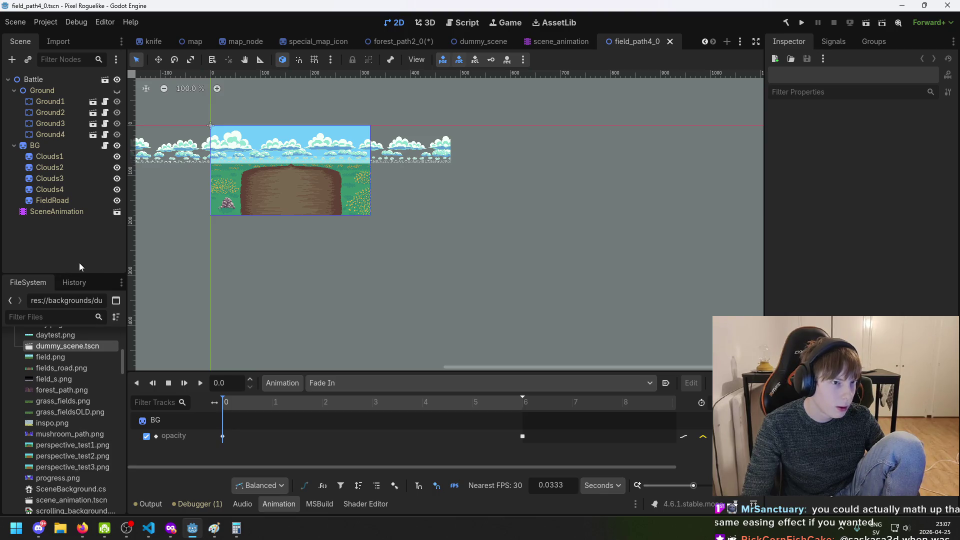
# Close field_path4_0 and create another new scene inherited from dummy_scene.tscn
pyautogui.click(670, 42)
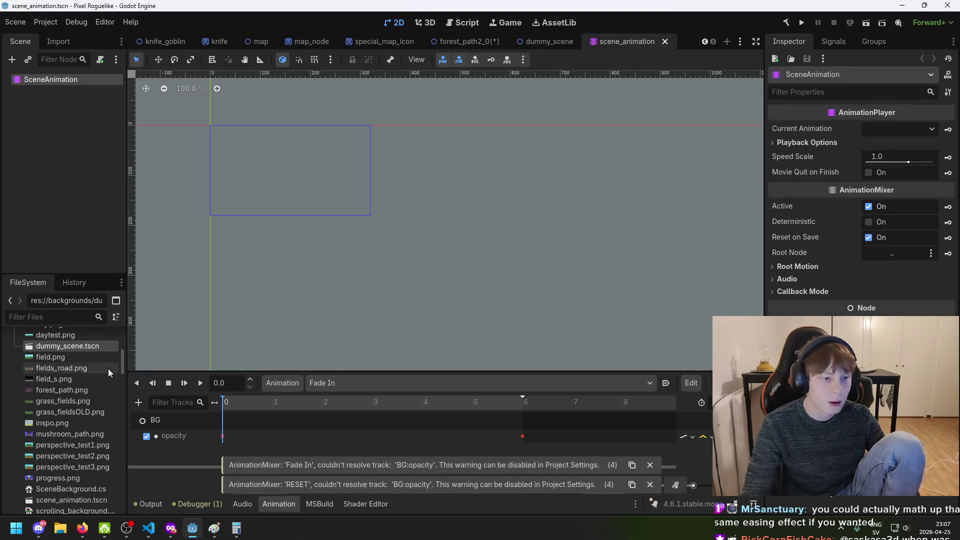
pyautogui.rightClick(85, 341)
pyautogui.click(160, 298)
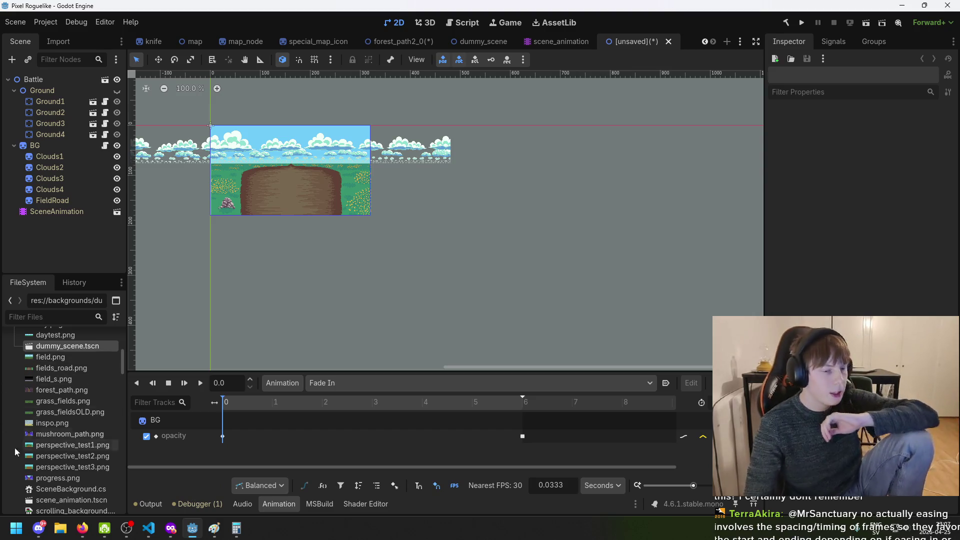
pyautogui.scroll(2, 71, 379)
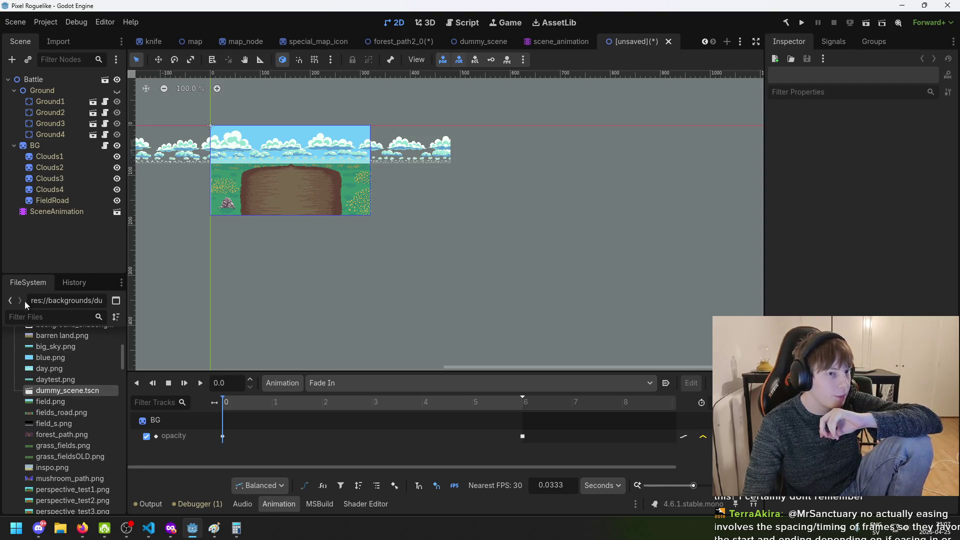
pyautogui.scroll(2, 74, 410)
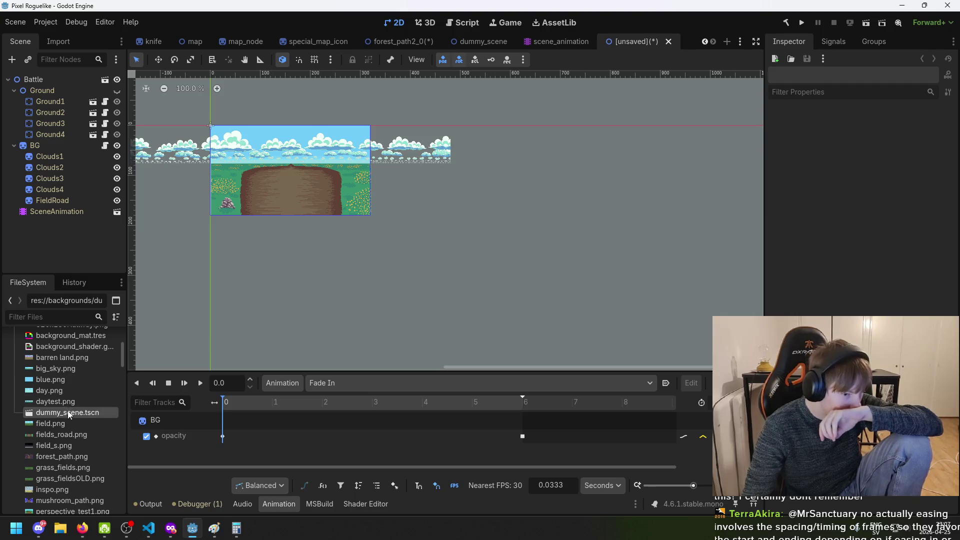
pyautogui.scroll(-6, 75, 420)
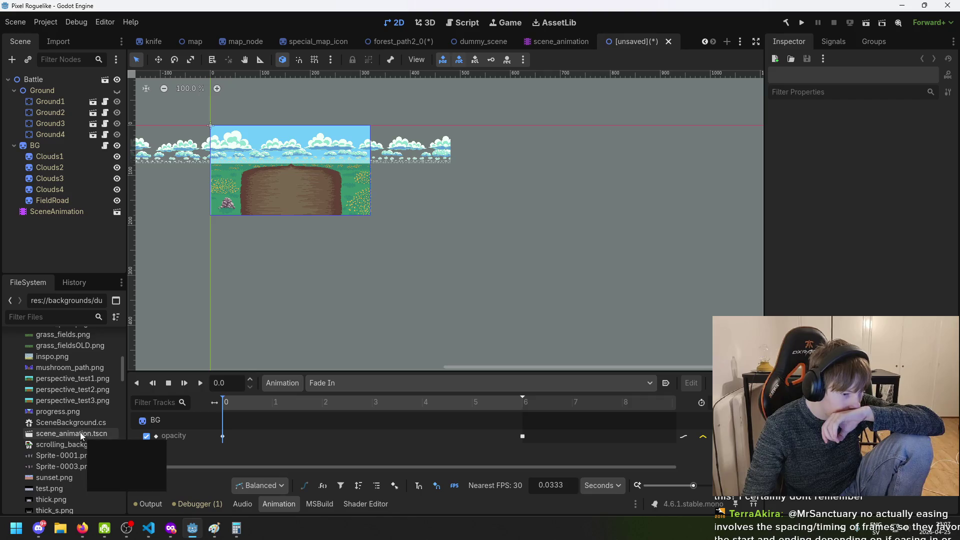
pyautogui.moveTo(68, 413)
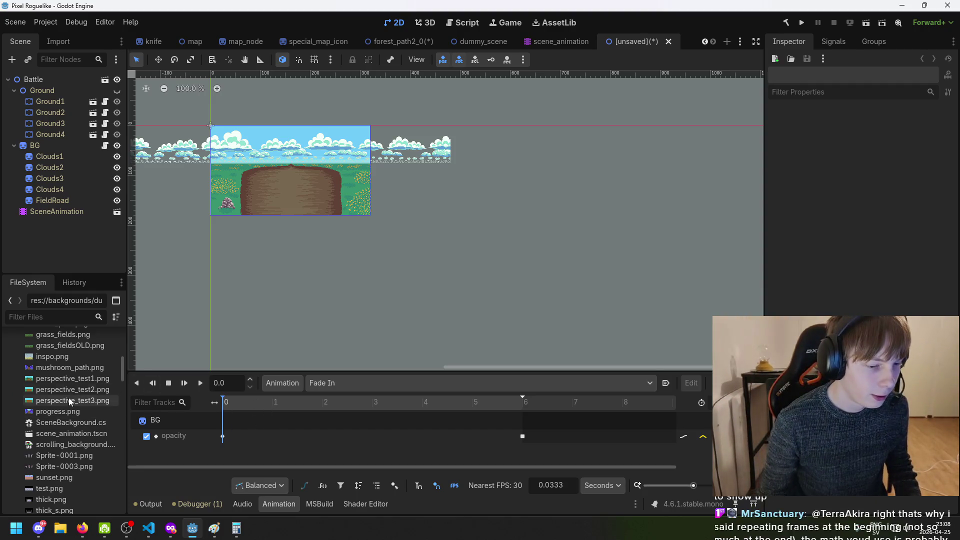
pyautogui.scroll(-2, 72, 424)
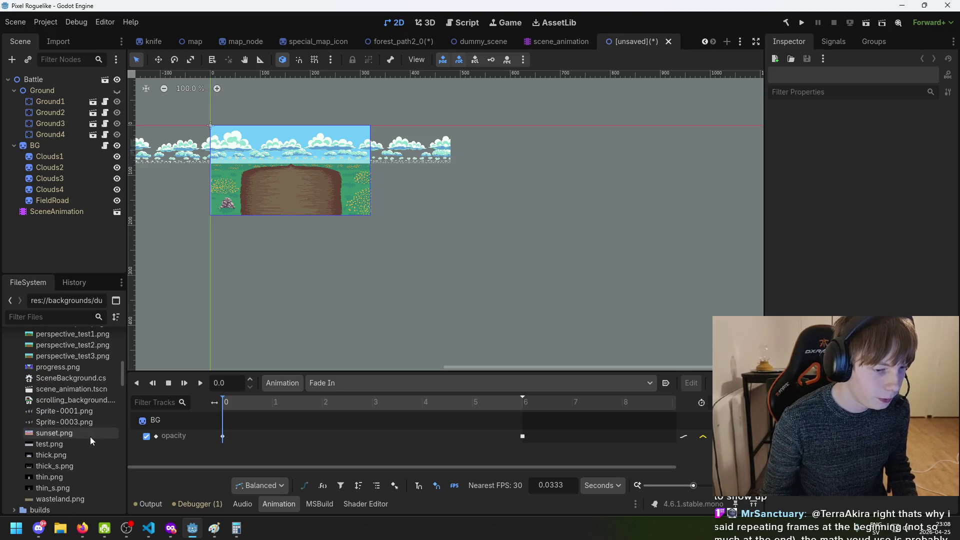
pyautogui.scroll(3, 90, 436)
pyautogui.moveTo(86, 435)
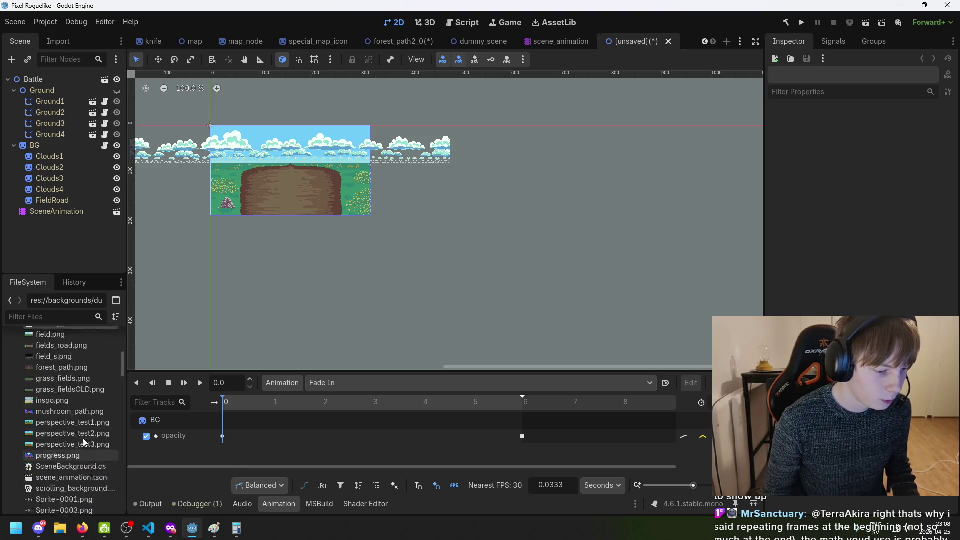
pyautogui.scroll(-2, 83, 438)
pyautogui.scroll(8, 76, 410)
pyautogui.scroll(-1, 81, 457)
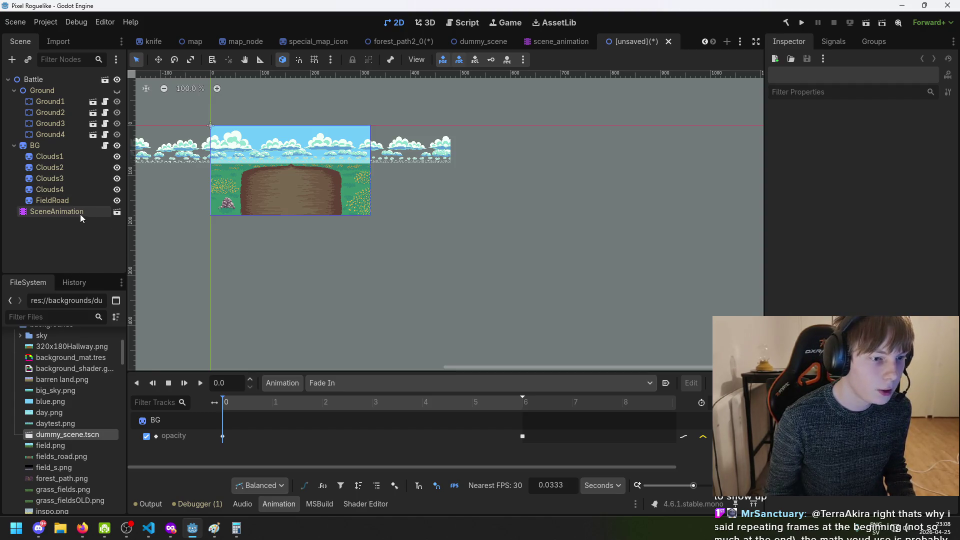
# Assign forest_path.png as the FieldRoad sprite's texture
pyautogui.click(76, 198)
pyautogui.scroll(-4, 44, 384)
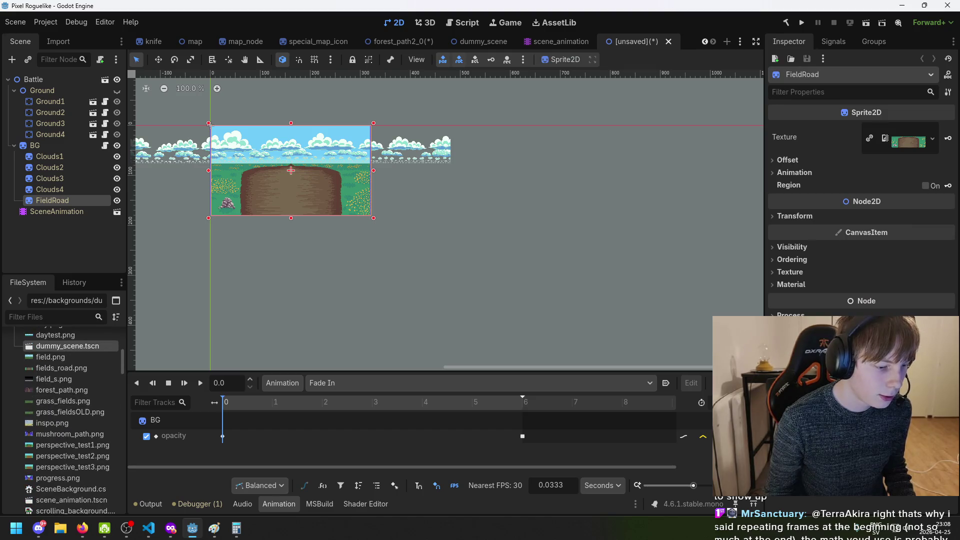
pyautogui.scroll(-10, 80, 450)
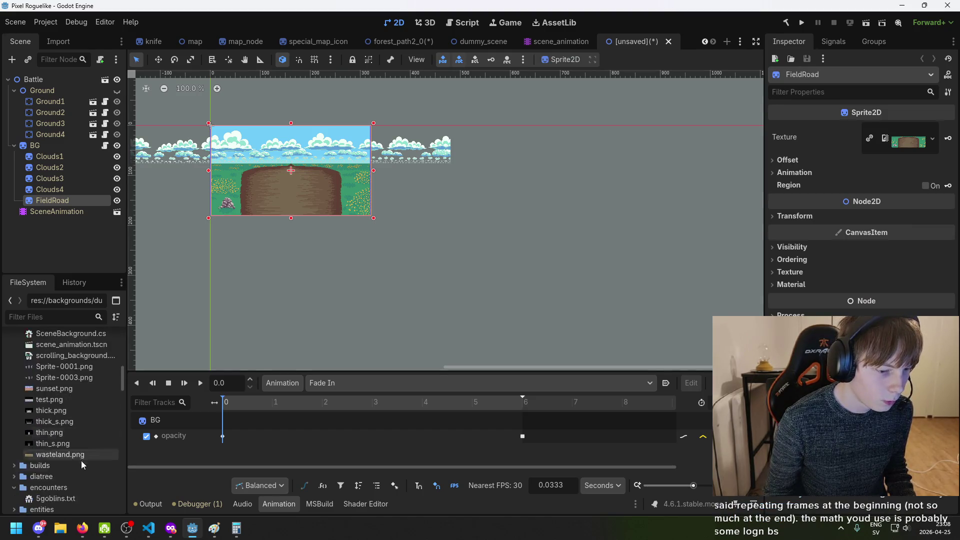
pyautogui.scroll(-3, 76, 456)
pyautogui.scroll(17, 80, 439)
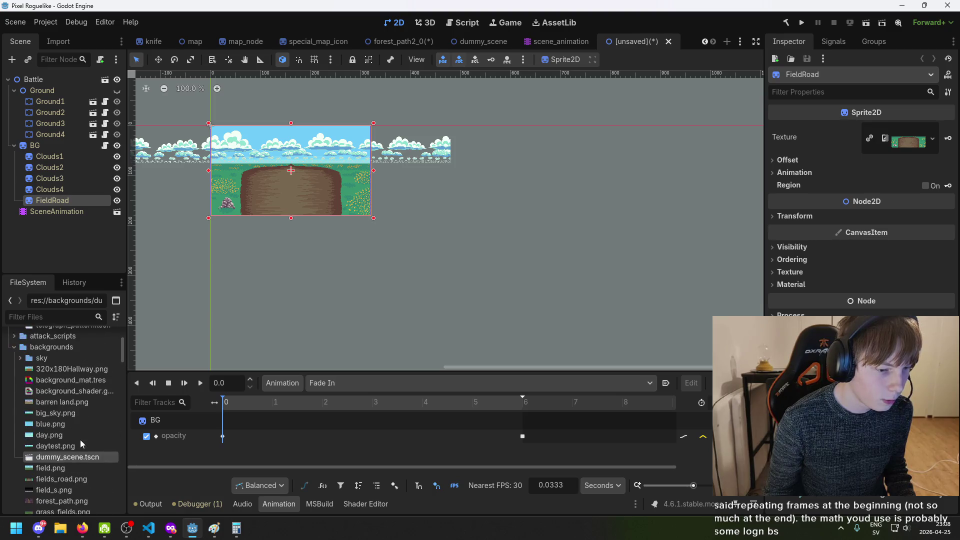
pyautogui.scroll(4, 72, 433)
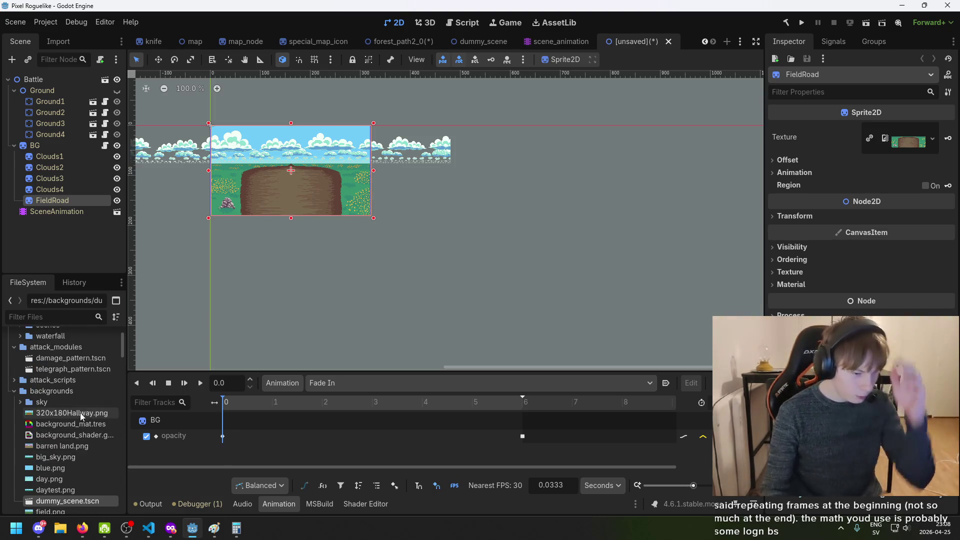
pyautogui.scroll(-8, 83, 407)
pyautogui.scroll(-2, 85, 403)
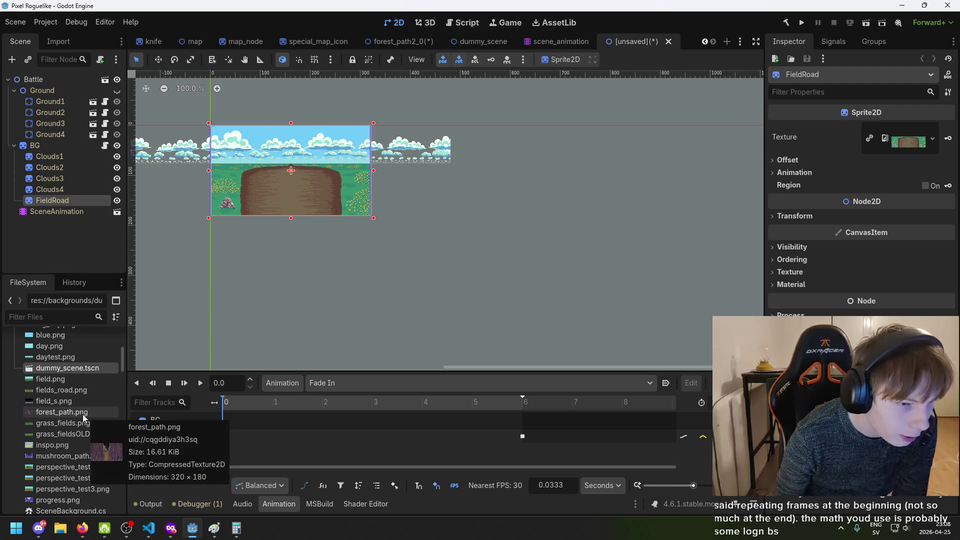
pyautogui.moveTo(80, 423); pyautogui.dragTo(358, 265)
pyautogui.moveTo(656, 305); pyautogui.dragTo(906, 141)
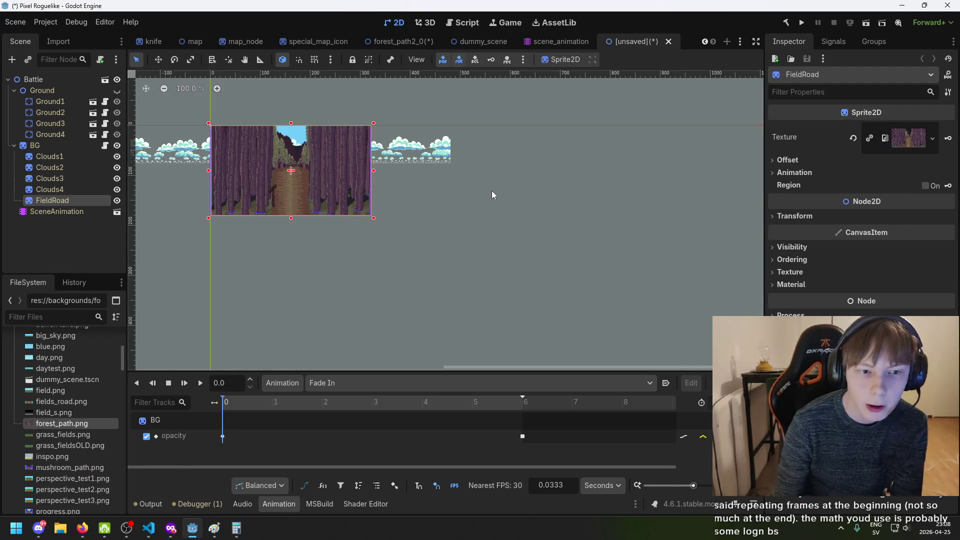
pyautogui.hotkey('ctrl', 's')
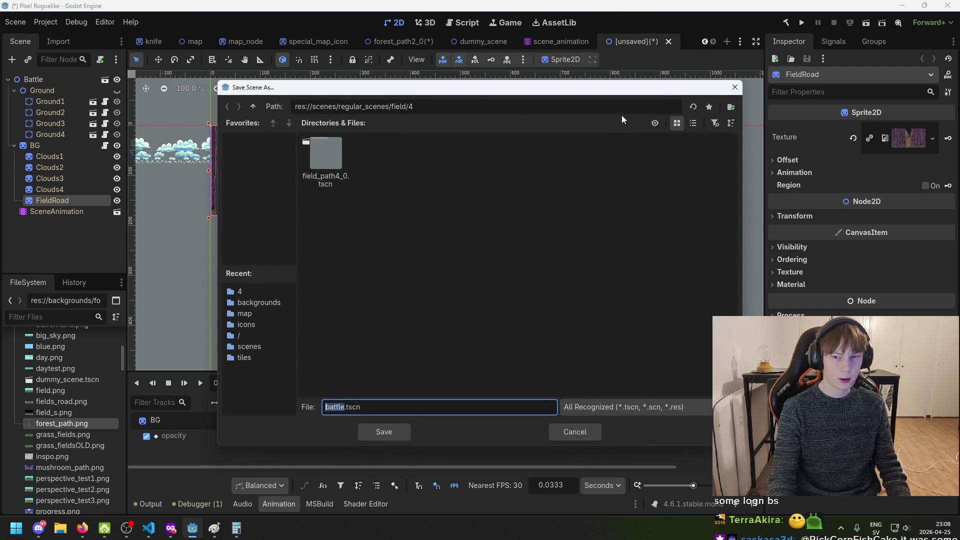
# Try saving the scene as forest_path2_0.tscn in forest/2, dismissing the open-scene overwrite warning
pyautogui.click(228, 109)
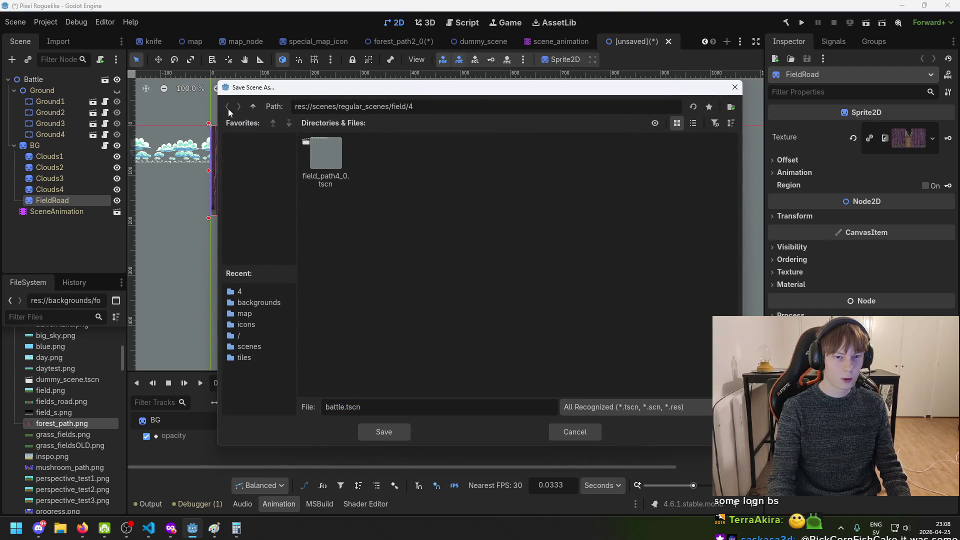
pyautogui.click(257, 109)
pyautogui.click(257, 109)
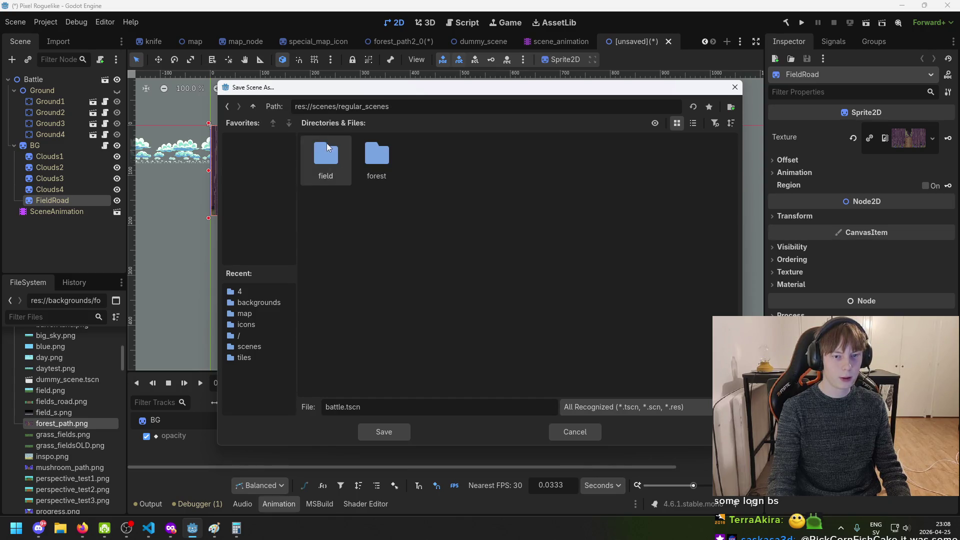
pyautogui.doubleClick(376, 162)
pyautogui.doubleClick(340, 164)
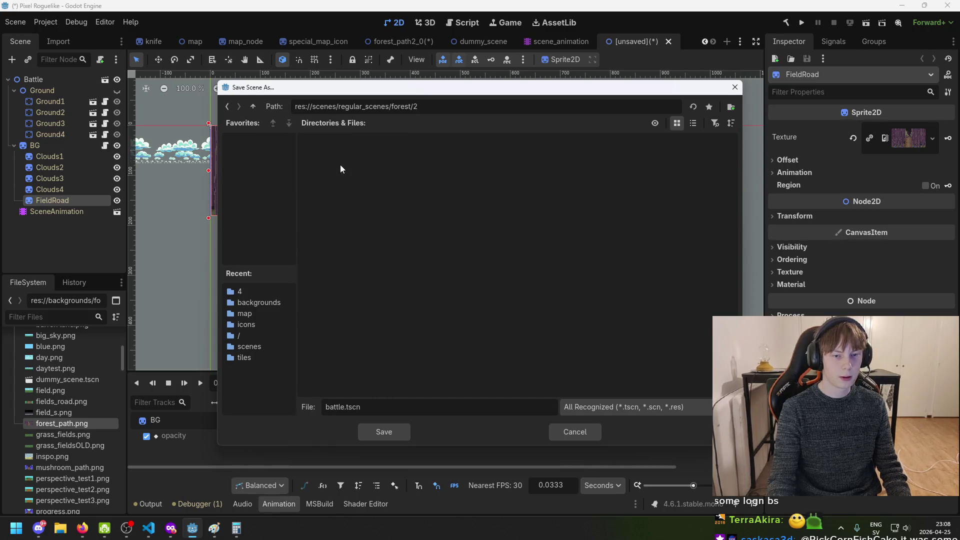
pyautogui.doubleClick(344, 408)
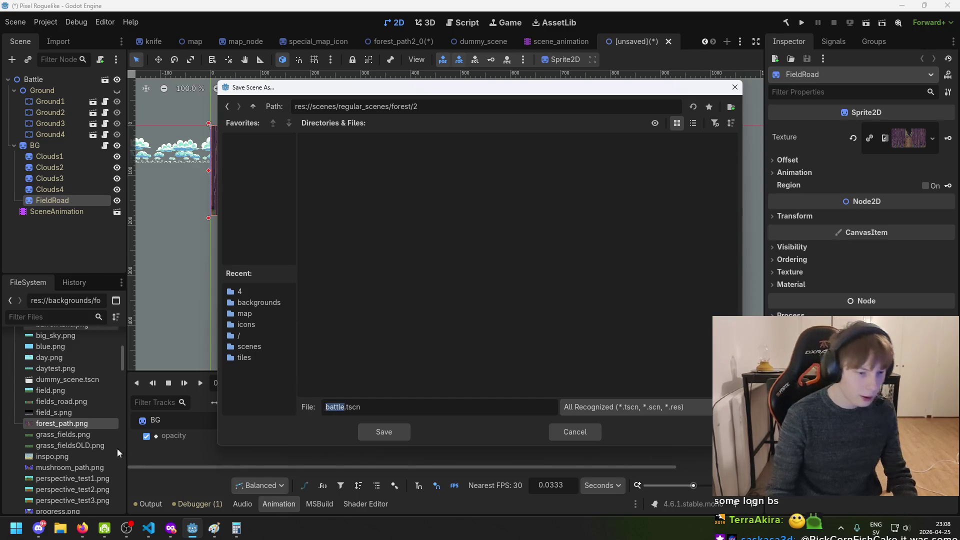
pyautogui.write('fo')
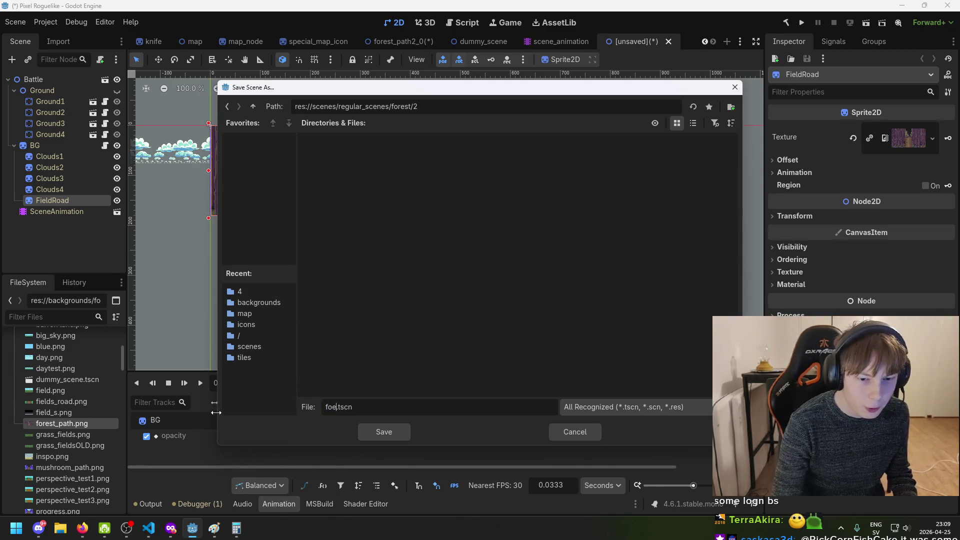
pyautogui.write('rest_')
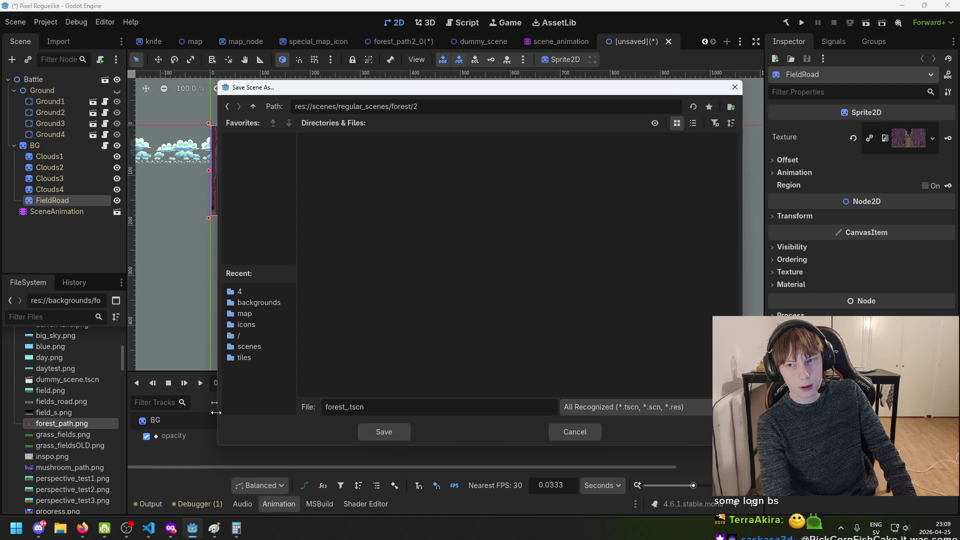
pyautogui.write('th2')
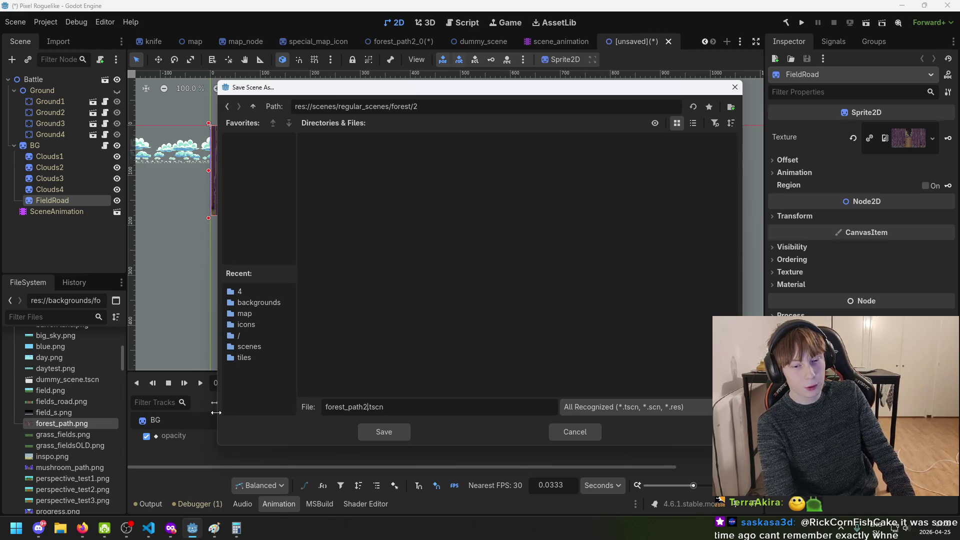
pyautogui.write('0')
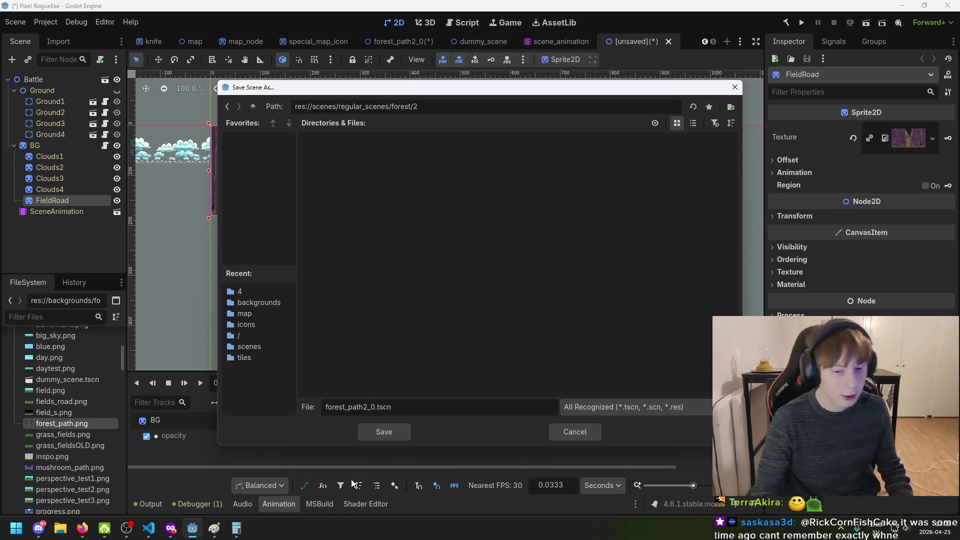
pyautogui.click(384, 432)
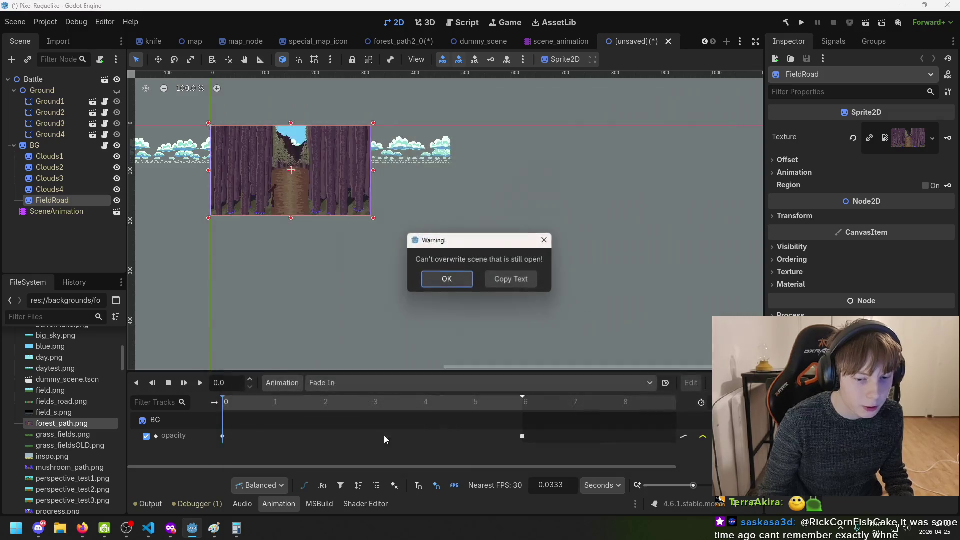
pyautogui.click(445, 283)
# Close the old forest_path2_0 tab without saving and return to the unsaved Battle scene
pyautogui.click(425, 43)
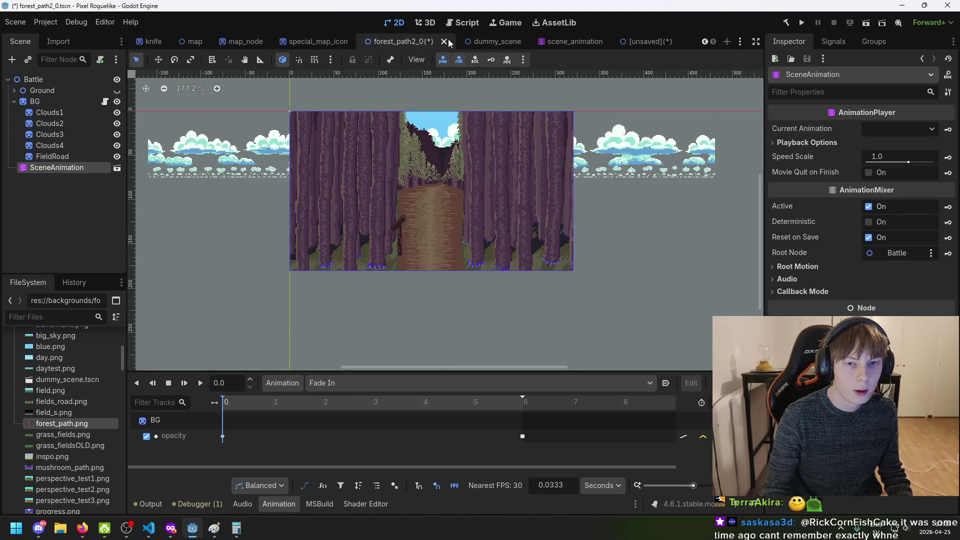
pyautogui.click(445, 42)
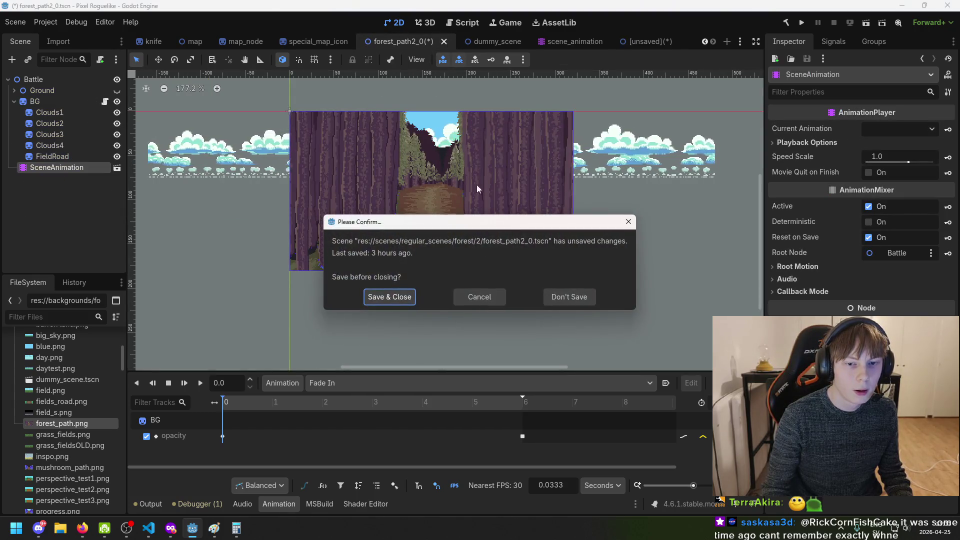
pyautogui.click(566, 299)
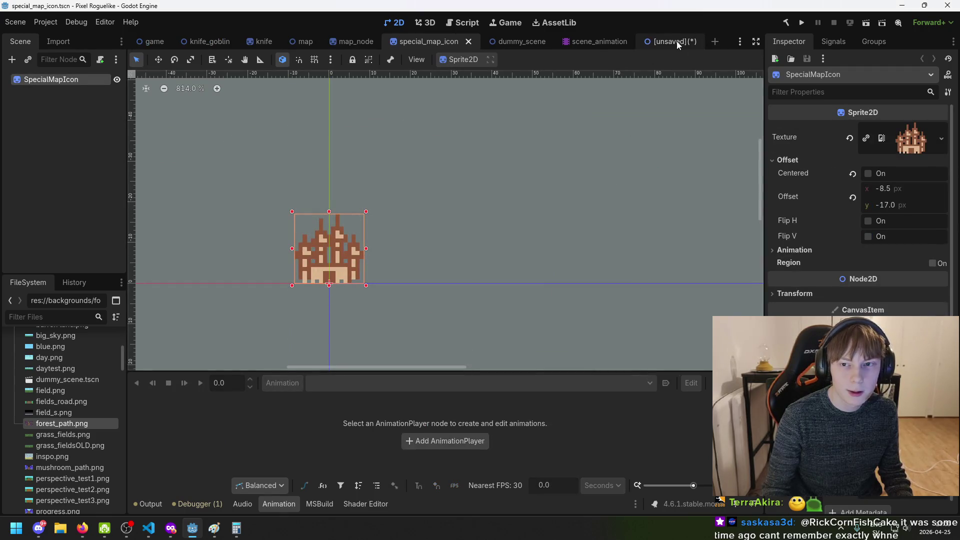
pyautogui.click(673, 41)
# Save the Battle scene as forest_path2_0.tscn in the forest/2 folder, then switch to Visual Studio Code
pyautogui.hotkey('ctrl', 's')
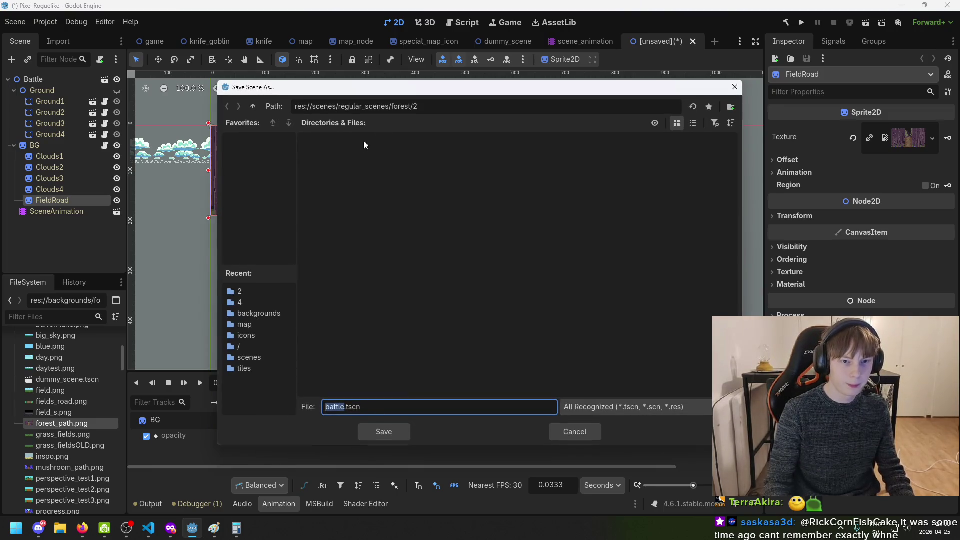
pyautogui.click(254, 106)
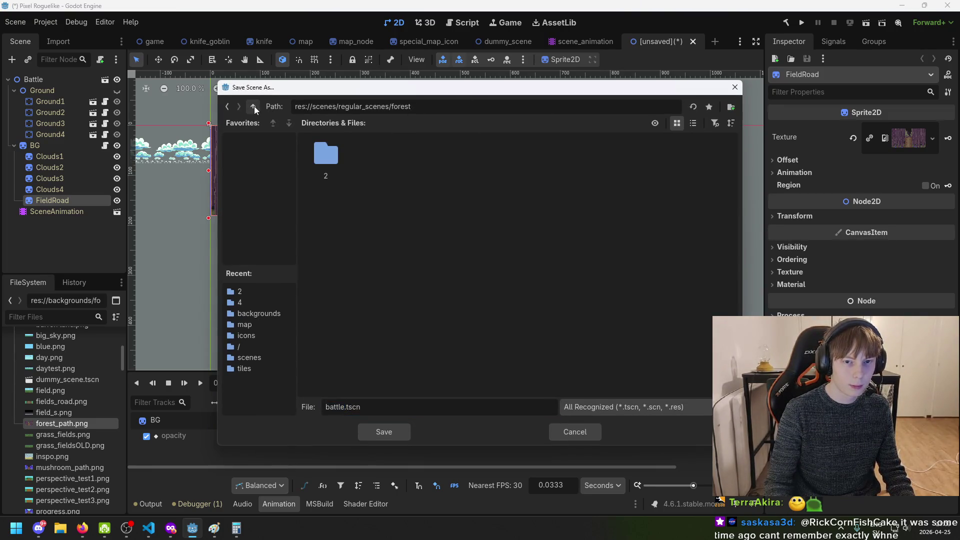
pyautogui.doubleClick(334, 163)
pyautogui.doubleClick(345, 410)
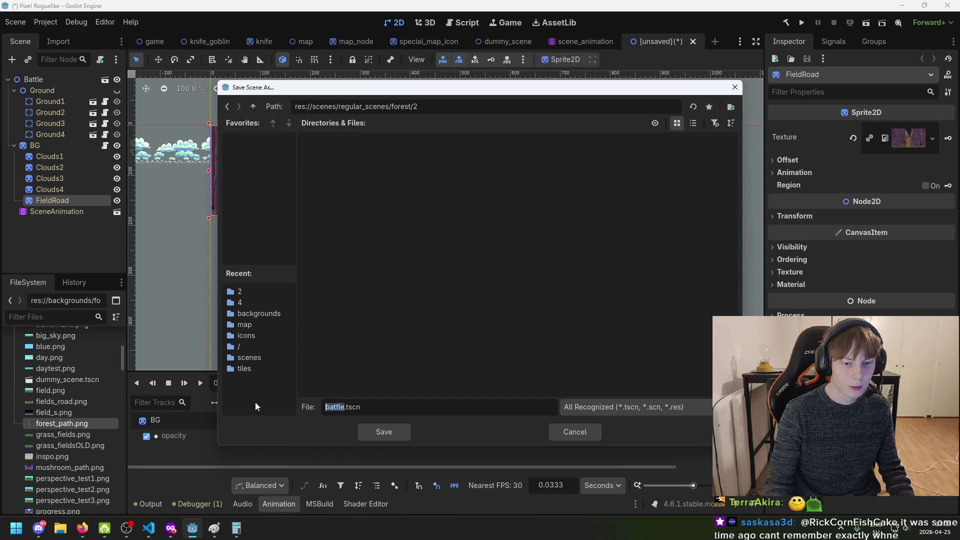
pyautogui.write('forest_')
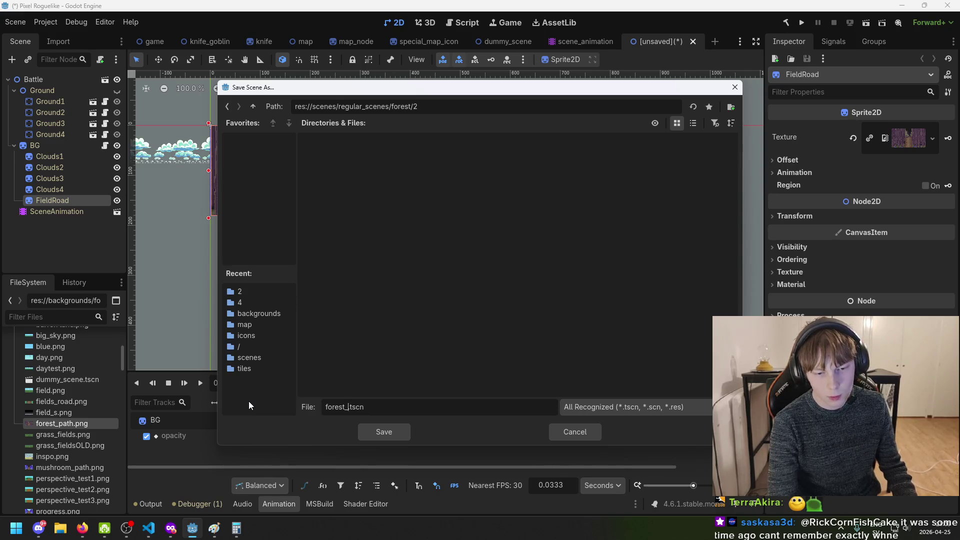
pyautogui.write('path')
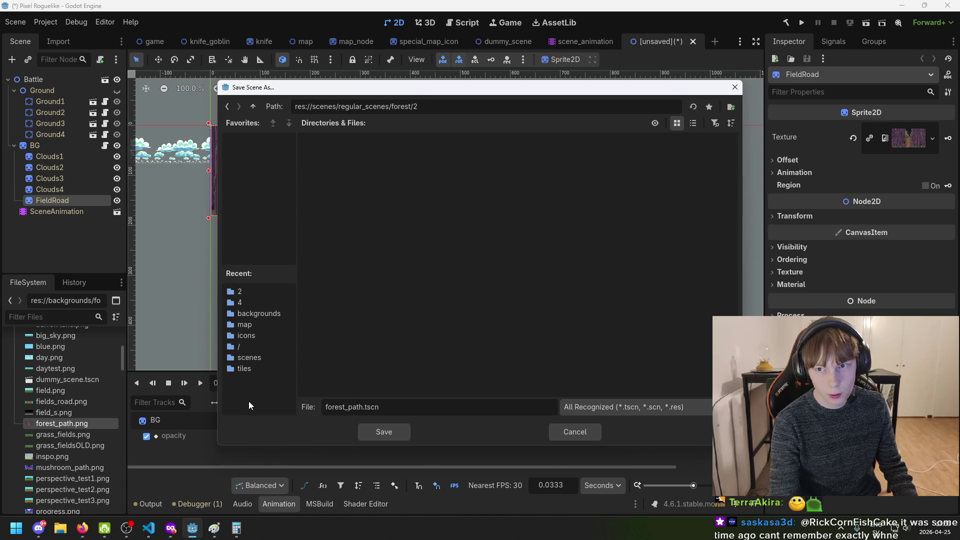
pyautogui.write('2_0')
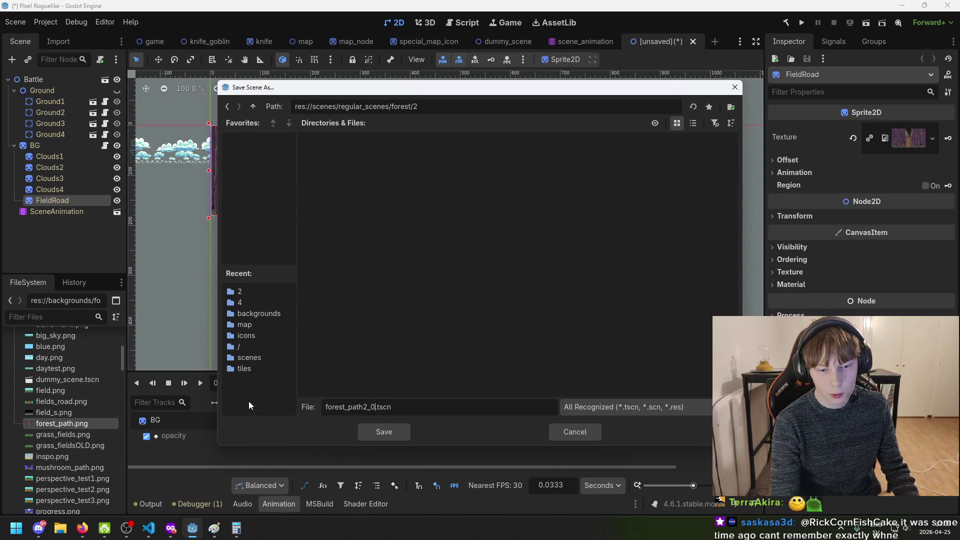
pyautogui.click(379, 431)
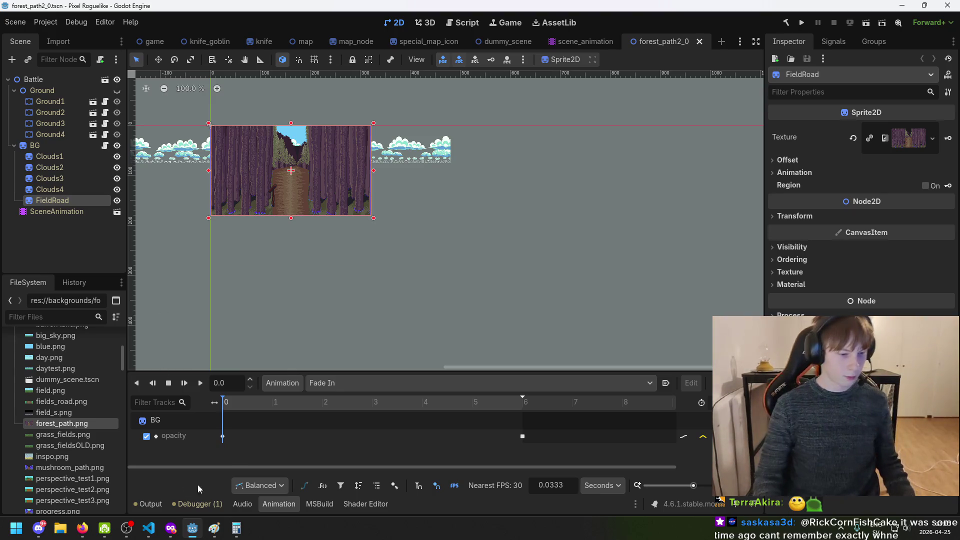
pyautogui.click(149, 528)
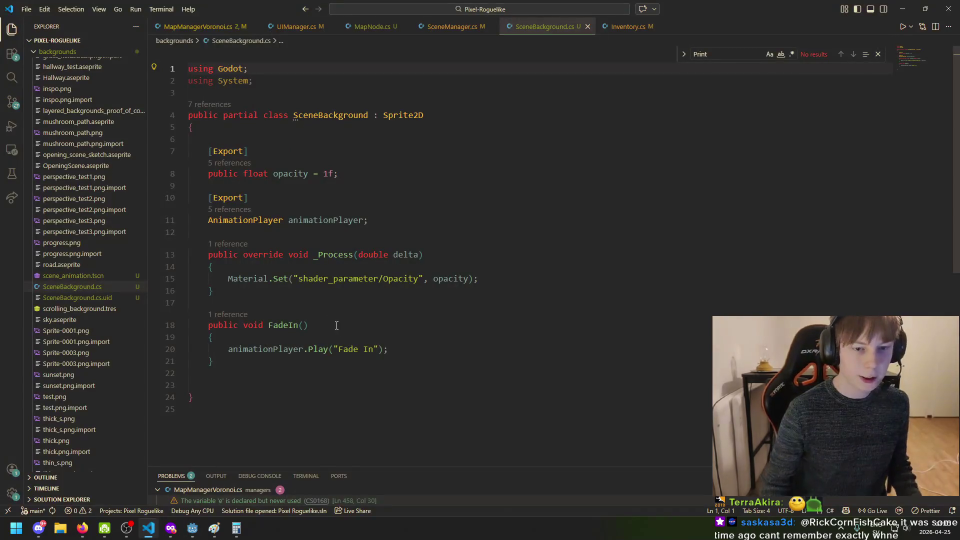
# Review SceneBackground.cs's opacity and animationPlayer fields and FadeIn method, then return to Godot
pyautogui.click(373, 255)
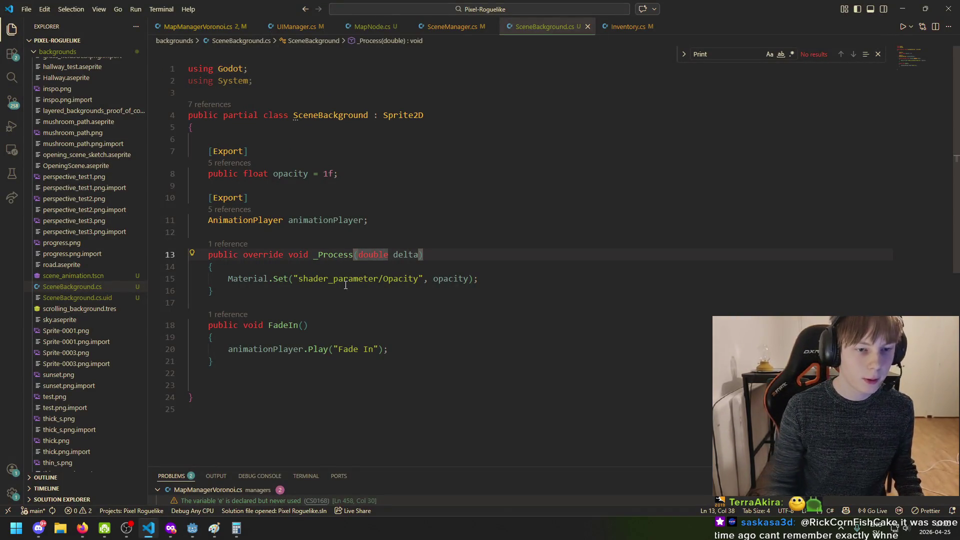
pyautogui.click(368, 175)
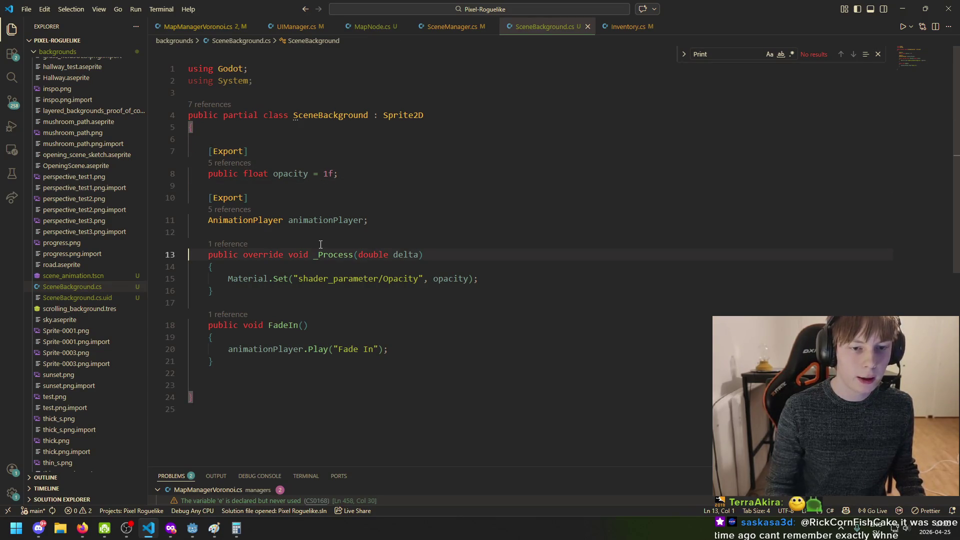
pyautogui.click(291, 220)
pyautogui.doubleClick(363, 220)
pyautogui.click(308, 220)
pyautogui.scroll(-2, 335, 251)
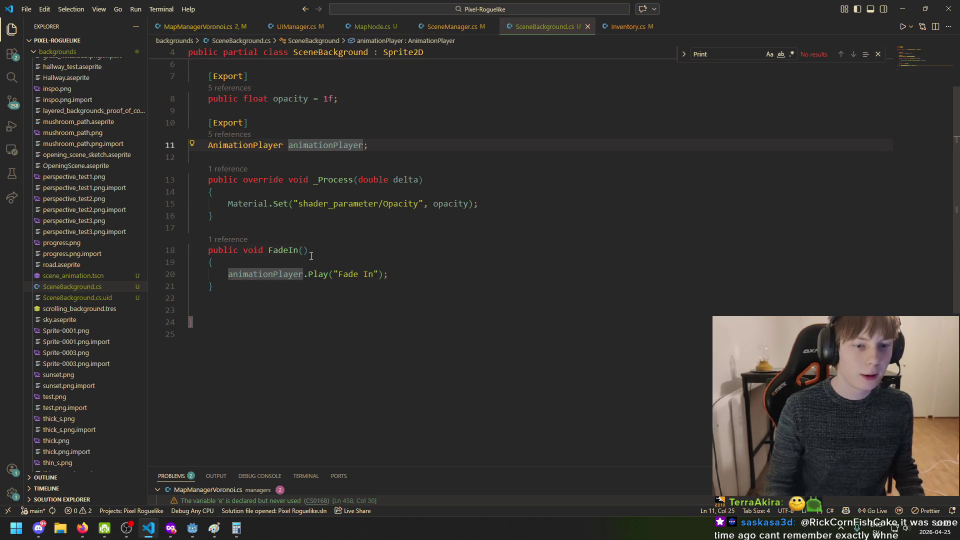
pyautogui.click(311, 256)
pyautogui.scroll(2, 342, 268)
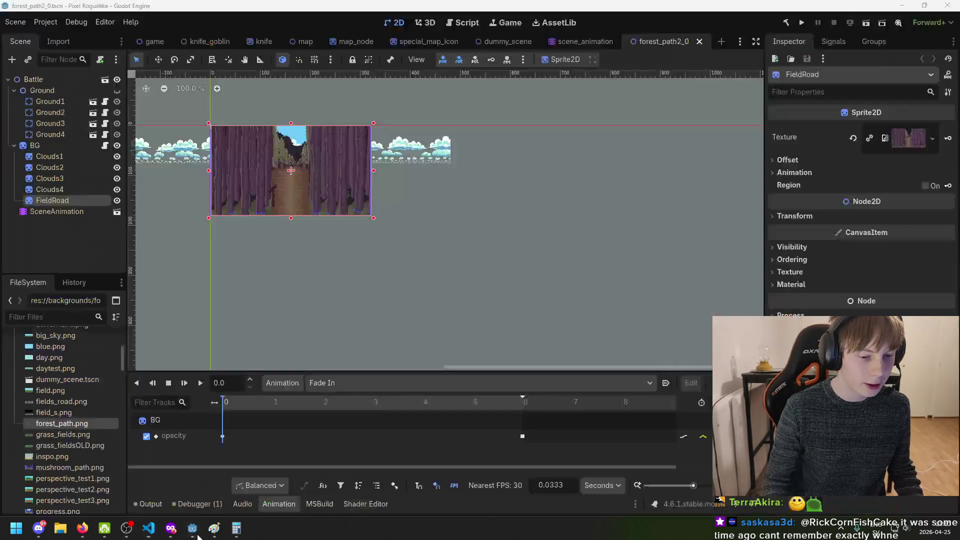
pyautogui.click(192, 528)
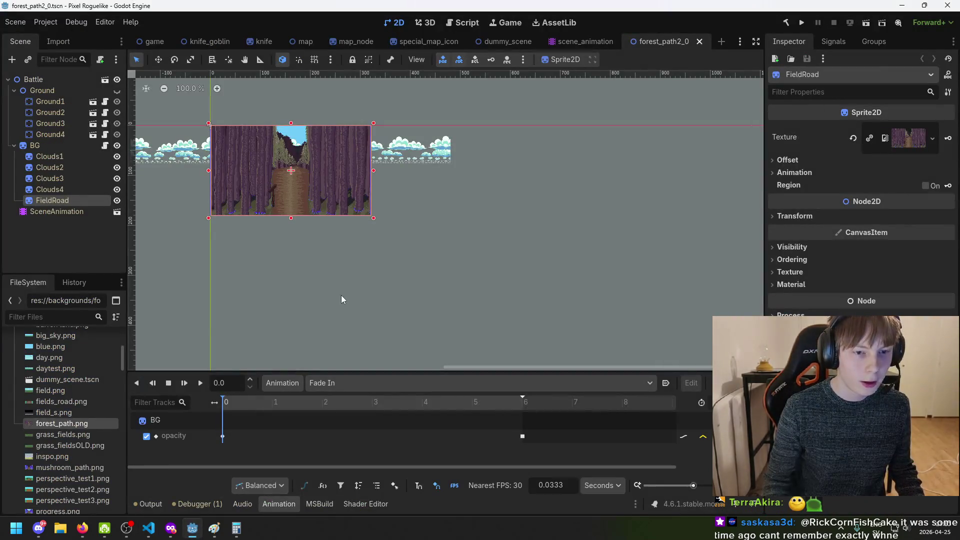
# Deselect the FieldRoad node and select grass_fields.png in the project files
pyautogui.scroll(-2, 316, 270)
pyautogui.moveTo(316, 270); pyautogui.dragTo(370, 251)
pyautogui.scroll(2, 358, 252)
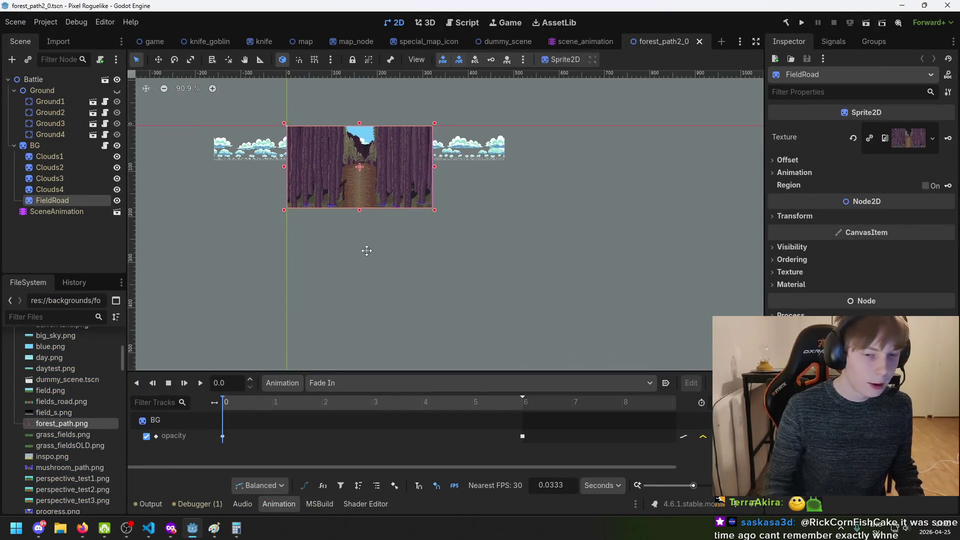
pyautogui.click(70, 239)
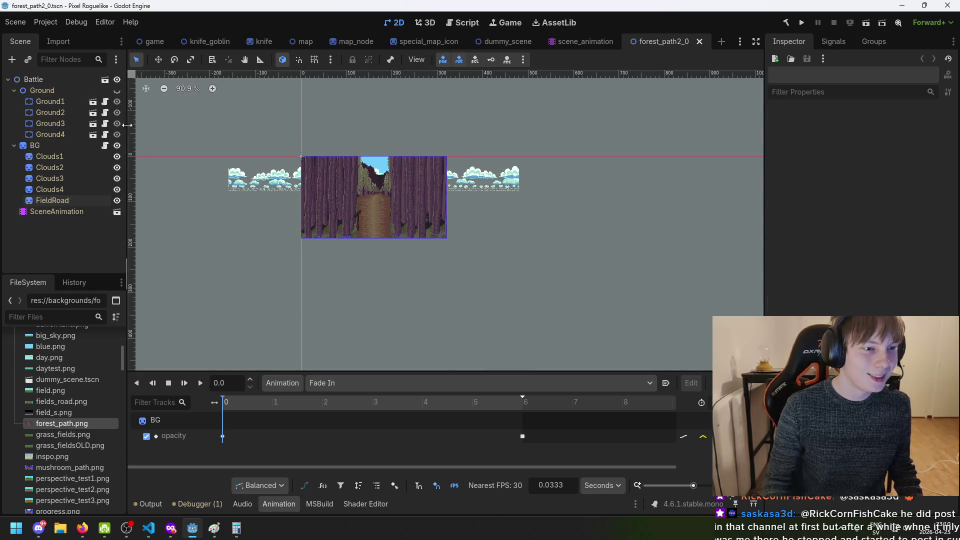
pyautogui.click(80, 438)
# Resave forest_path2_0, rewind the Fade In animation to 0 seconds, and select the Battle root node
pyautogui.hotkey('ctrl', 's')
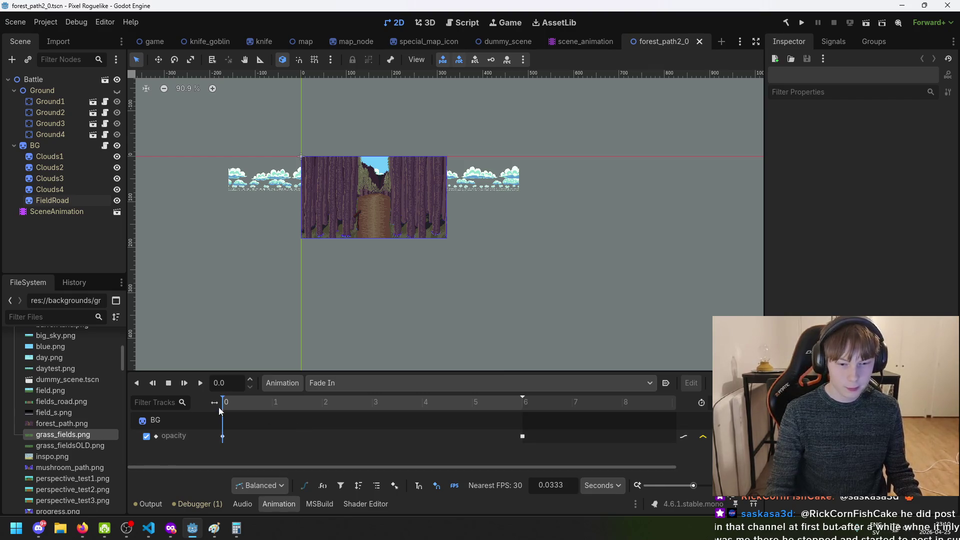
pyautogui.moveTo(243, 405); pyautogui.dragTo(222, 390)
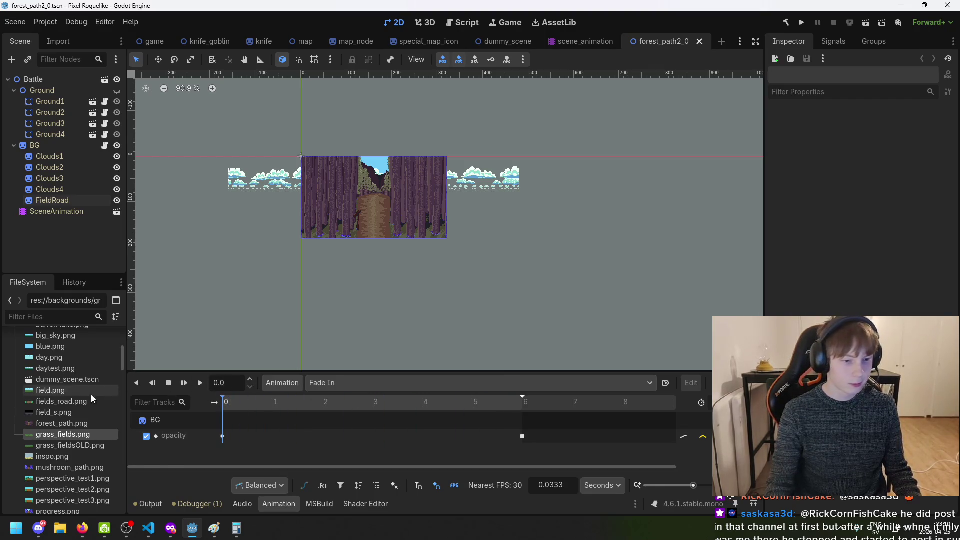
pyautogui.click(46, 76)
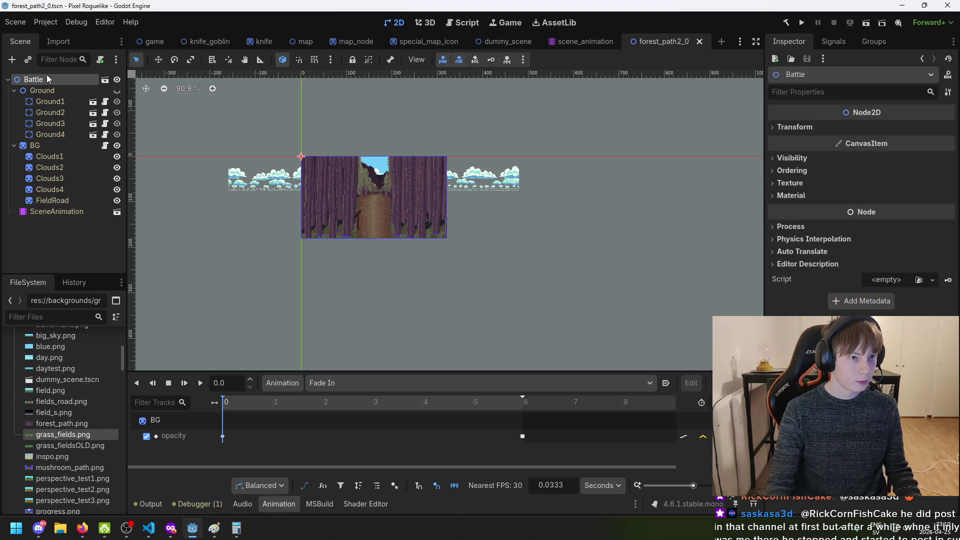